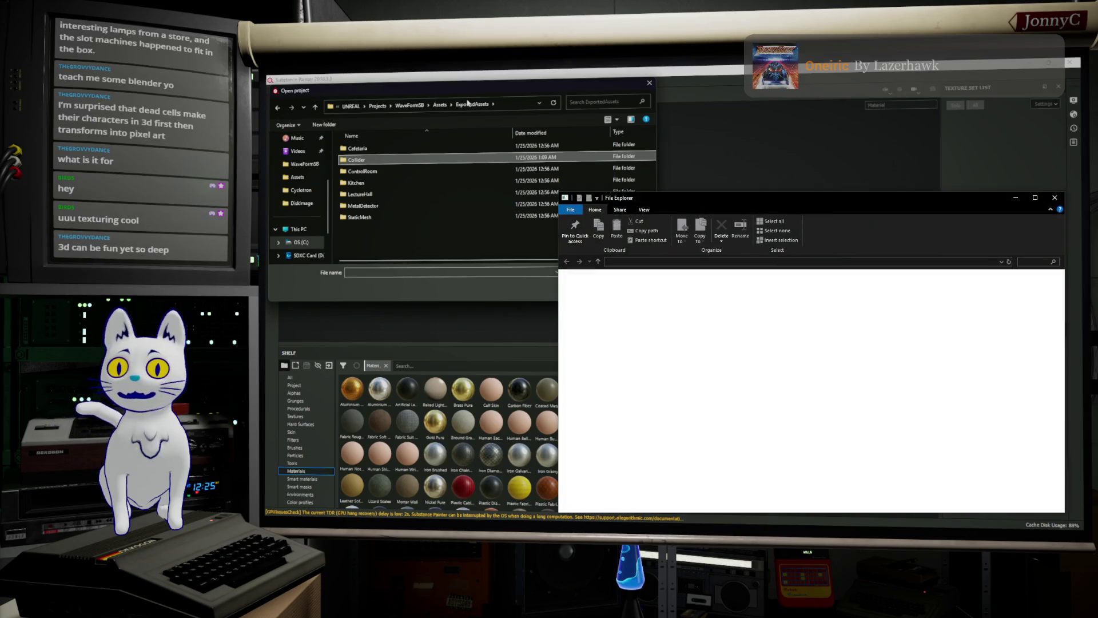
# Close the stray File Explorer window with Alt+F4.
pyautogui.hotkey('alt', 'F4')
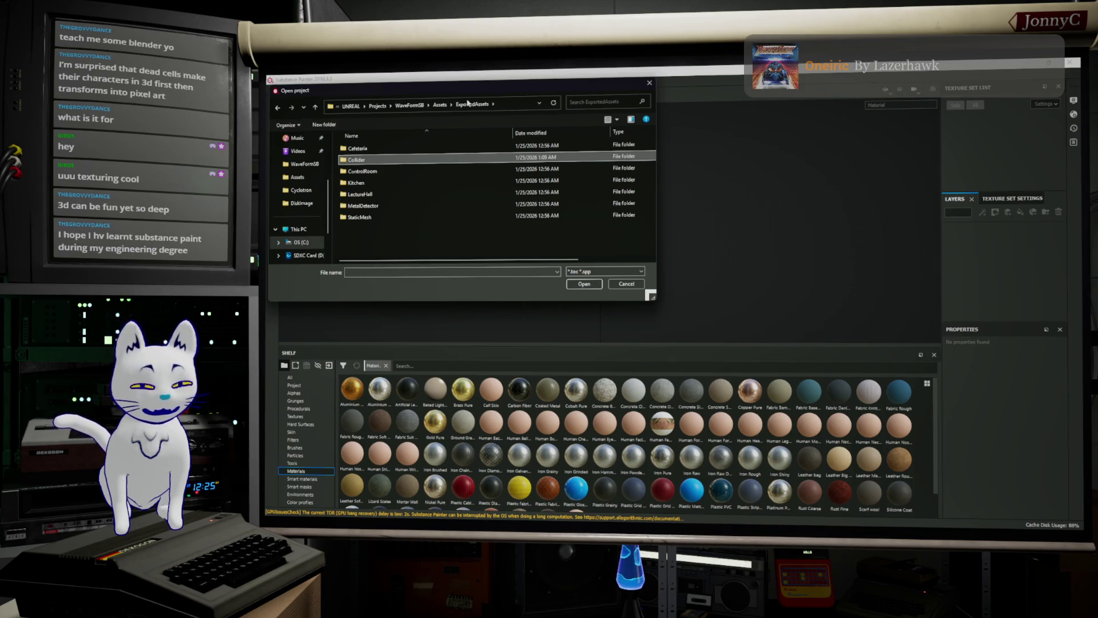
# Move the Open project dialog to the screen centre and cancel it.
pyautogui.moveTo(629, 86); pyautogui.dragTo(764, 128)
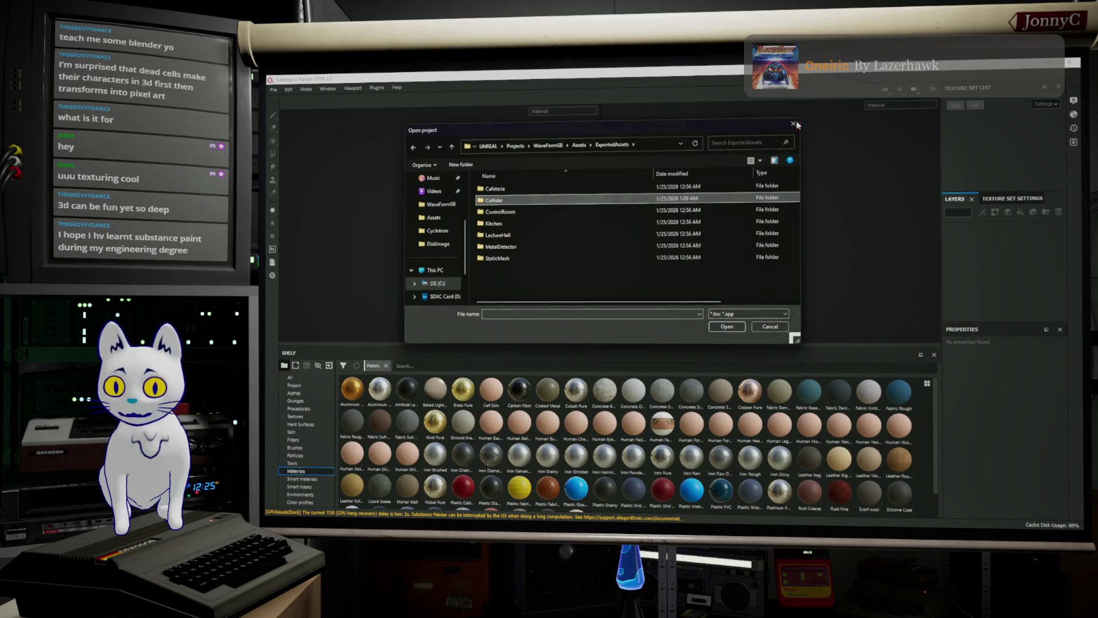
pyautogui.click(794, 124)
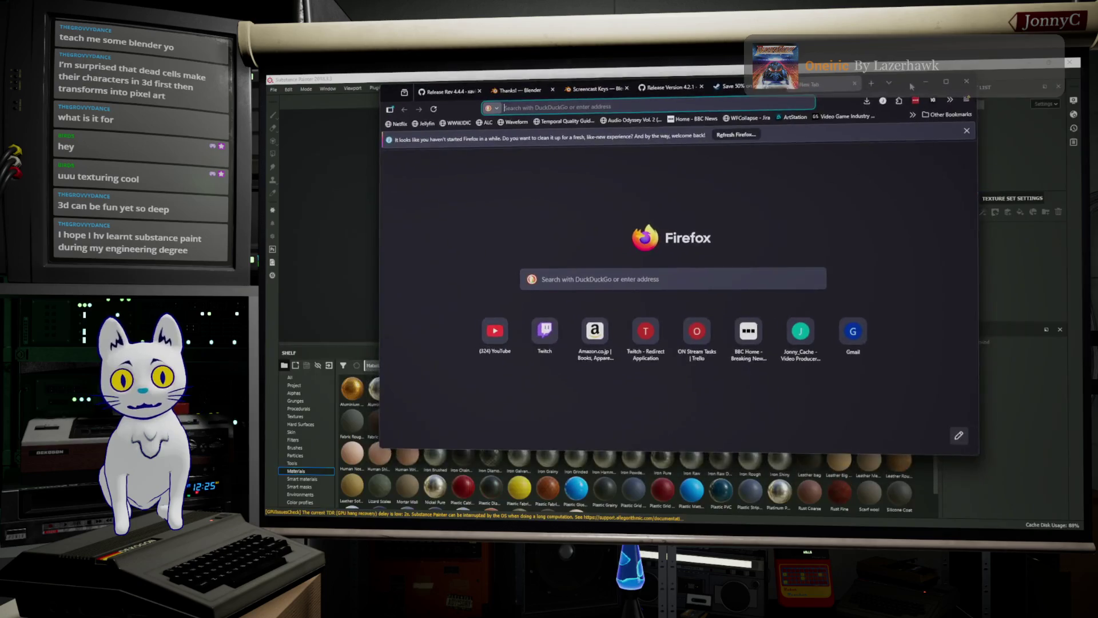
# Search the web for 'quixel mixer' and view the Quixel Mixer download page.
pyautogui.click(690, 117)
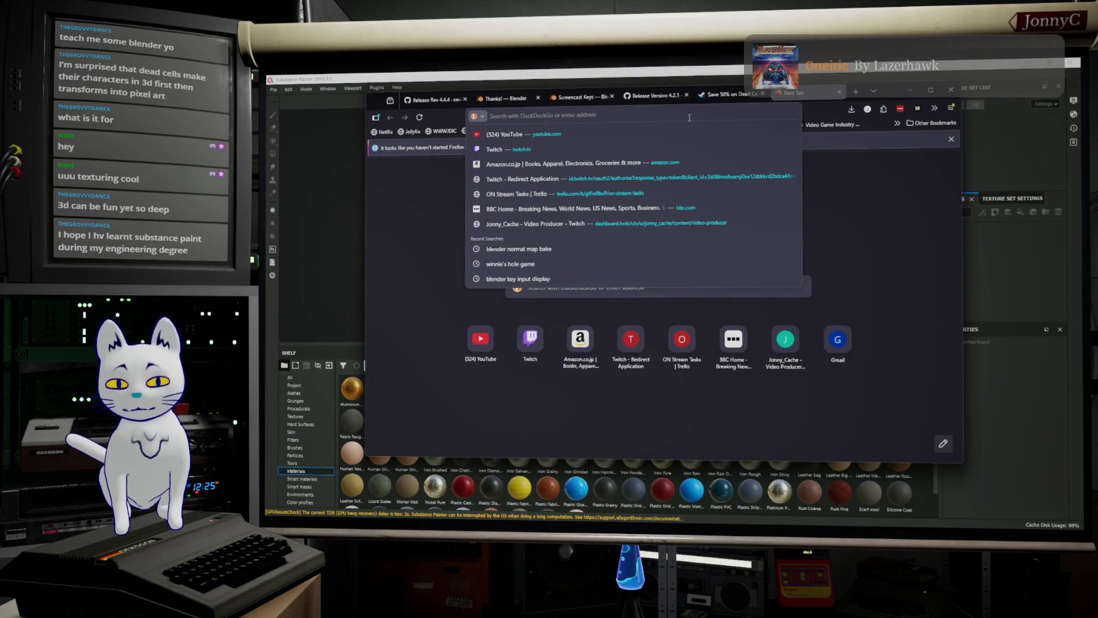
pyautogui.write('qu')
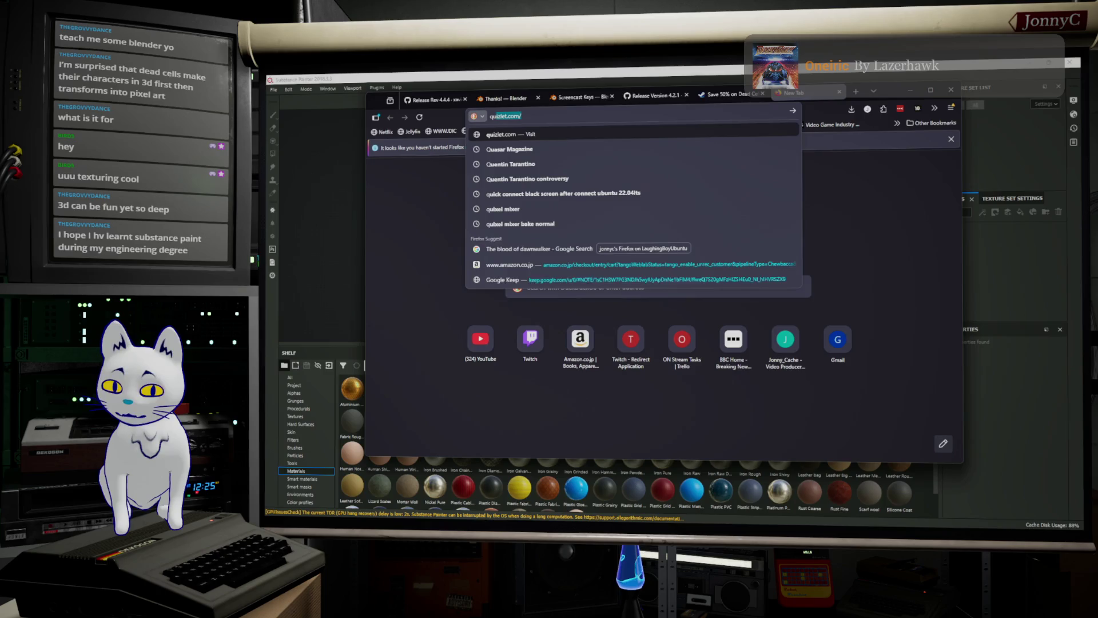
pyautogui.write('ixel mixer')
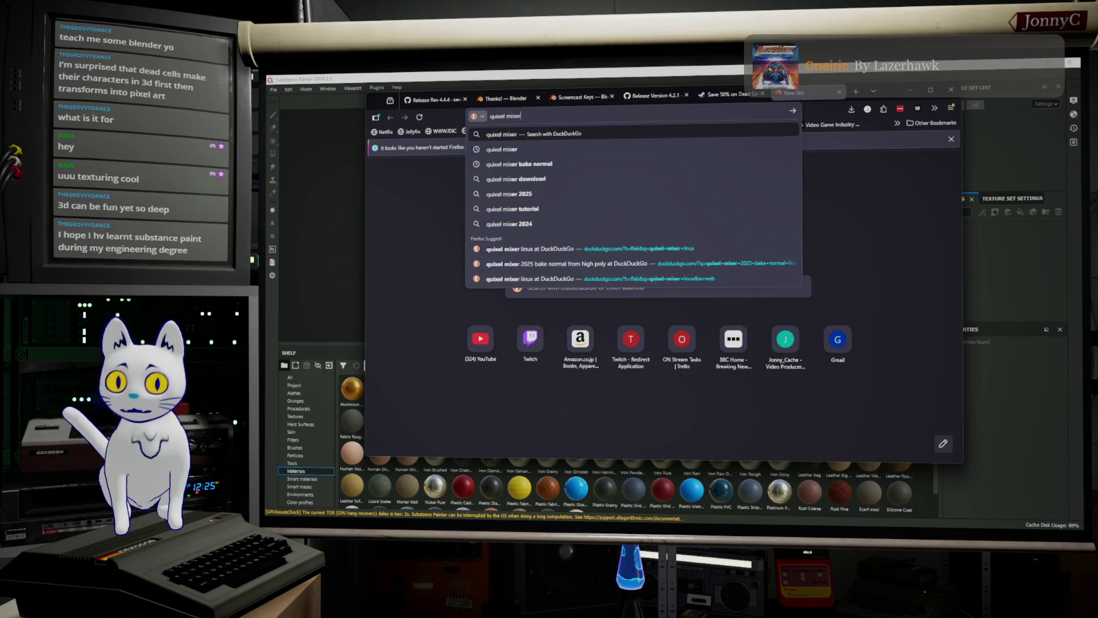
pyautogui.press('Return')
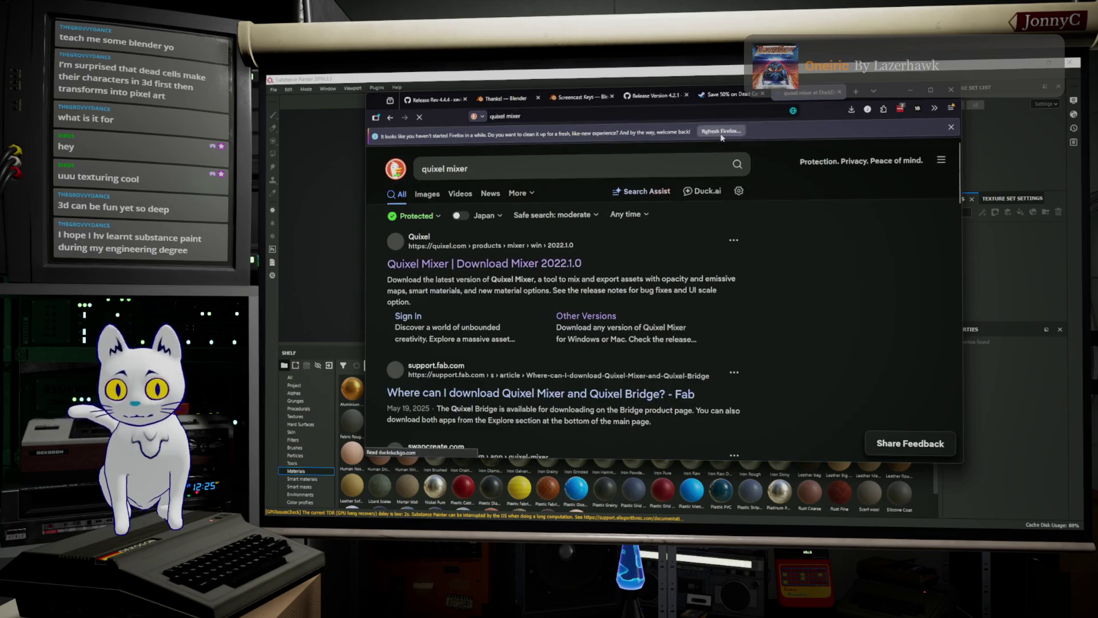
pyautogui.click(549, 268)
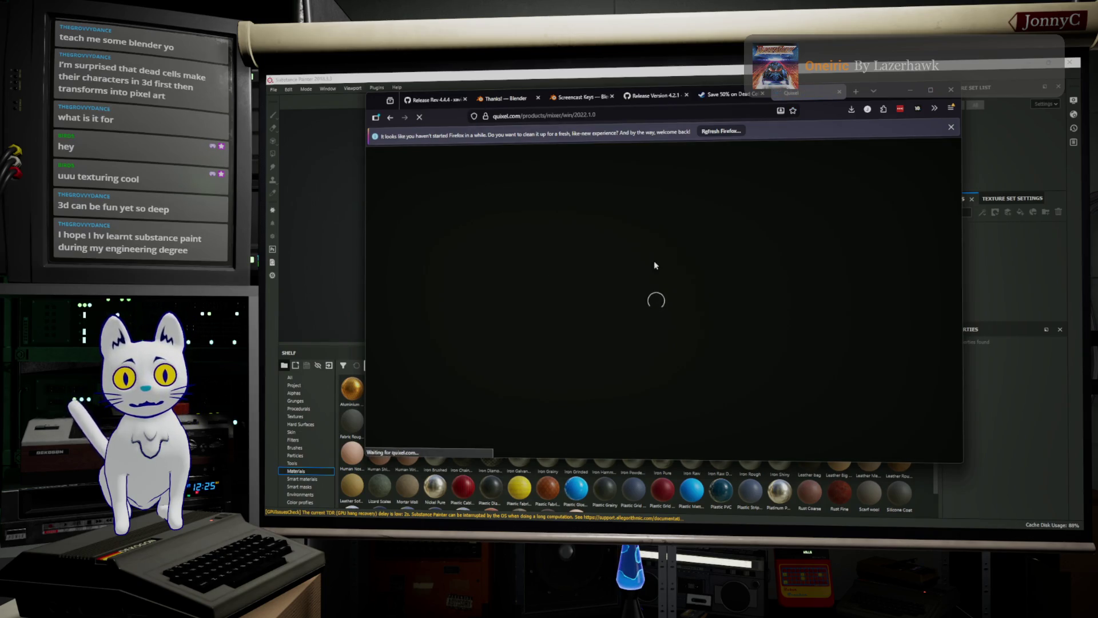
pyautogui.scroll(-5, 655, 265)
pyautogui.scroll(5, 654, 259)
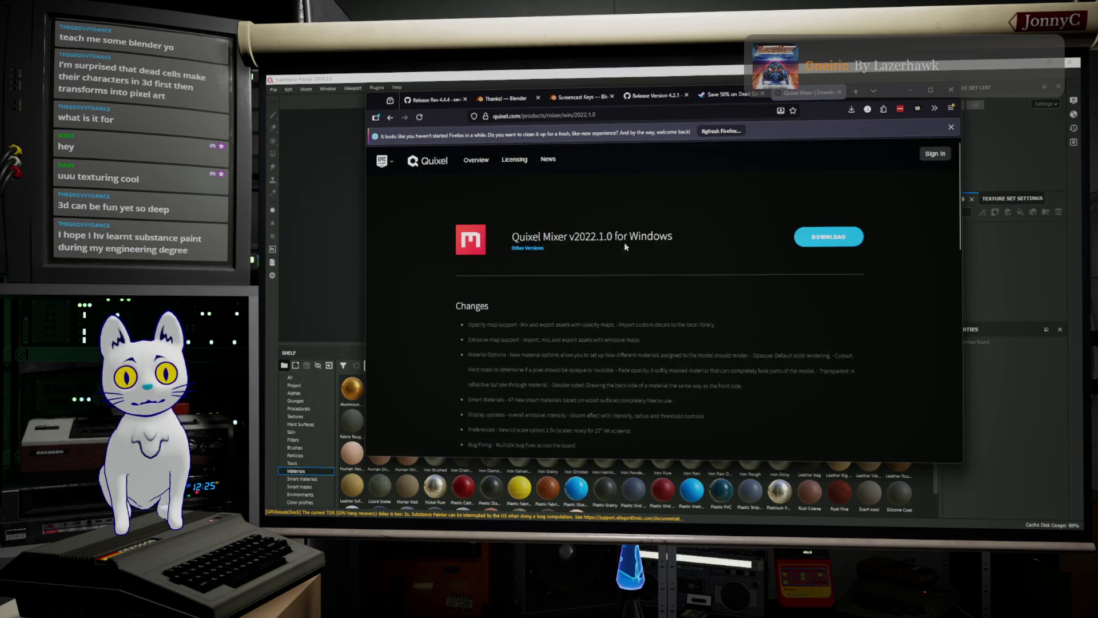
# Return to the results and browse the image results for 'quixel mixer'.
pyautogui.click(390, 117)
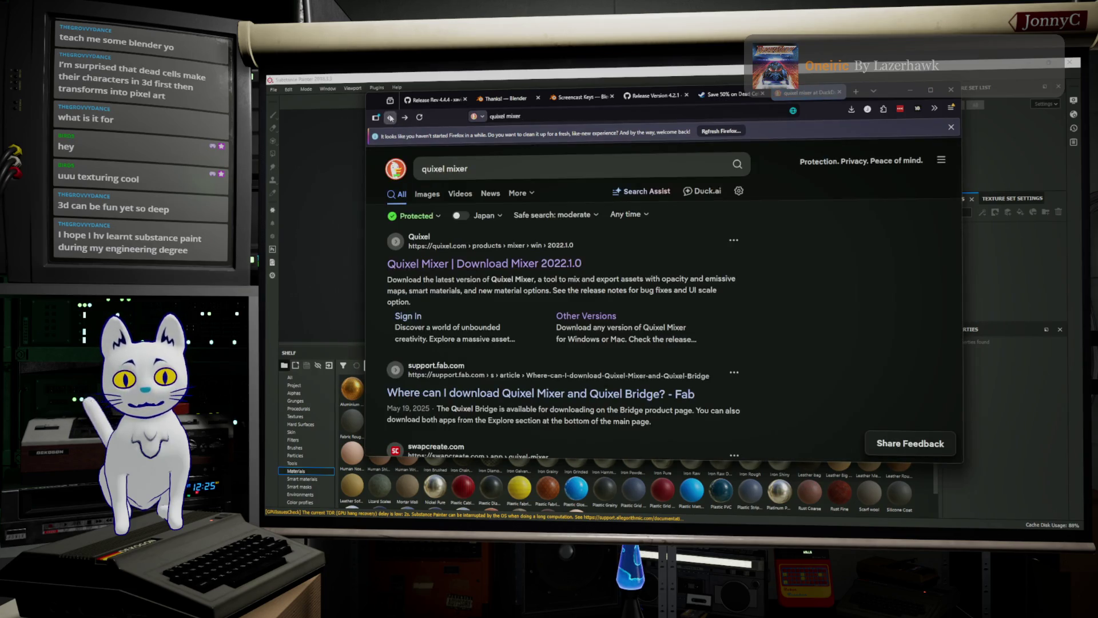
pyautogui.click(433, 195)
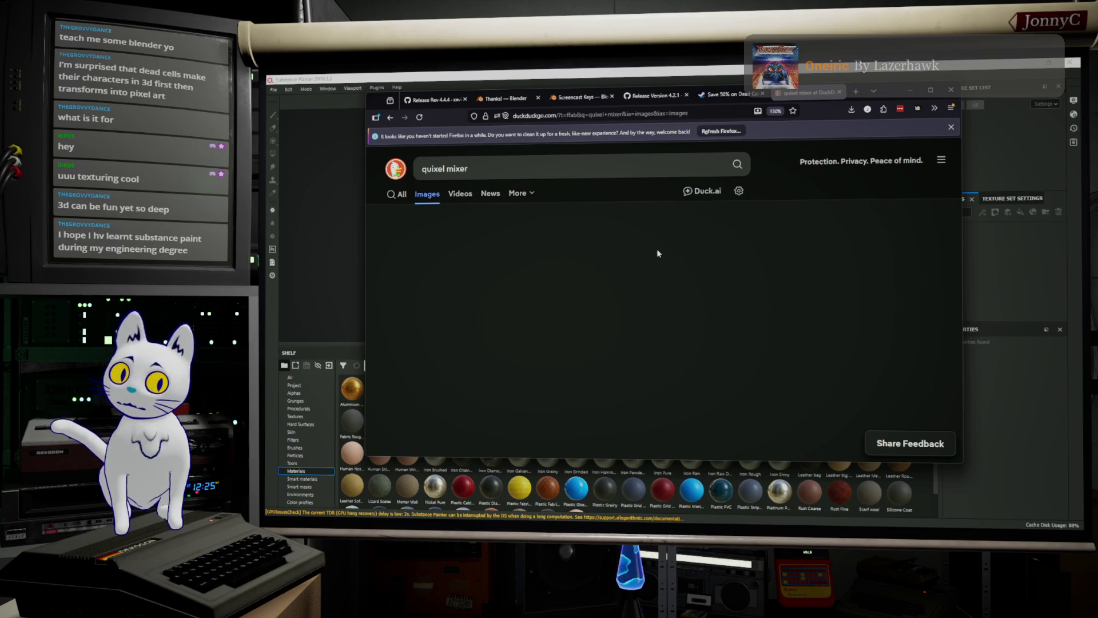
pyautogui.click(602, 164)
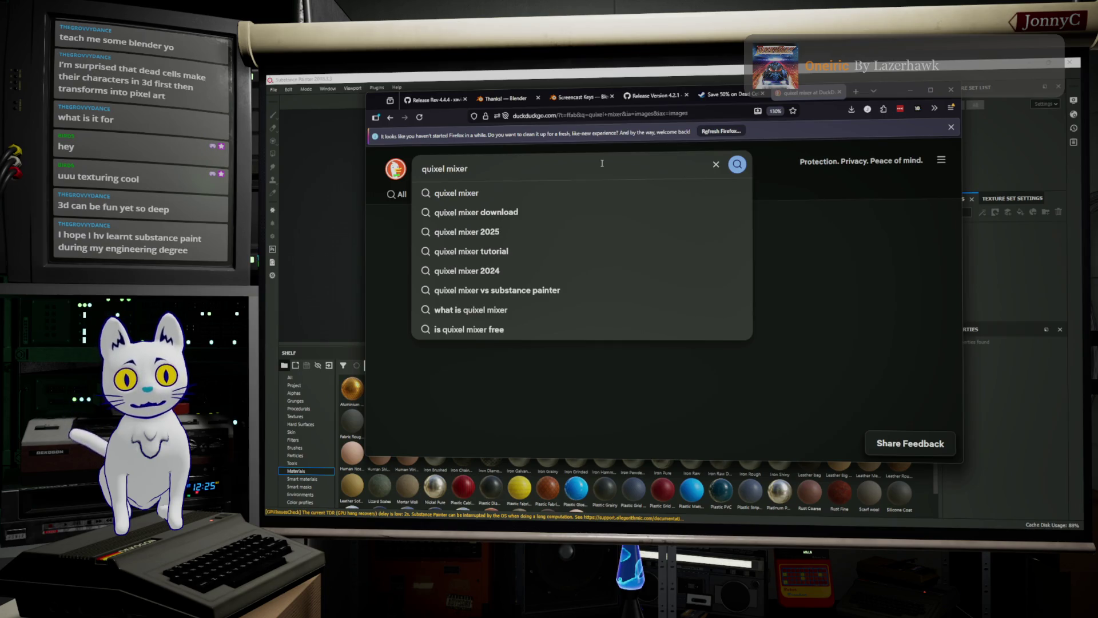
pyautogui.press('Return')
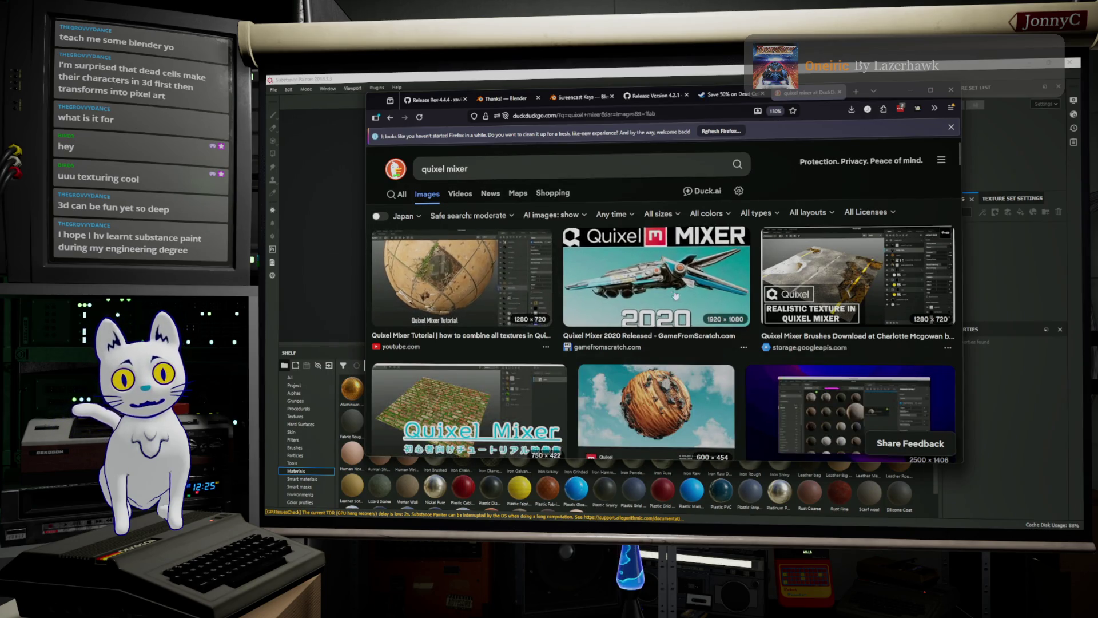
pyautogui.scroll(-3, 645, 276)
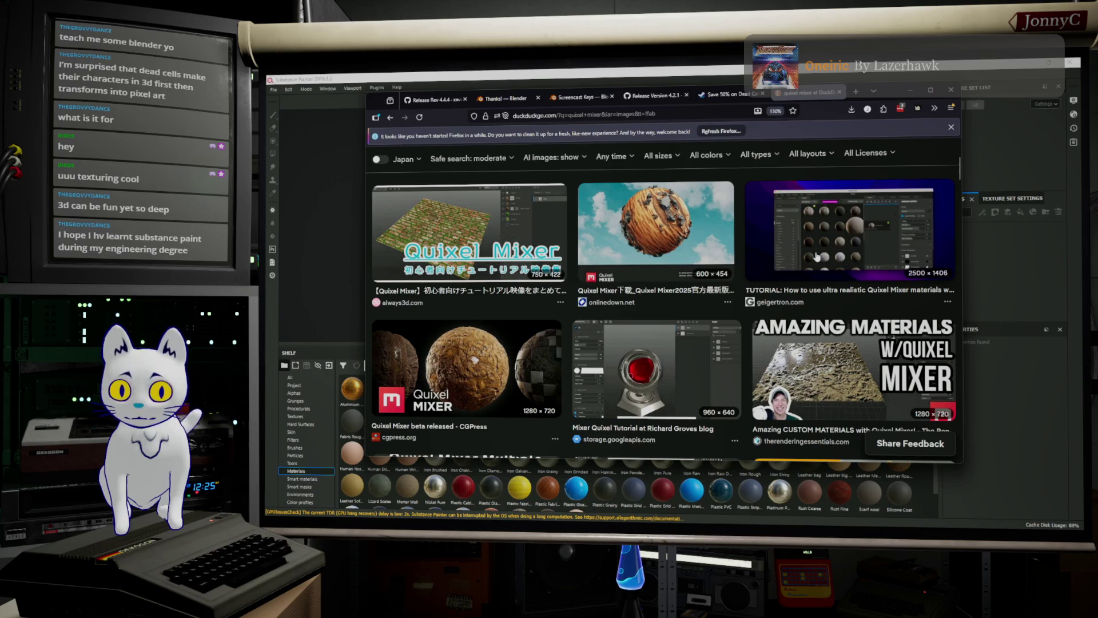
pyautogui.scroll(-3, 816, 257)
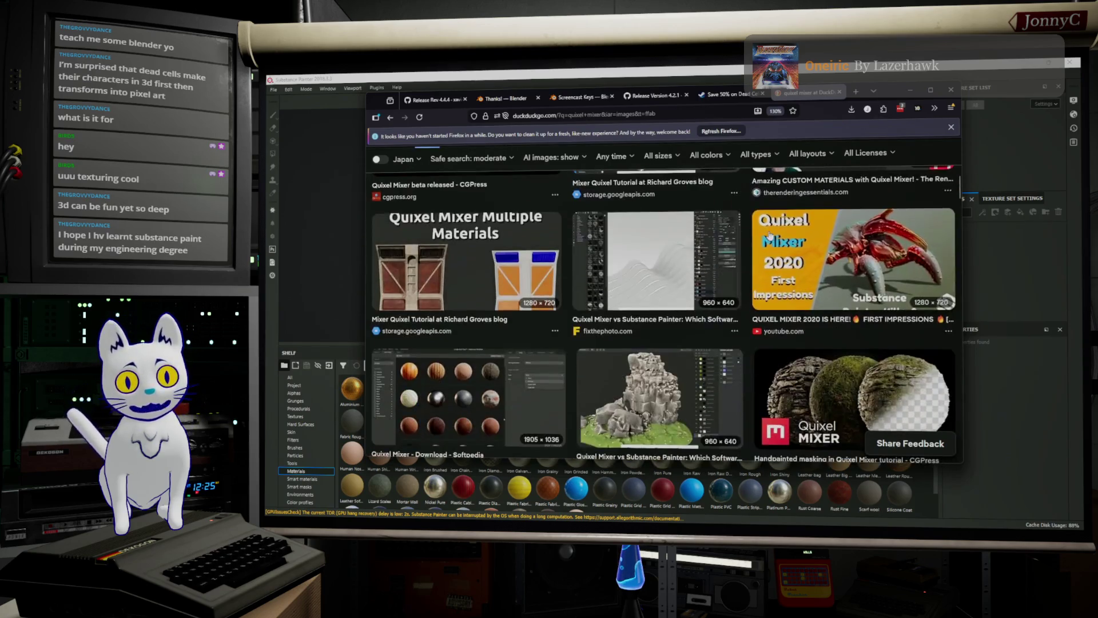
pyautogui.scroll(-3, 769, 235)
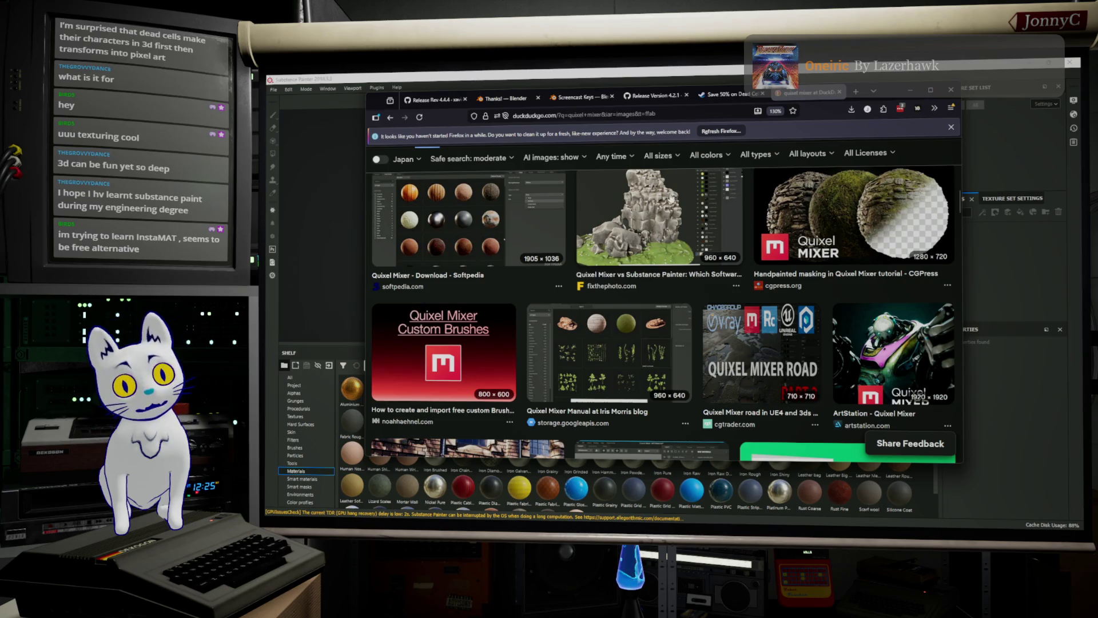
# Open a new tab, then return to the Steam Dead Cells tab and close its trailer viewer.
pyautogui.click(856, 92)
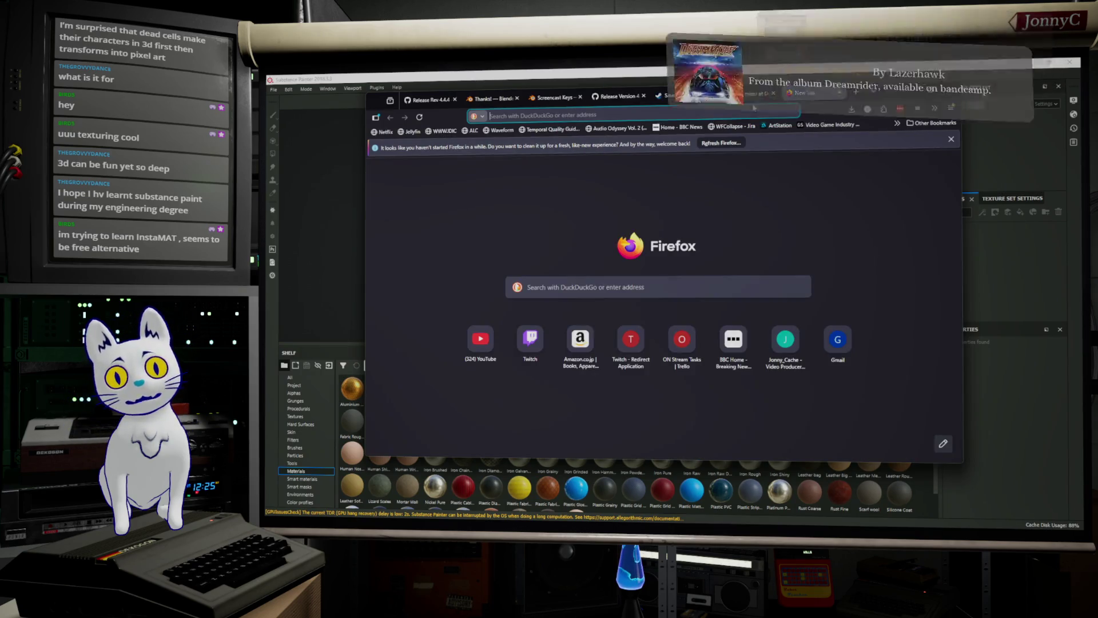
pyautogui.click(551, 115)
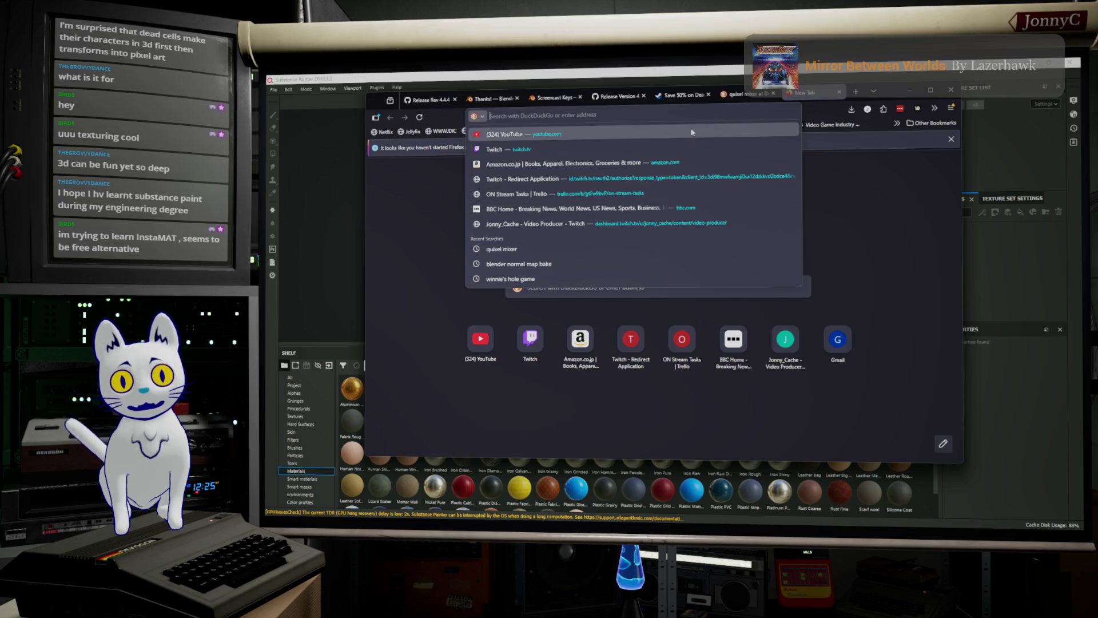
pyautogui.click(681, 95)
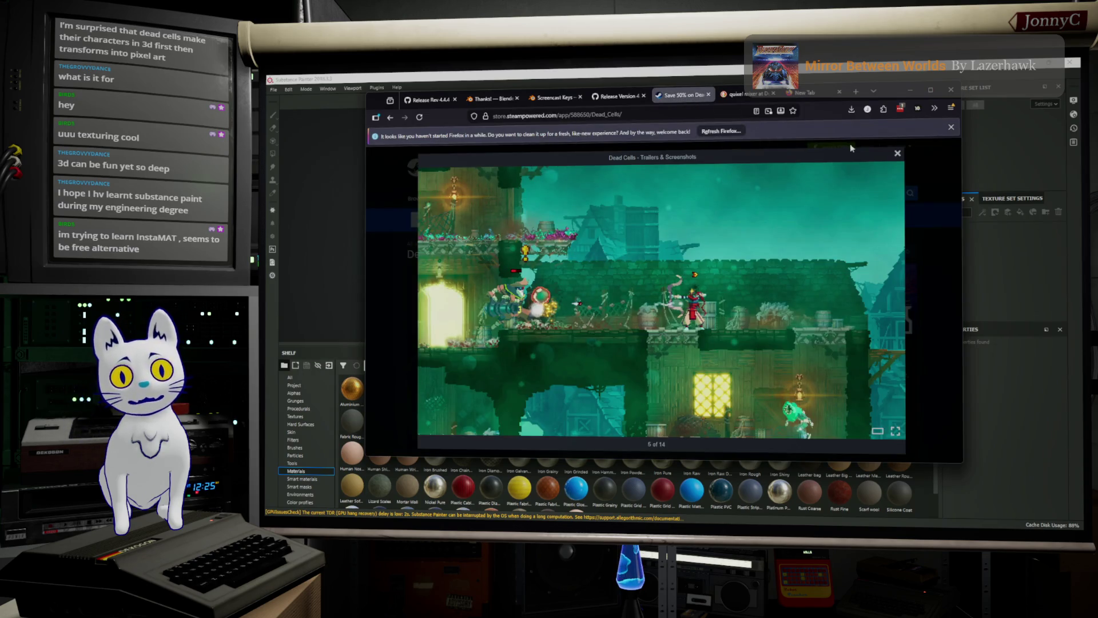
pyautogui.click(896, 152)
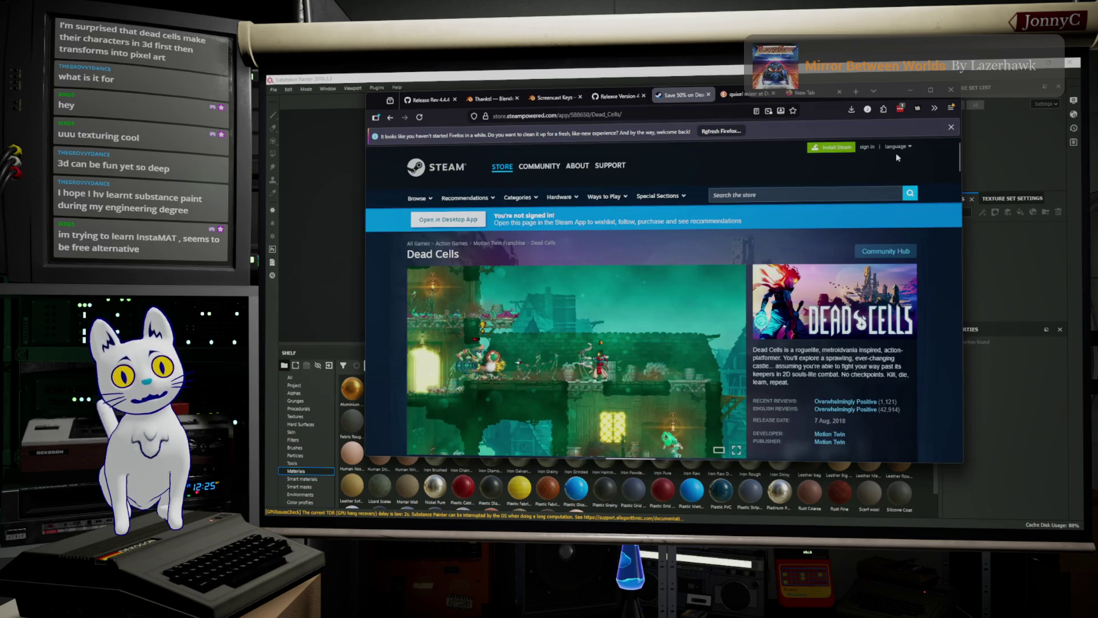
# Search the Steam store for 'Substance' and open the Substance 3D Painter 2025 page.
pyautogui.click(790, 197)
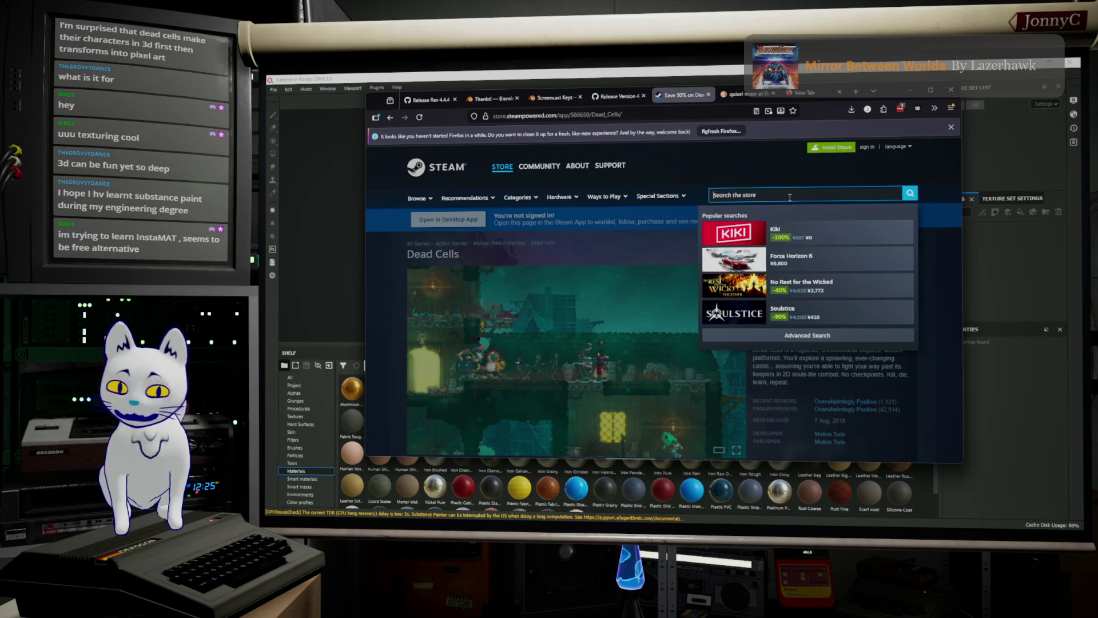
pyautogui.write('Substance pan')
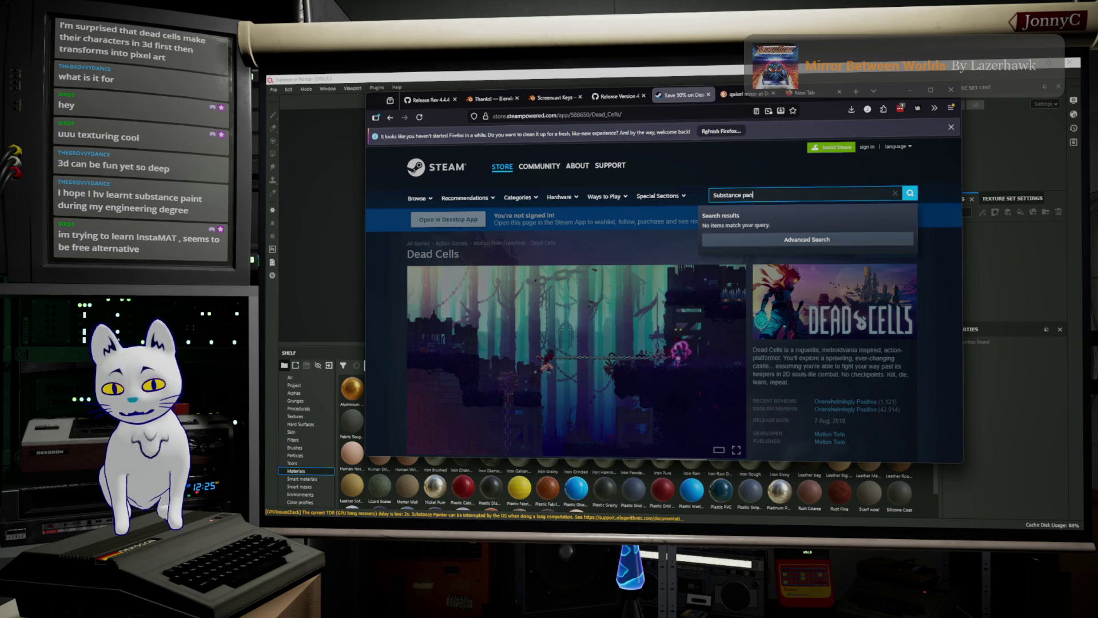
pyautogui.press('BackSpace')
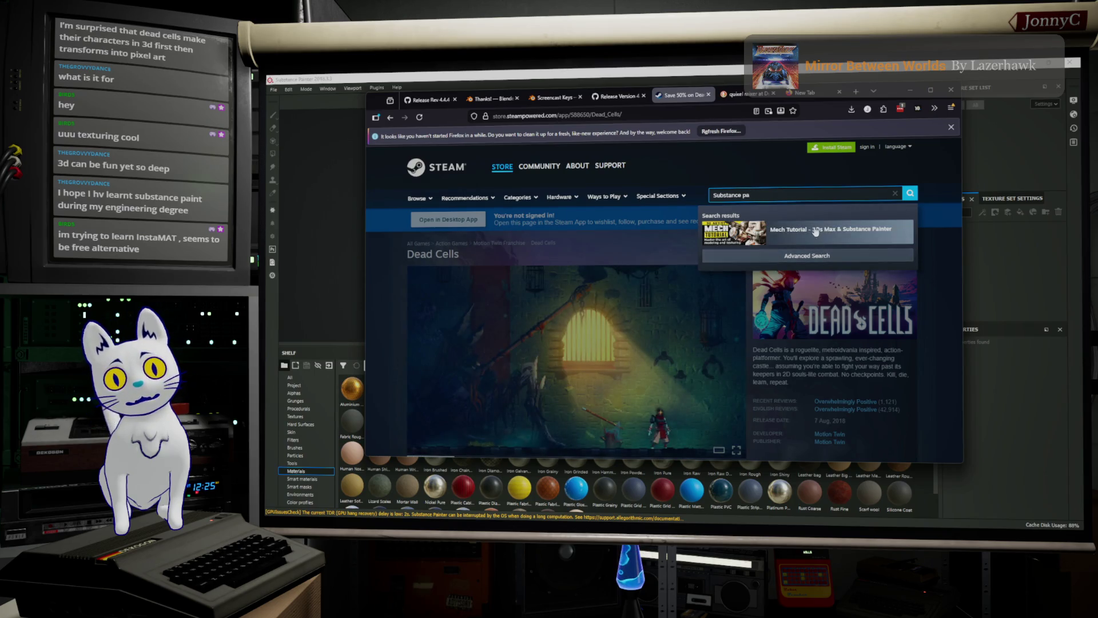
pyautogui.press('BackSpace')
pyautogui.press('BackSpace')
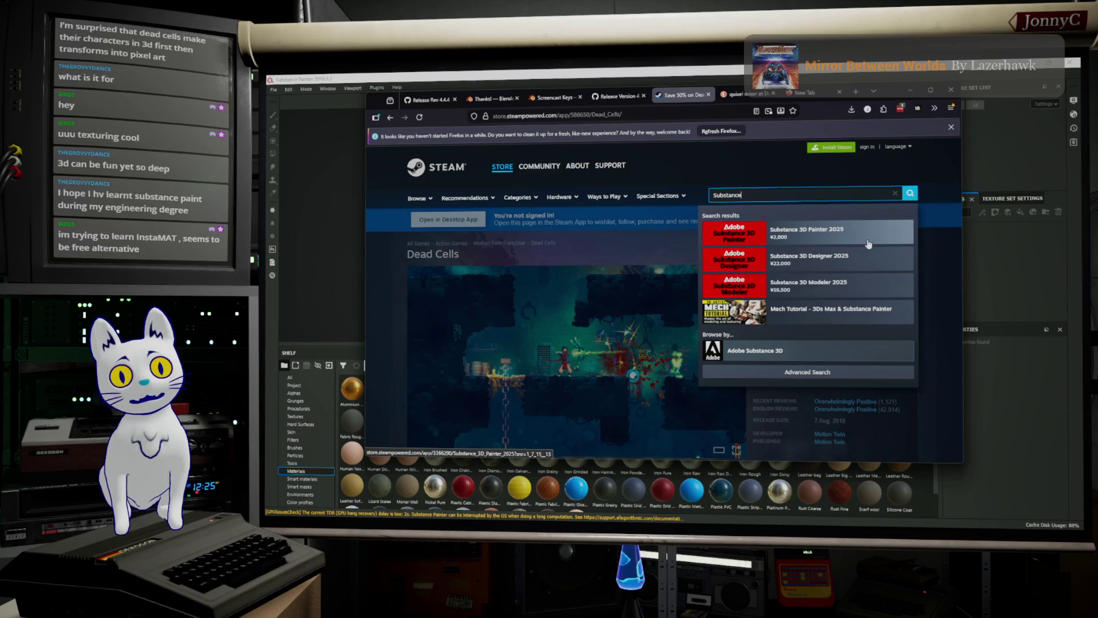
pyautogui.click(869, 244)
# Browse the Substance 3D Painter 2025 store page, then return to the blank new tab.
pyautogui.scroll(-5, 830, 290)
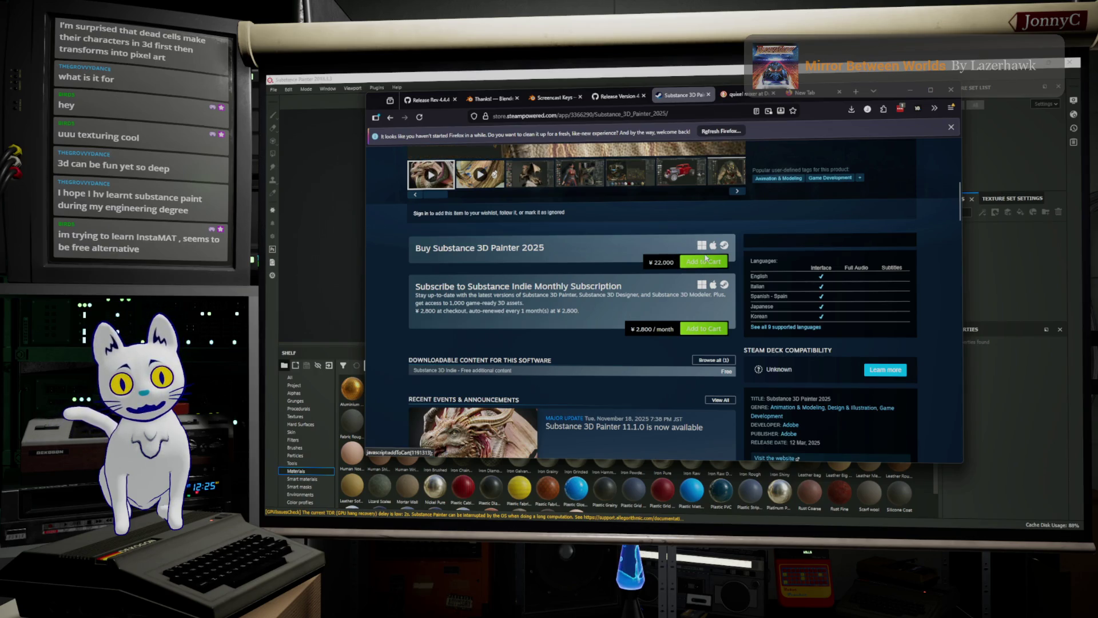
pyautogui.scroll(-5, 622, 236)
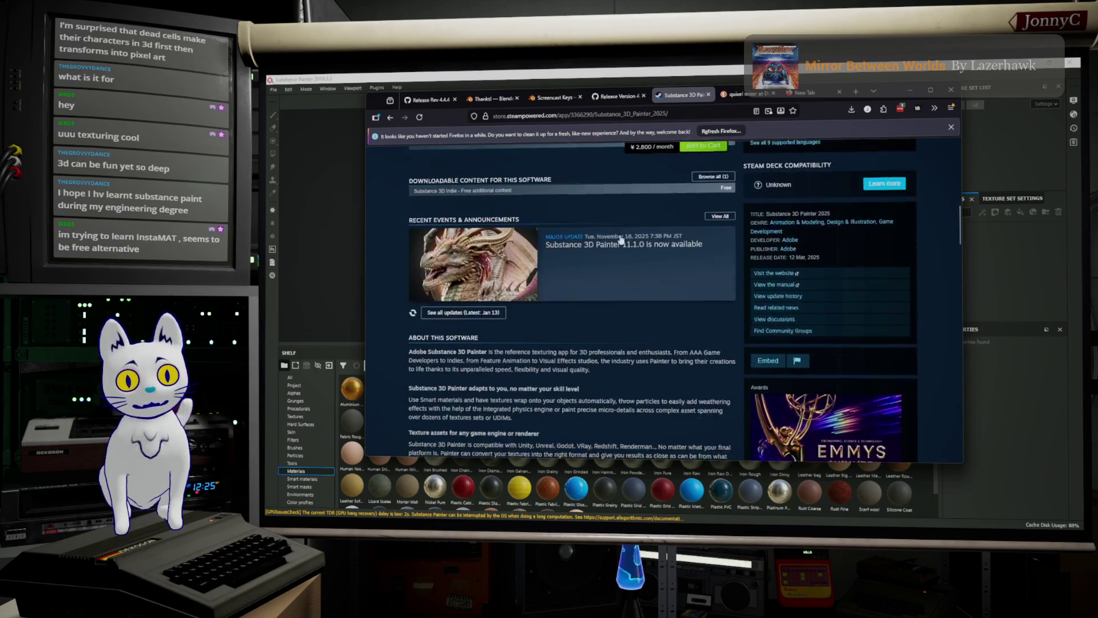
pyautogui.scroll(5, 621, 239)
pyautogui.scroll(5, 620, 236)
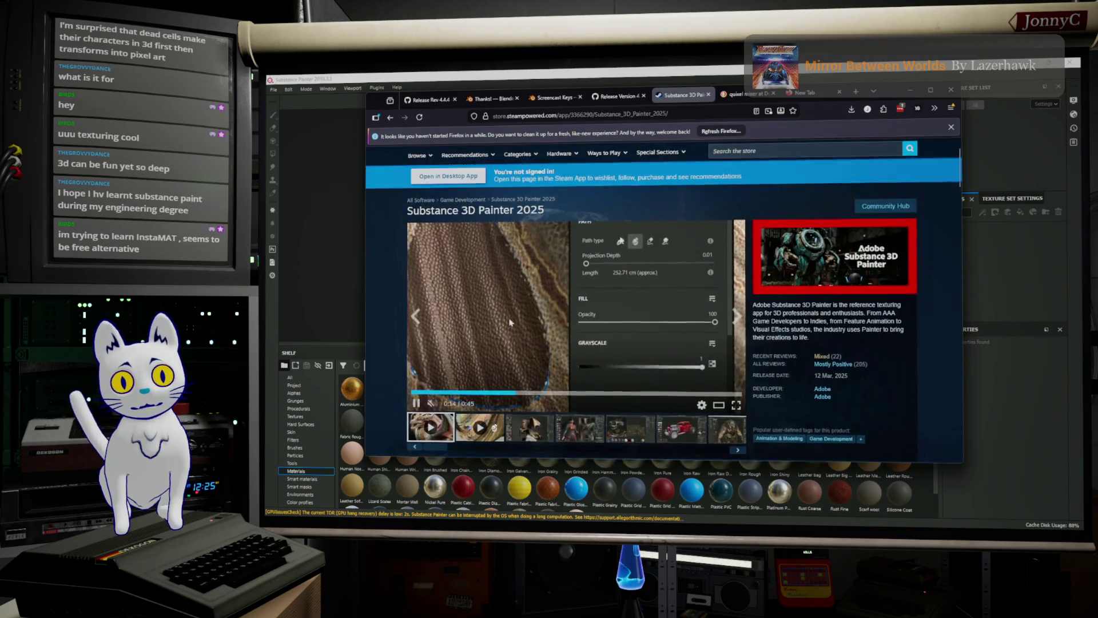
pyautogui.scroll(-2, 620, 236)
pyautogui.scroll(2, 620, 235)
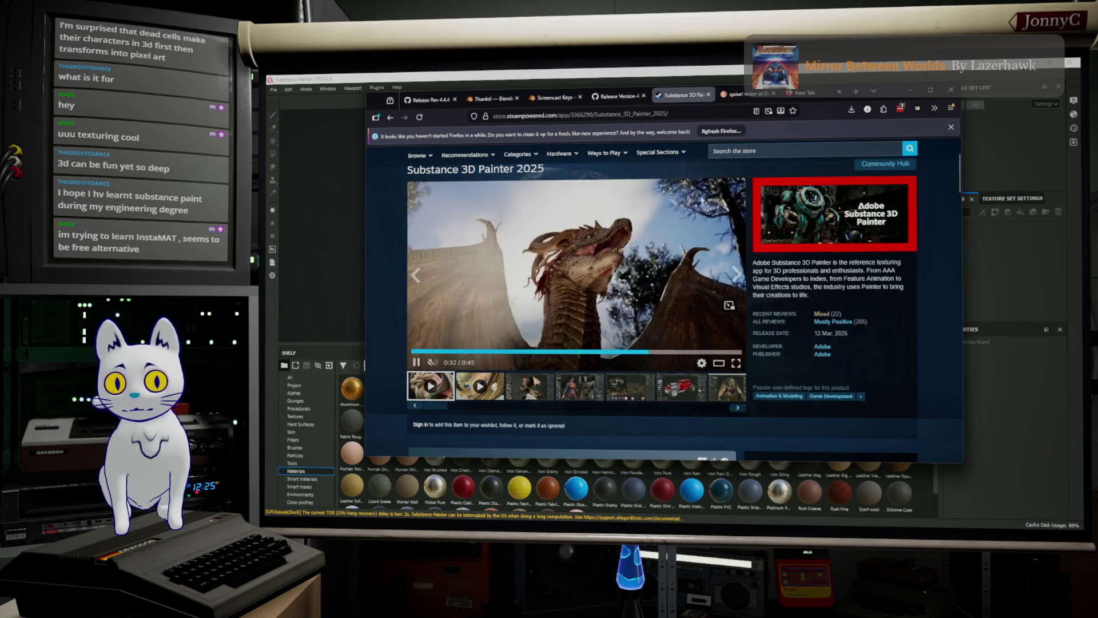
pyautogui.click(814, 93)
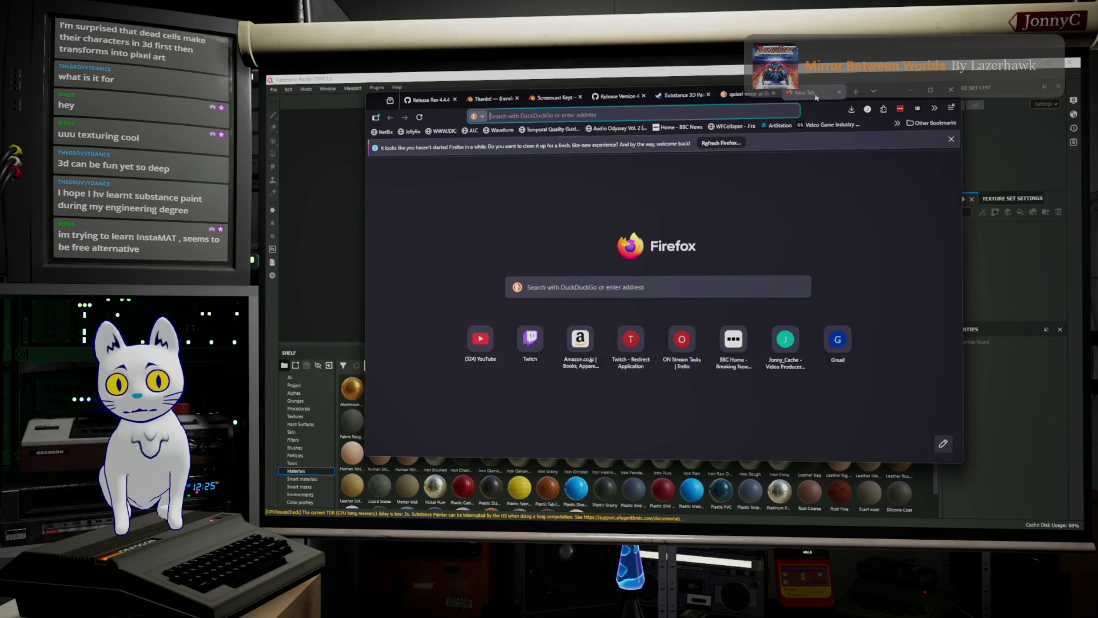
# Search for 'instamat' and open the official instamaterial.com site.
pyautogui.click(769, 112)
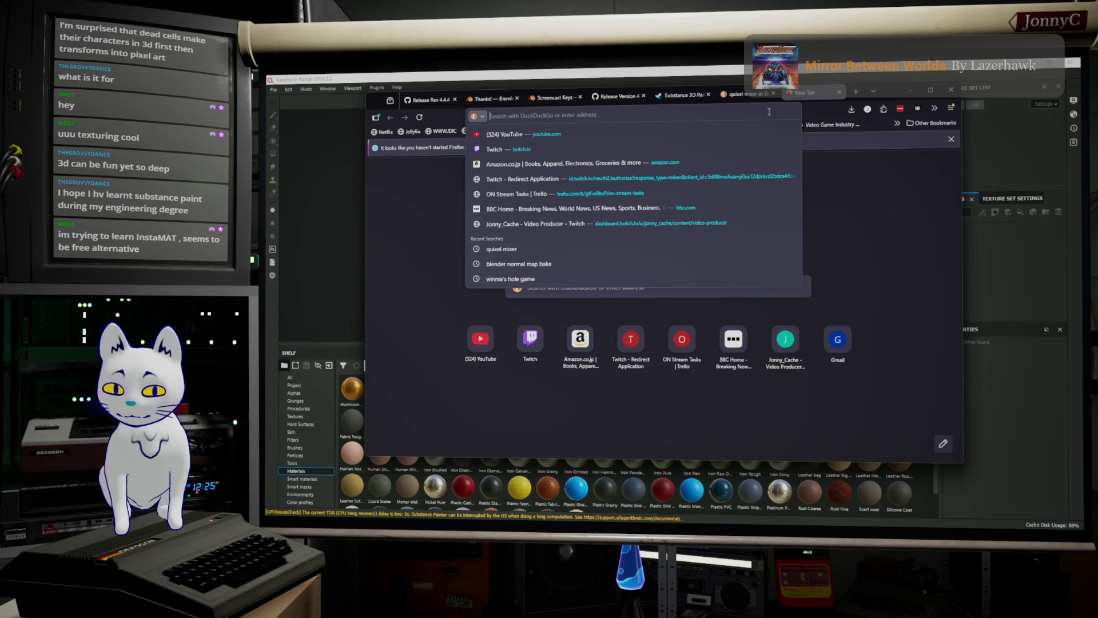
pyautogui.write('insta mat')
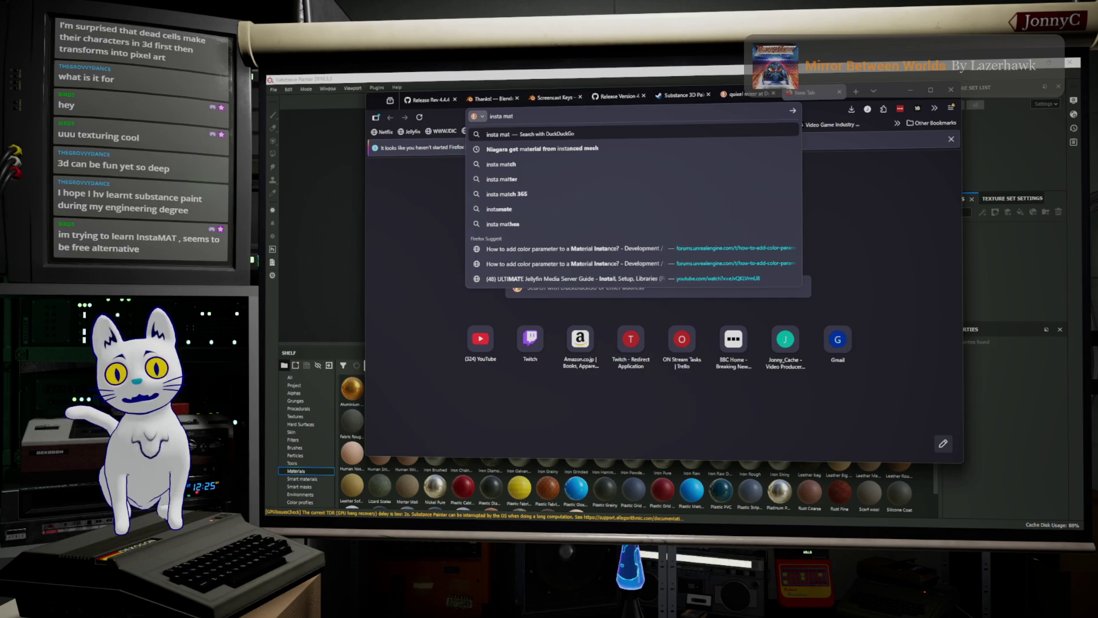
pyautogui.press('Down')
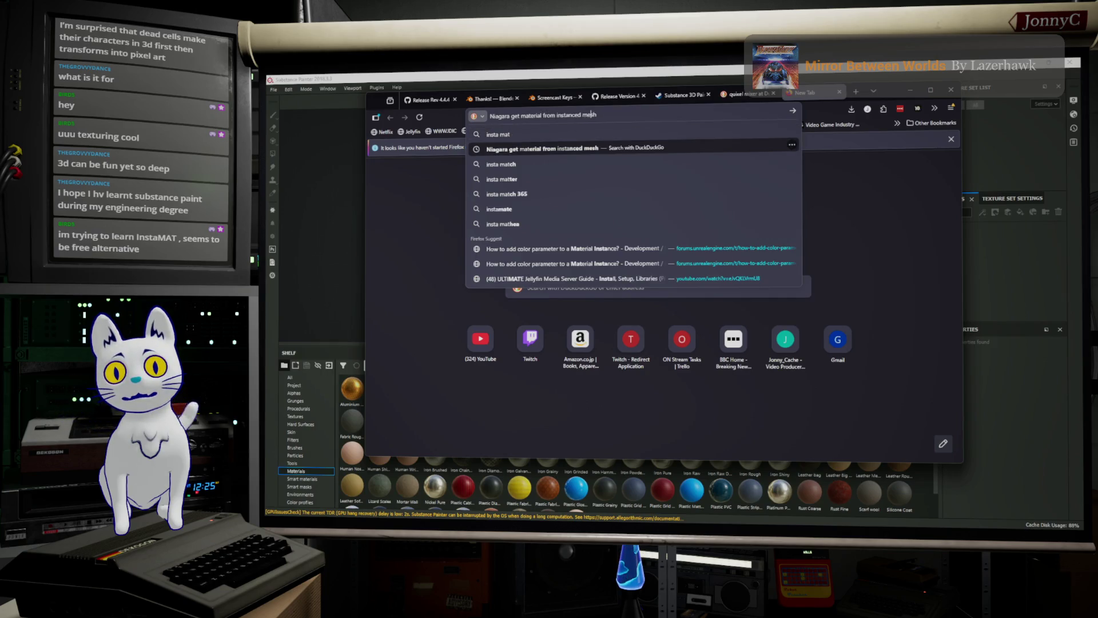
pyautogui.hotkey('ctrl', 'a')
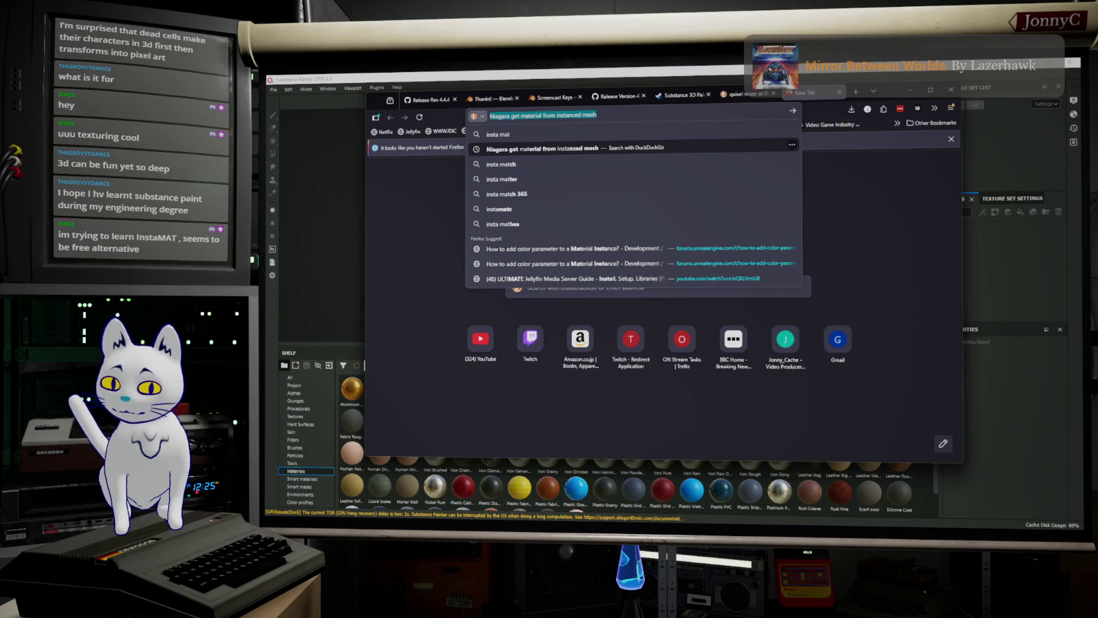
pyautogui.write('instamat')
pyautogui.press('Return')
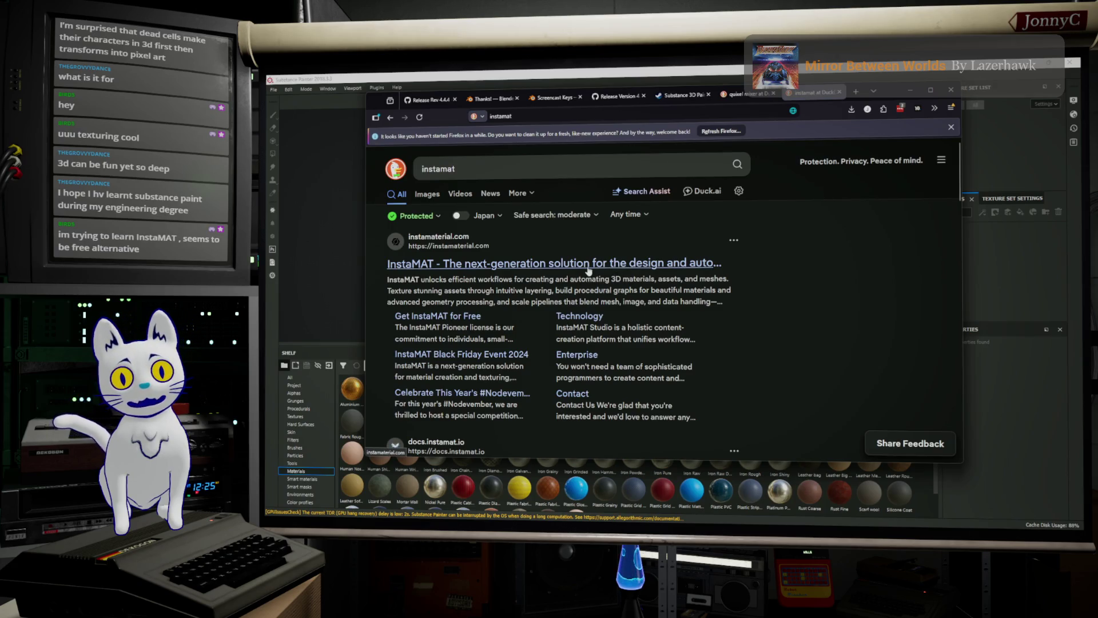
pyautogui.click(589, 266)
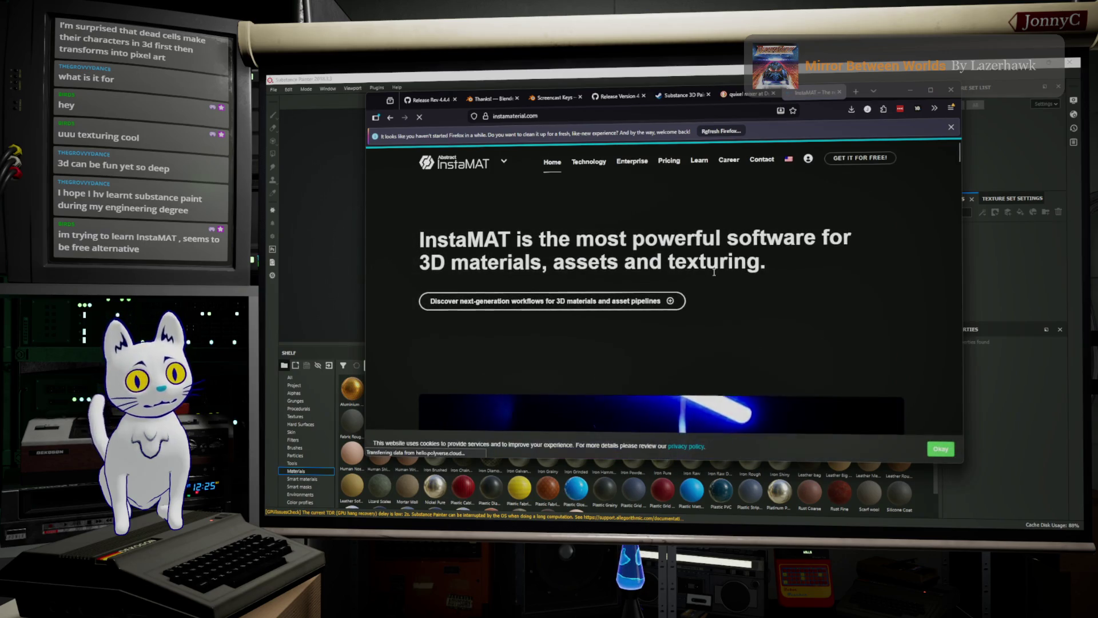
# Scroll through the InstaMAT home page and open its Pricing and licensing page.
pyautogui.scroll(-4, 655, 267)
pyautogui.scroll(-2, 803, 269)
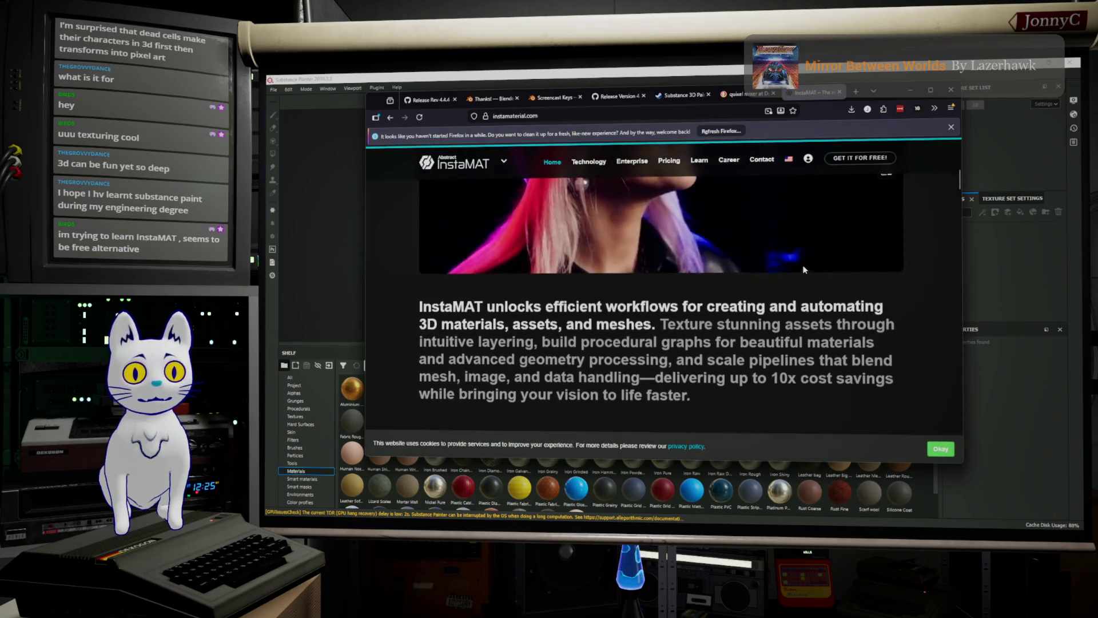
pyautogui.scroll(-5, 803, 270)
pyautogui.scroll(-4, 798, 271)
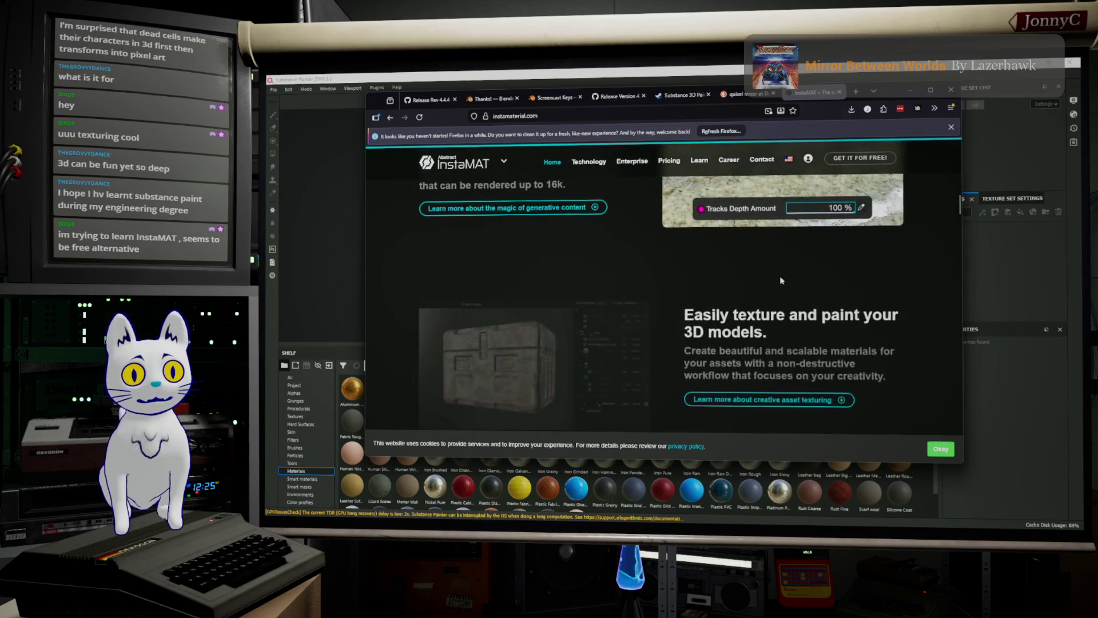
pyautogui.scroll(1, 739, 301)
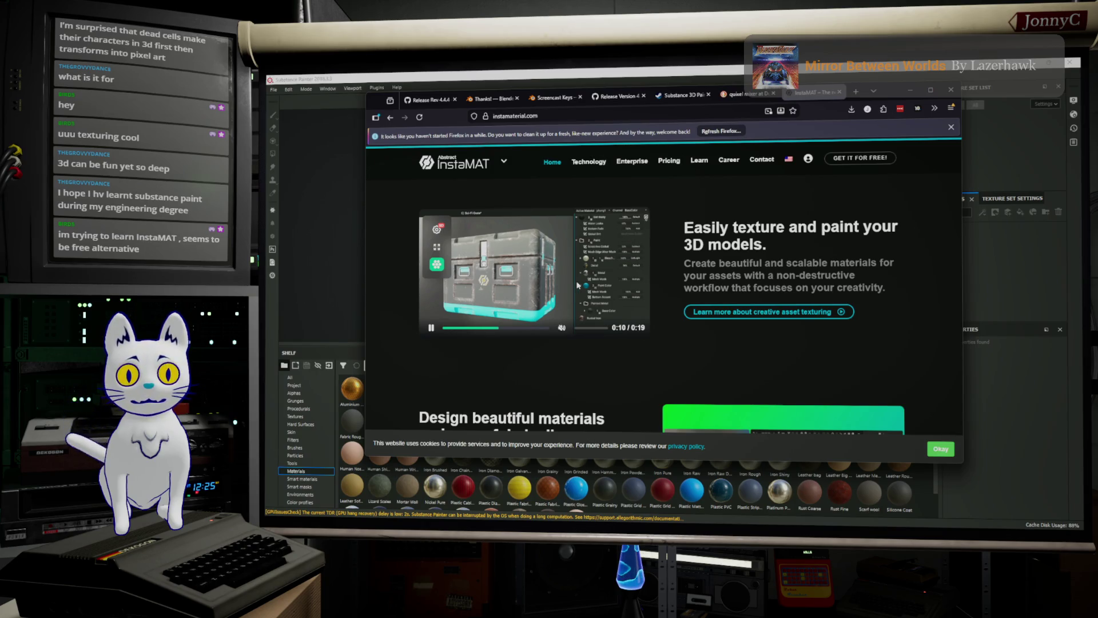
pyautogui.scroll(-3, 574, 286)
pyautogui.scroll(-1, 577, 286)
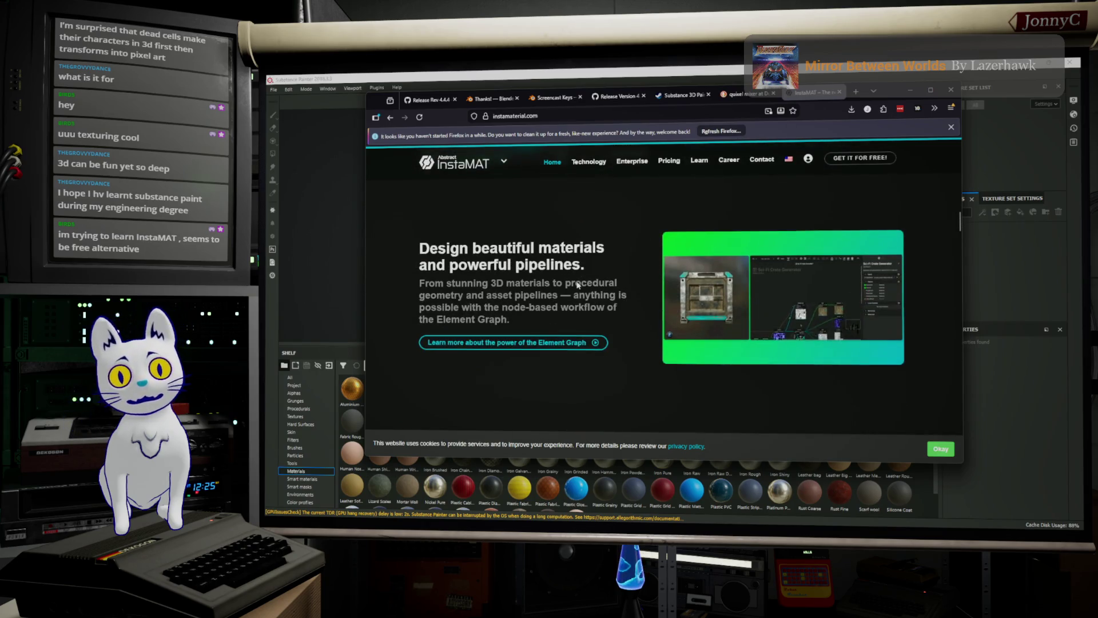
pyautogui.scroll(-1, 598, 278)
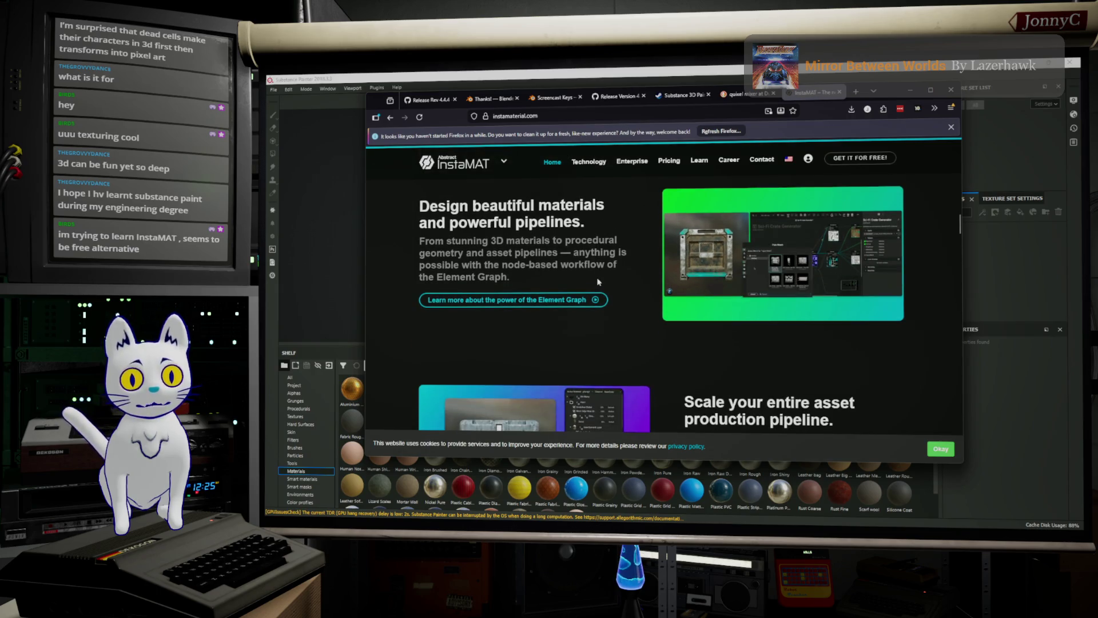
pyautogui.scroll(-5, 598, 279)
pyautogui.scroll(-4, 598, 280)
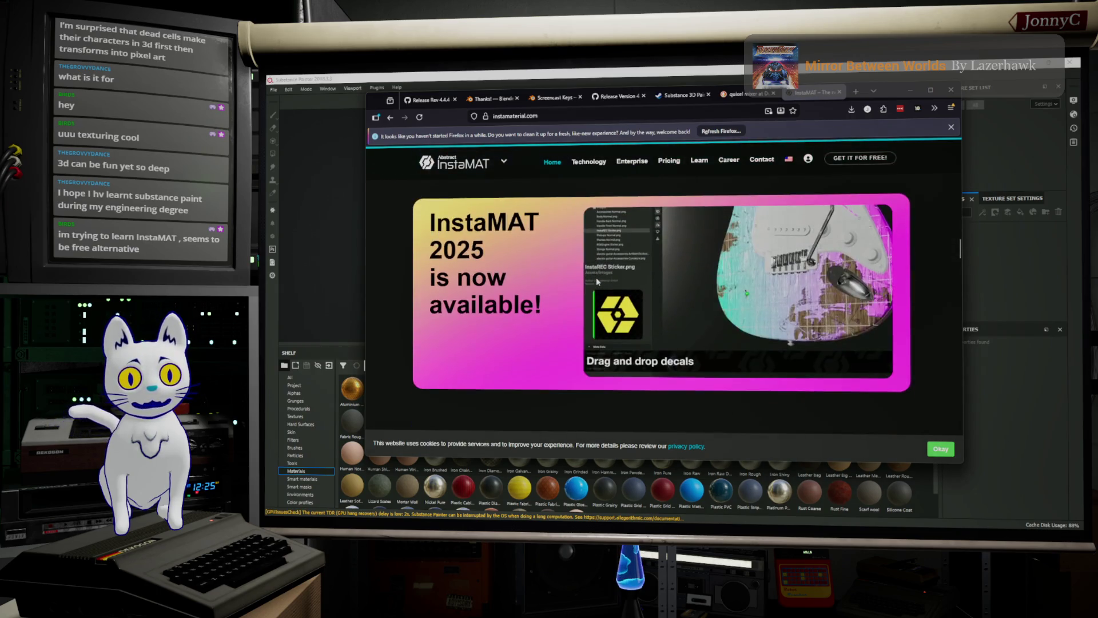
pyautogui.scroll(-1, 584, 282)
pyautogui.scroll(3, 583, 282)
pyautogui.scroll(-4, 583, 282)
pyautogui.scroll(-10, 582, 282)
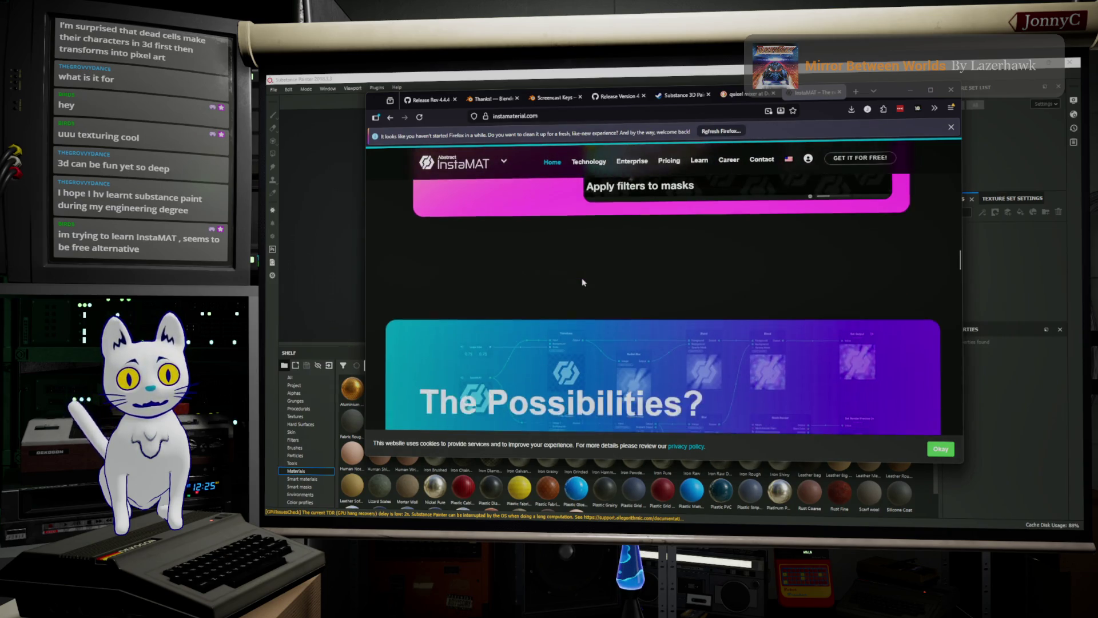
pyautogui.scroll(-5, 583, 282)
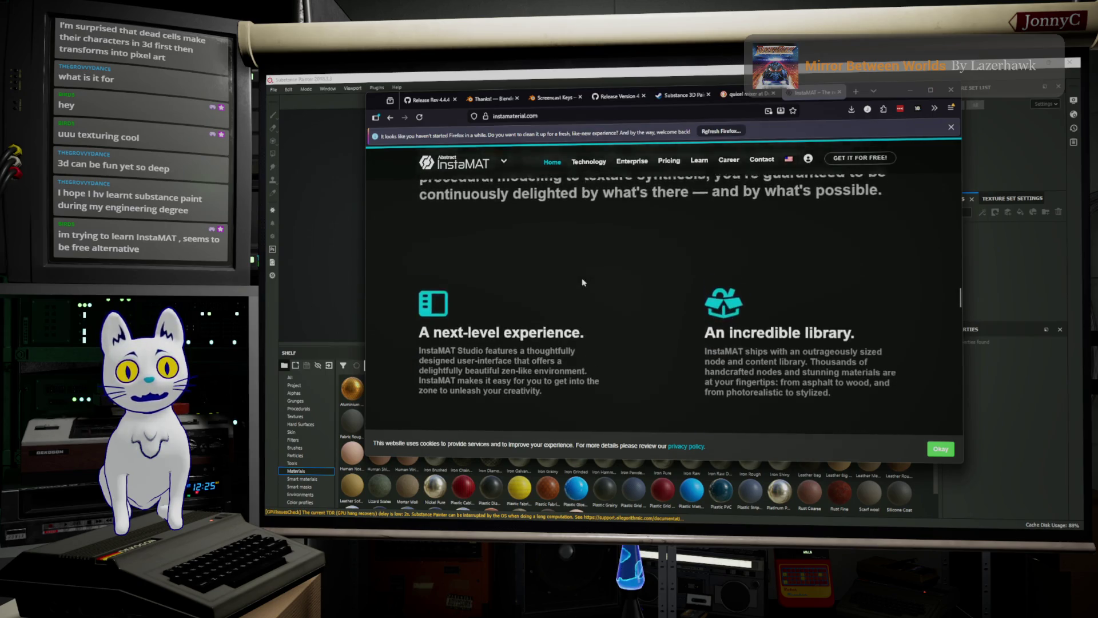
pyautogui.scroll(-9, 582, 280)
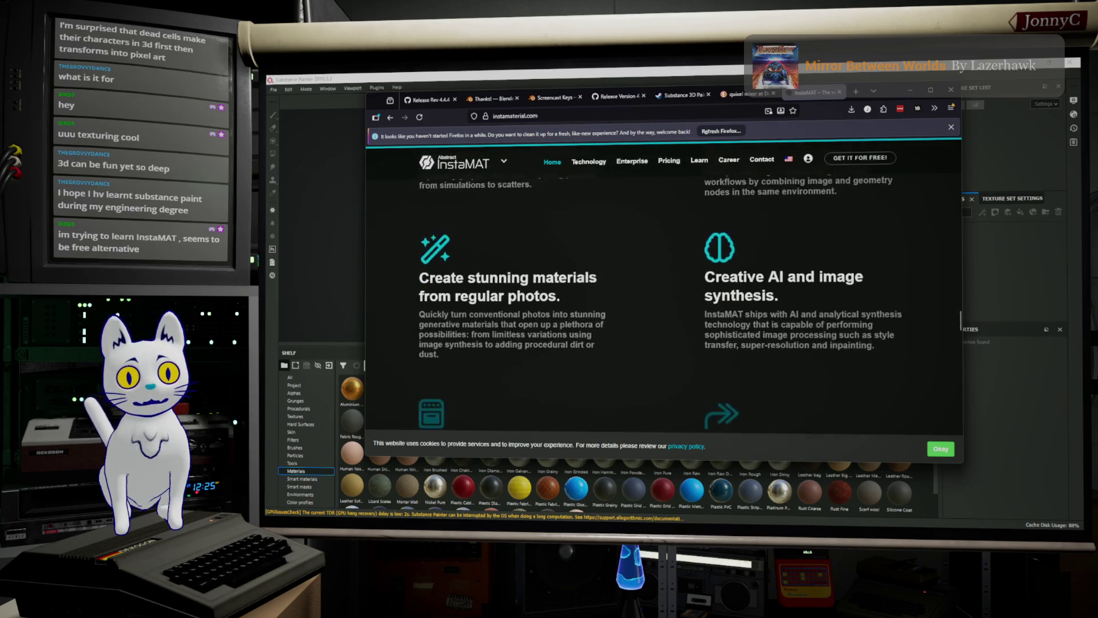
pyautogui.scroll(-8, 583, 283)
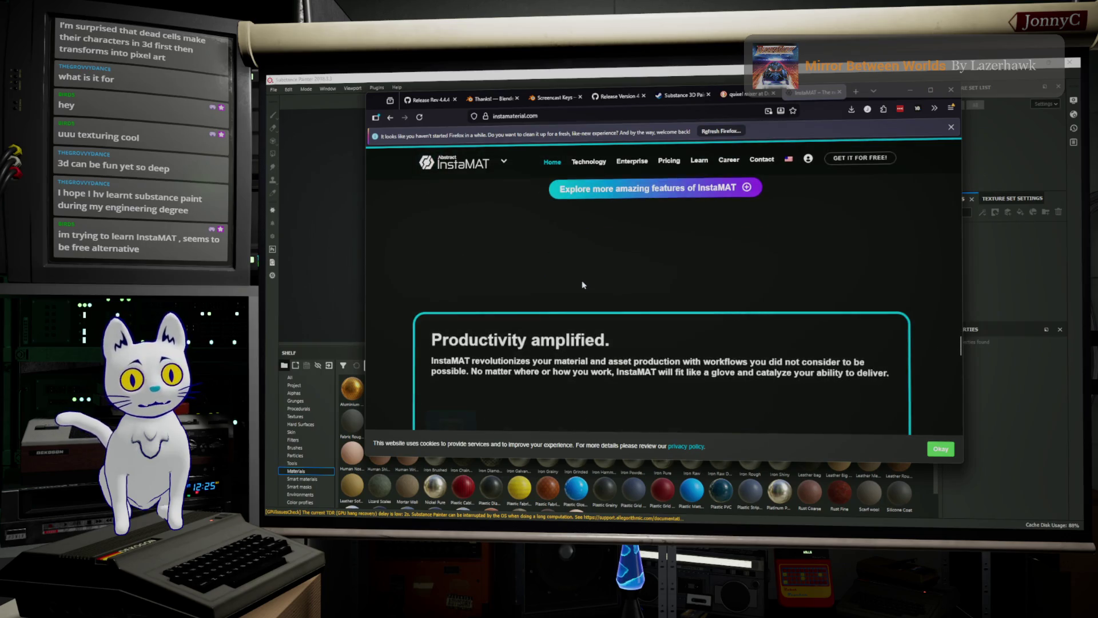
pyautogui.scroll(-8, 584, 284)
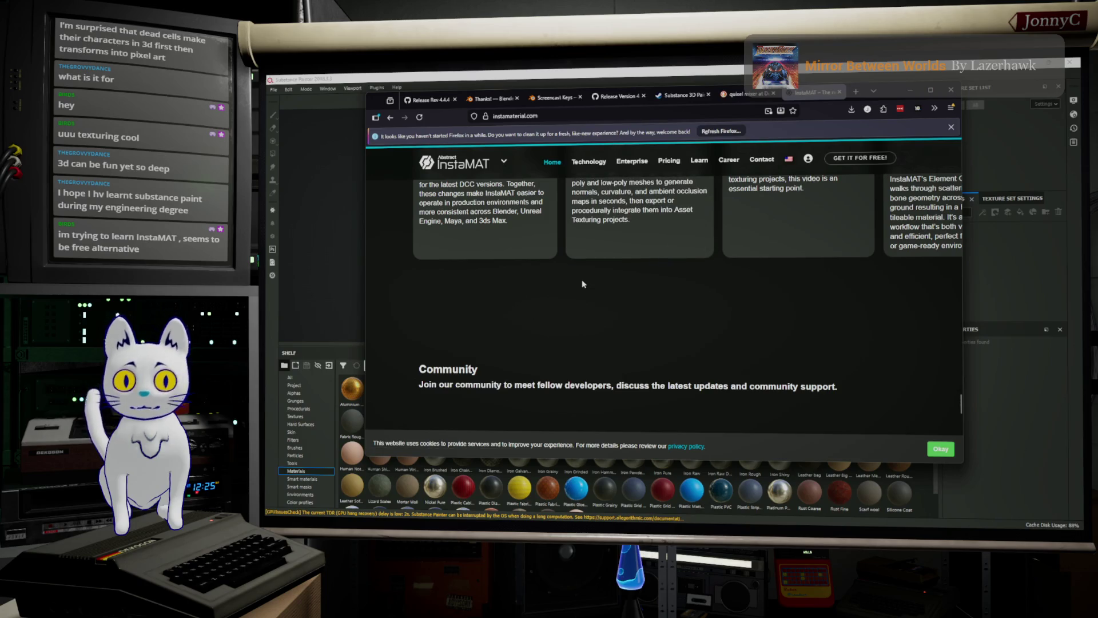
pyautogui.scroll(12, 583, 284)
pyautogui.scroll(-5, 595, 271)
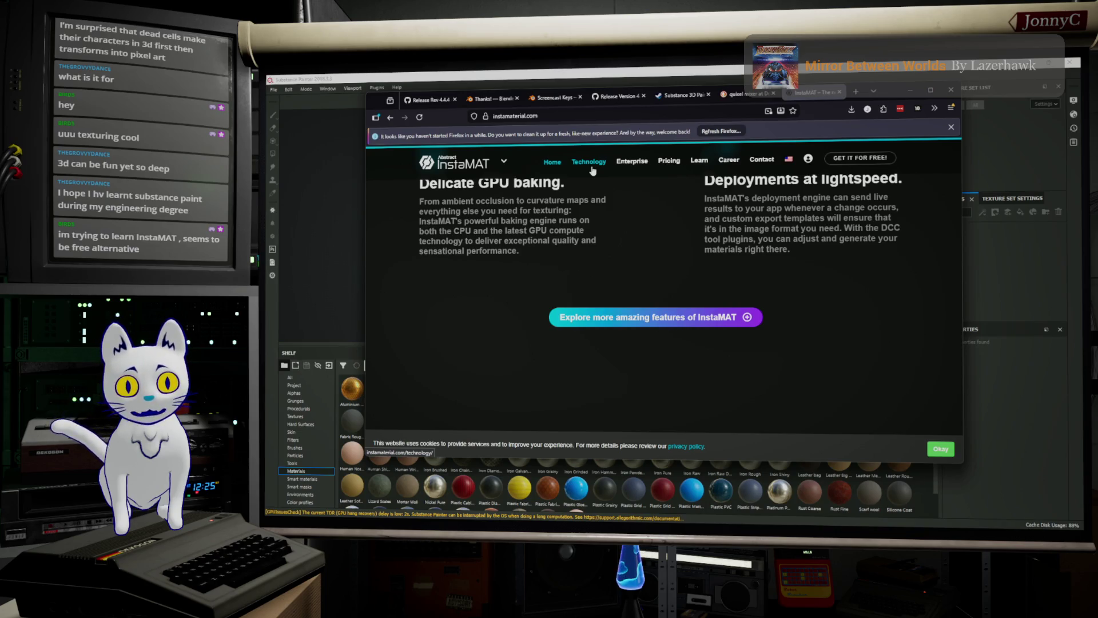
pyautogui.scroll(10, 589, 174)
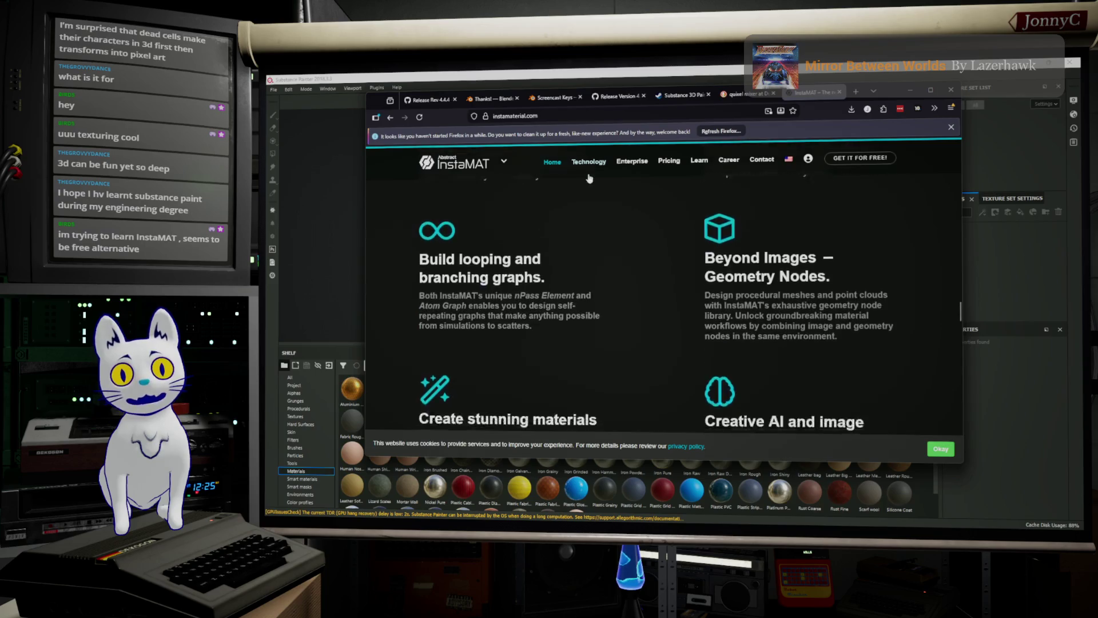
pyautogui.scroll(10, 588, 175)
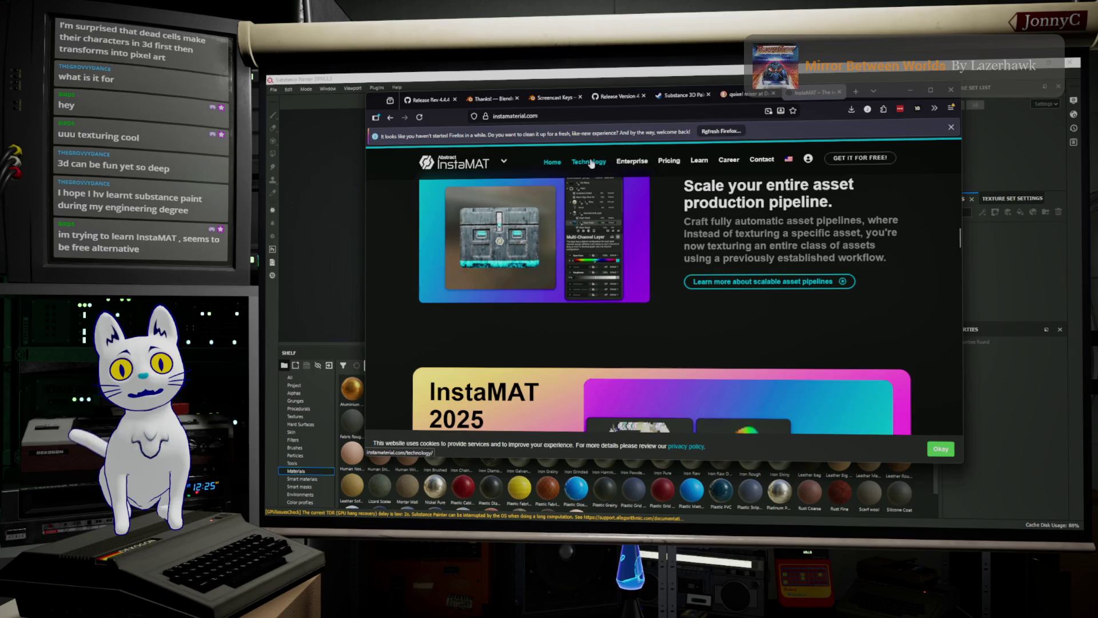
pyautogui.scroll(10, 687, 235)
pyautogui.scroll(10, 688, 235)
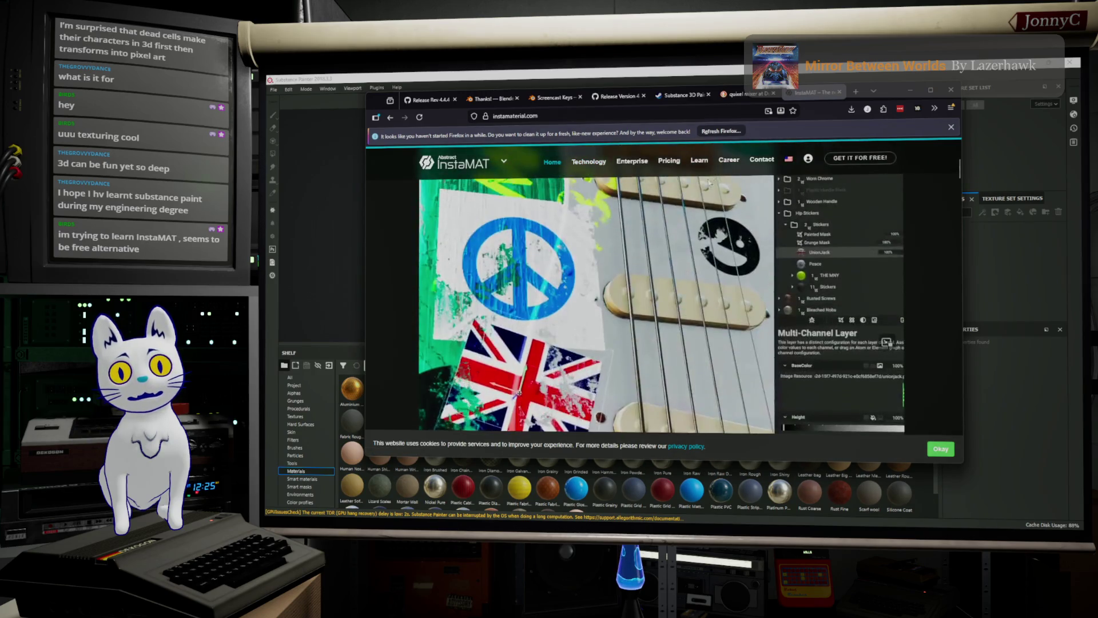
pyautogui.click(668, 162)
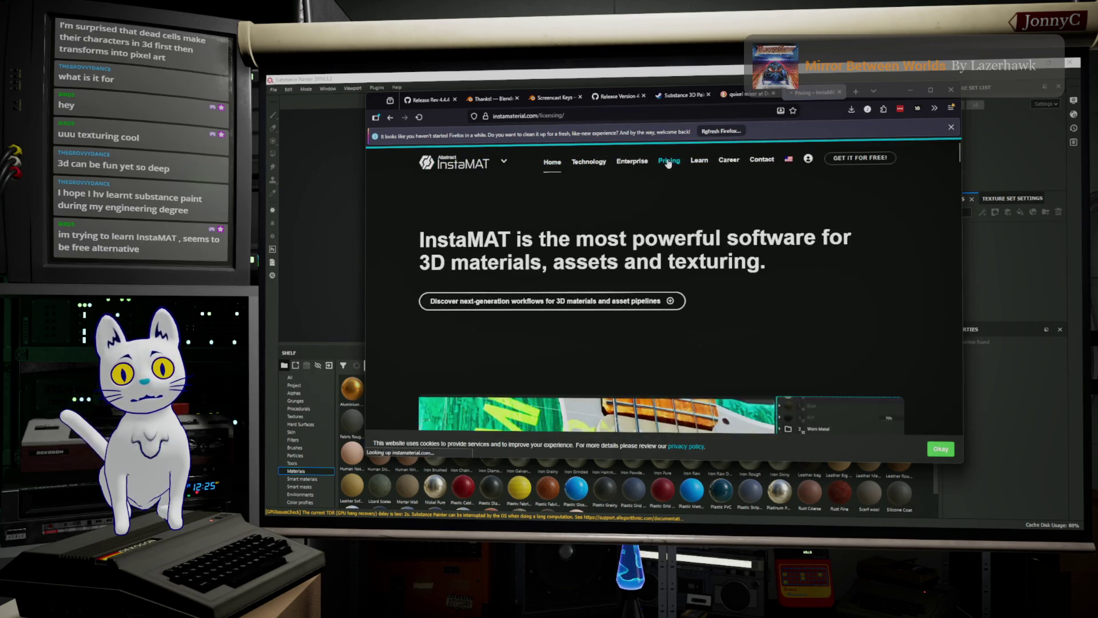
# Show the Game License plans and browse the license comparison table.
pyautogui.scroll(-4, 701, 252)
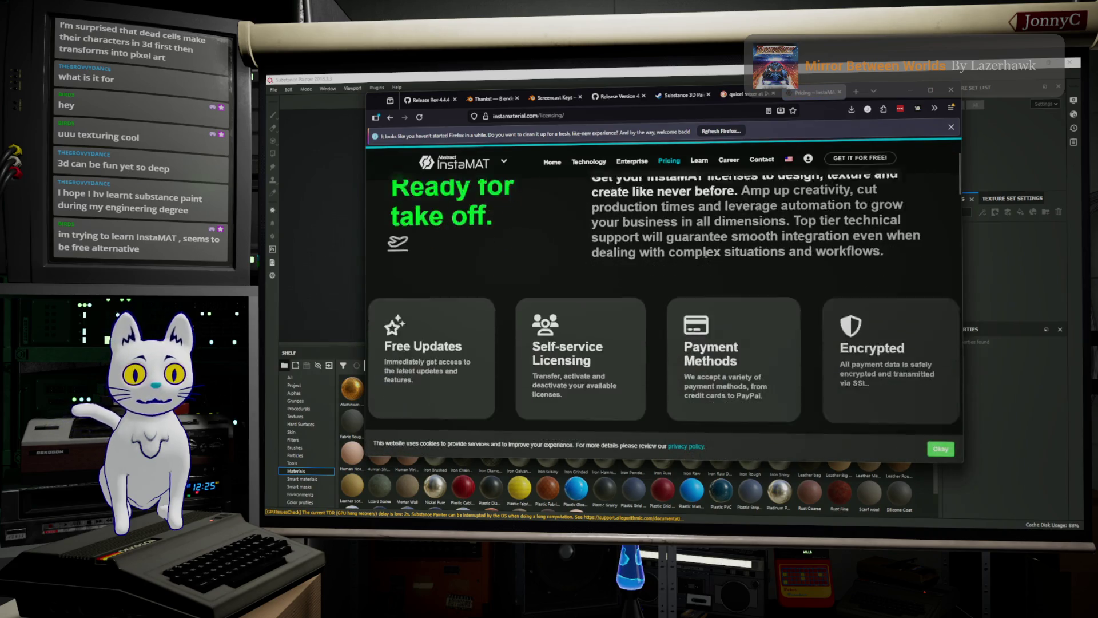
pyautogui.scroll(1, 707, 254)
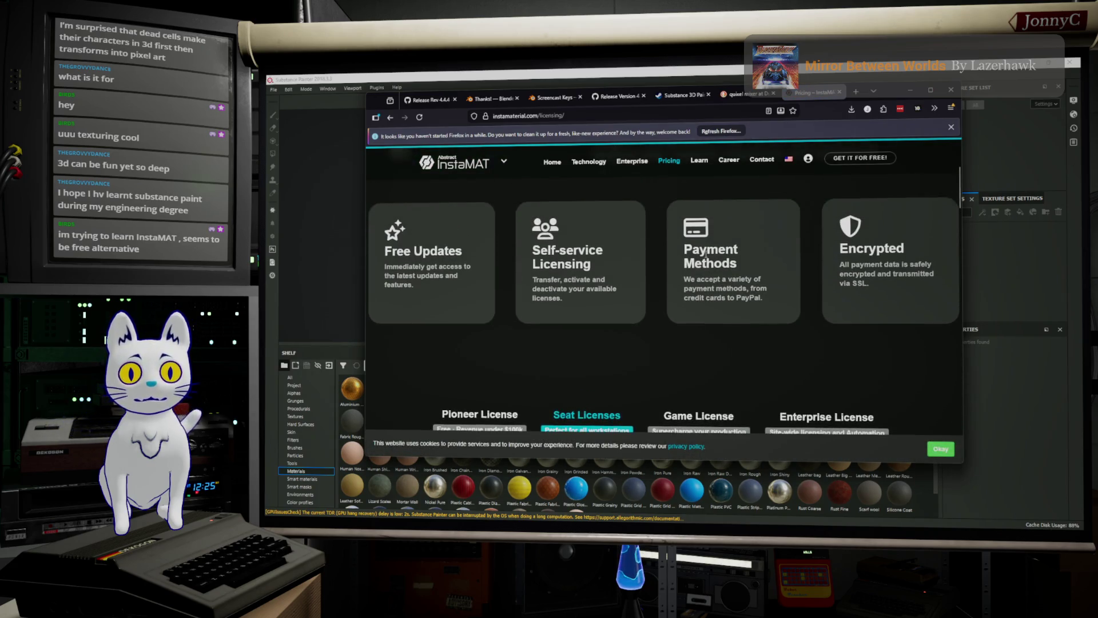
pyautogui.scroll(-3, 707, 256)
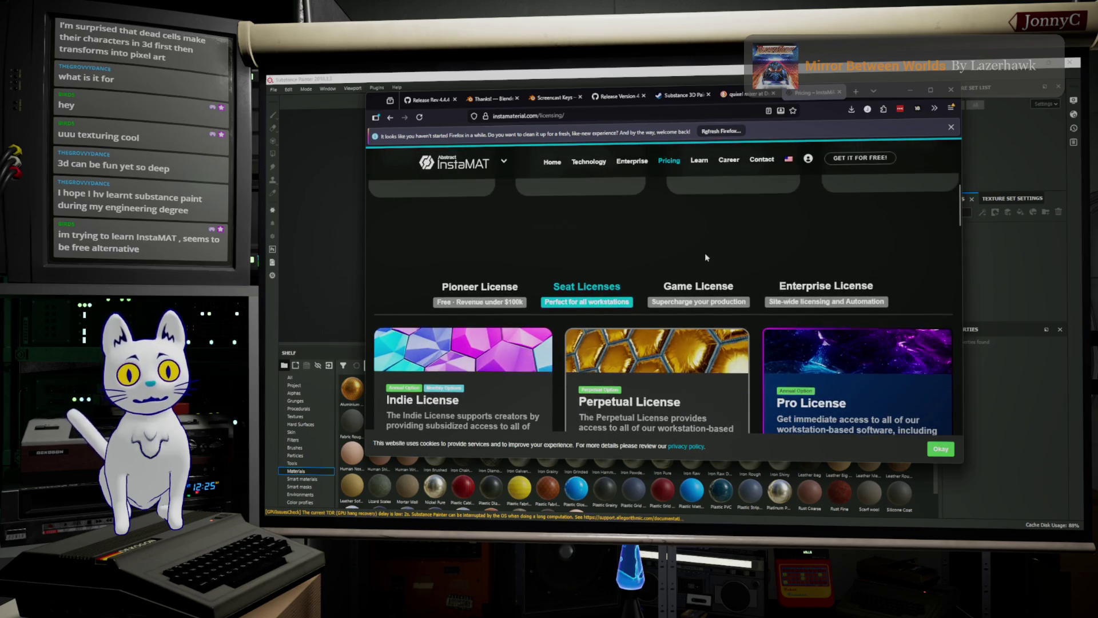
pyautogui.click(711, 302)
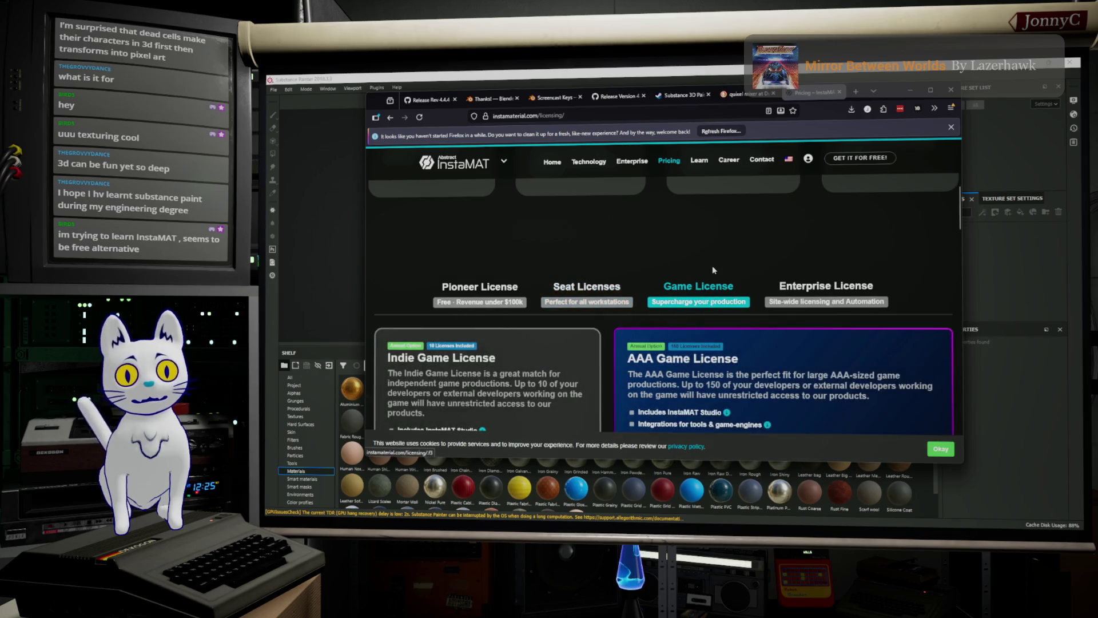
pyautogui.scroll(-4, 713, 281)
pyautogui.scroll(-2, 712, 268)
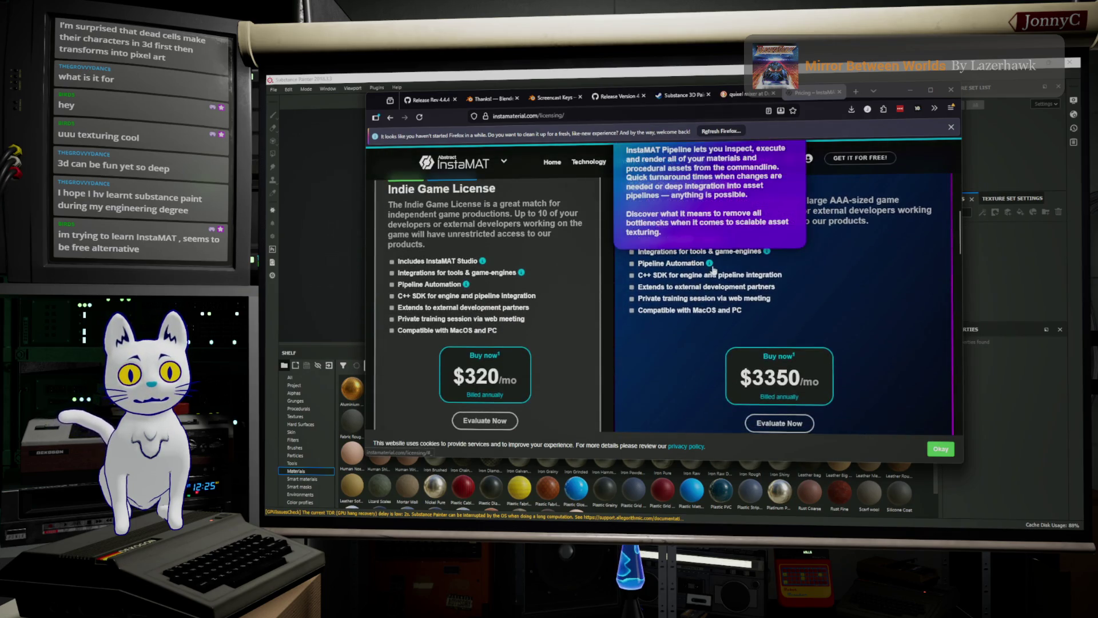
pyautogui.scroll(-5, 586, 278)
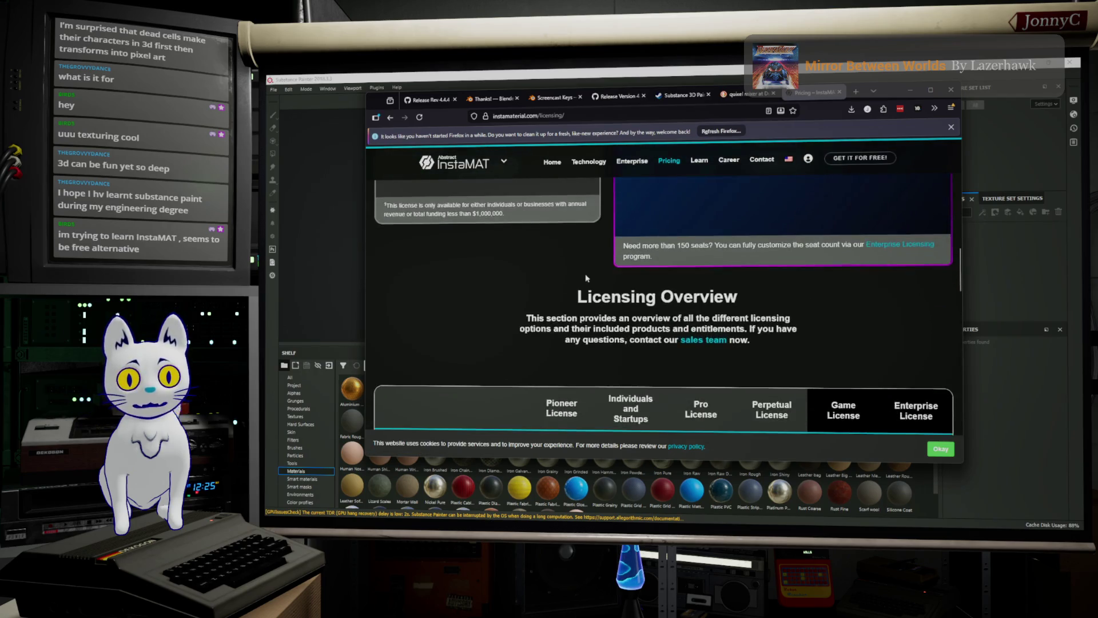
pyautogui.scroll(6, 587, 278)
pyautogui.scroll(-2, 585, 278)
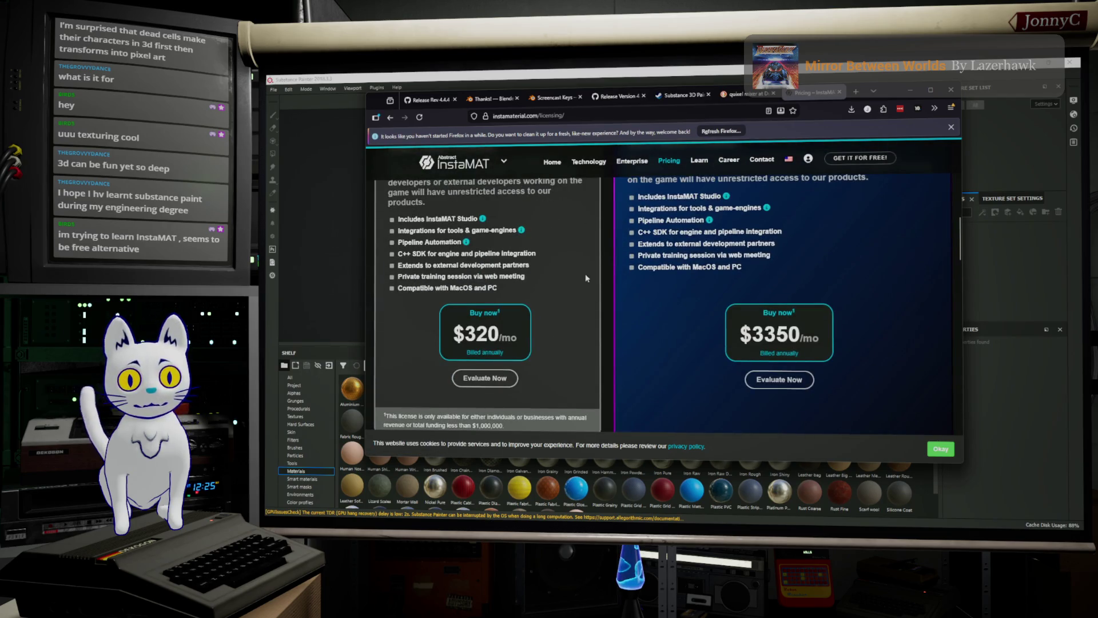
pyautogui.scroll(2, 586, 278)
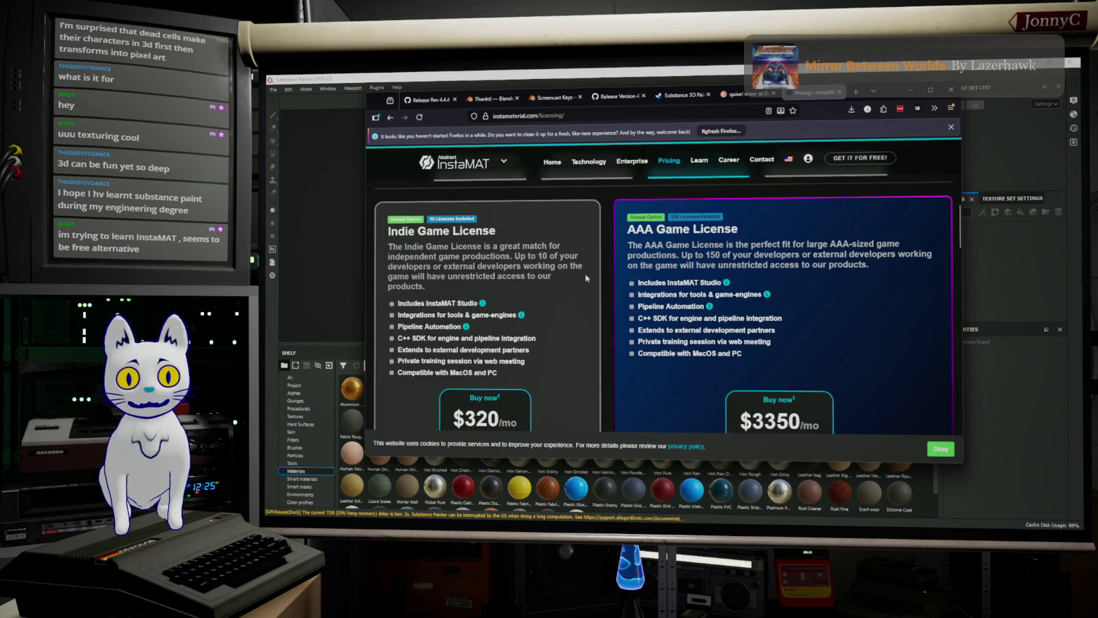
pyautogui.scroll(-6, 586, 278)
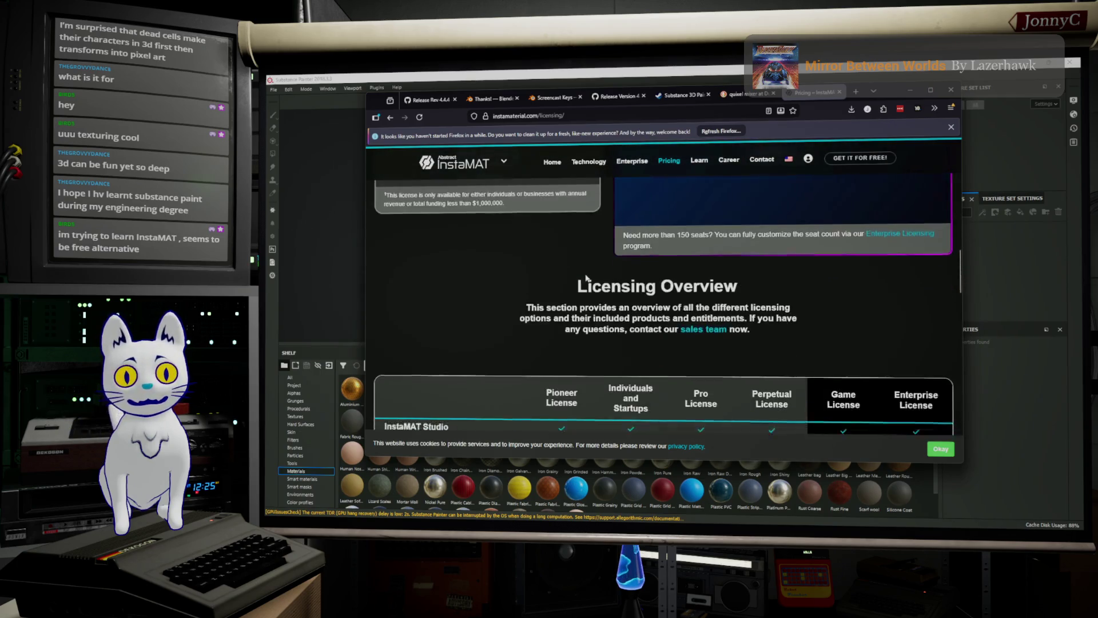
pyautogui.scroll(-3, 586, 276)
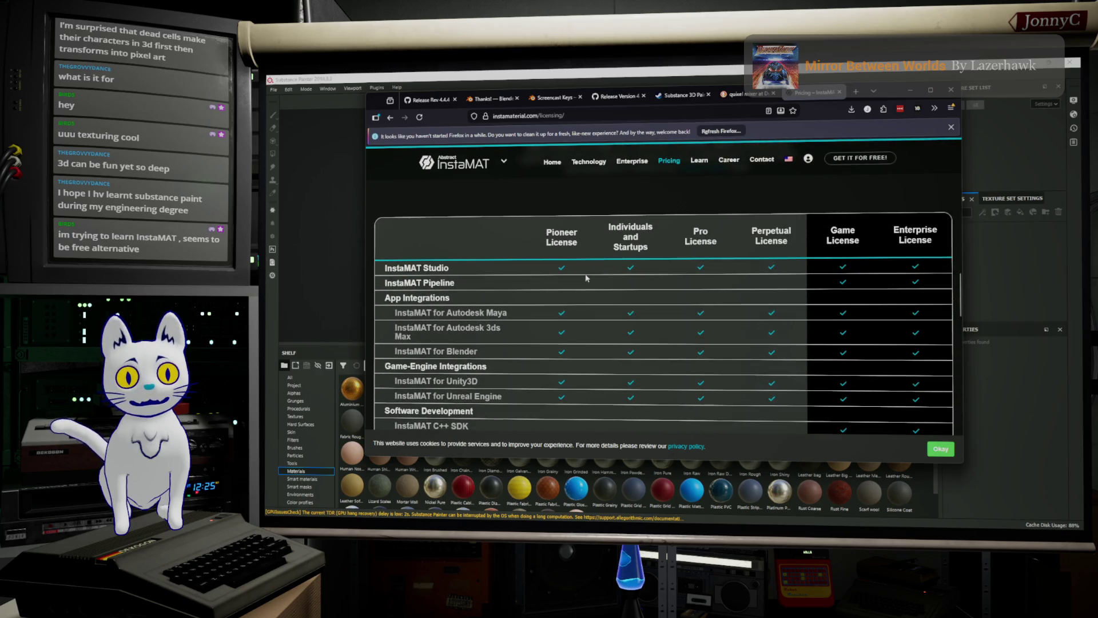
pyautogui.scroll(-5, 585, 278)
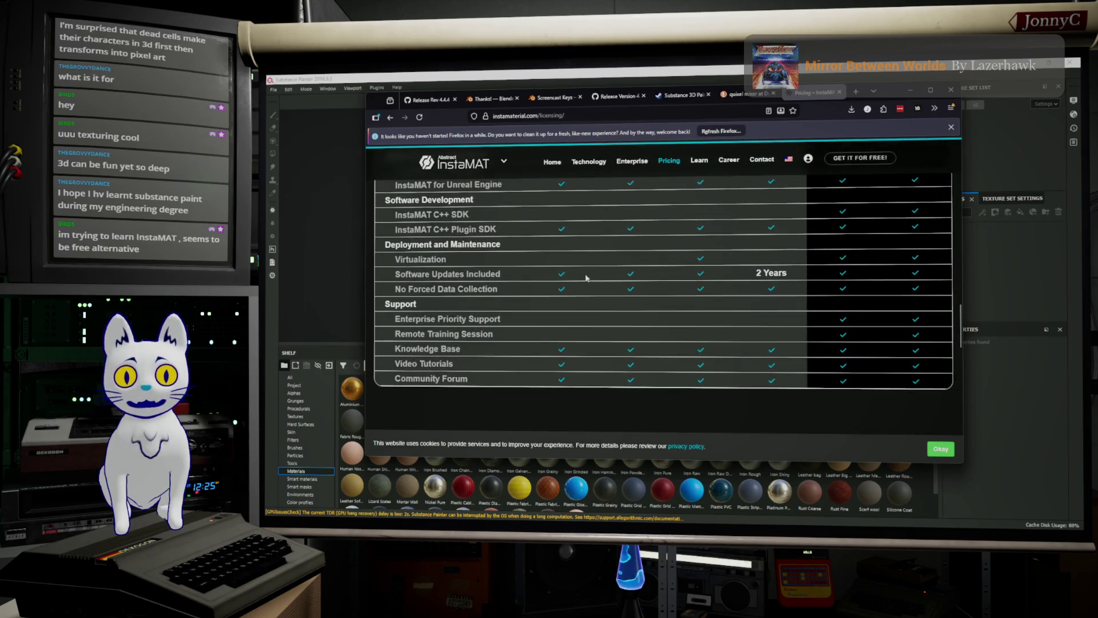
pyautogui.scroll(15, 585, 278)
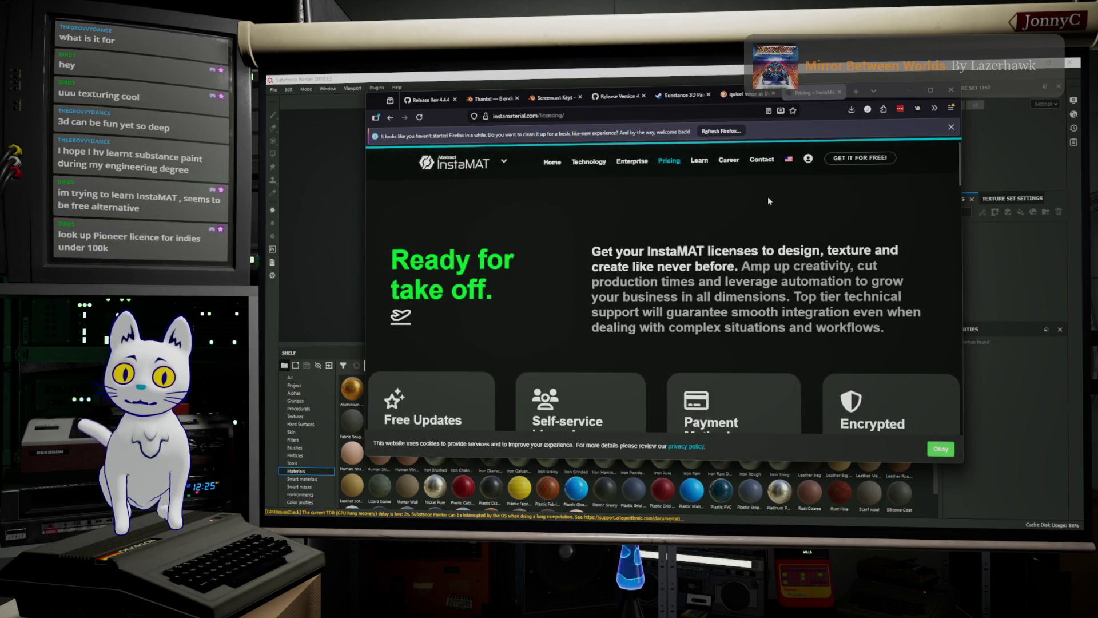
pyautogui.scroll(-4, 619, 195)
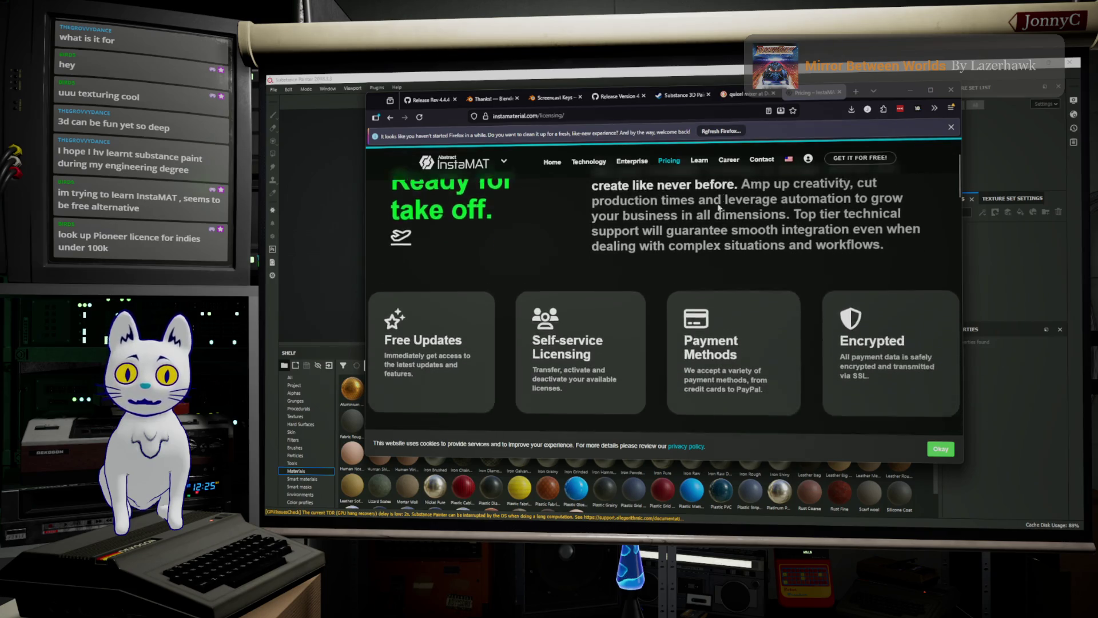
pyautogui.scroll(-4, 618, 195)
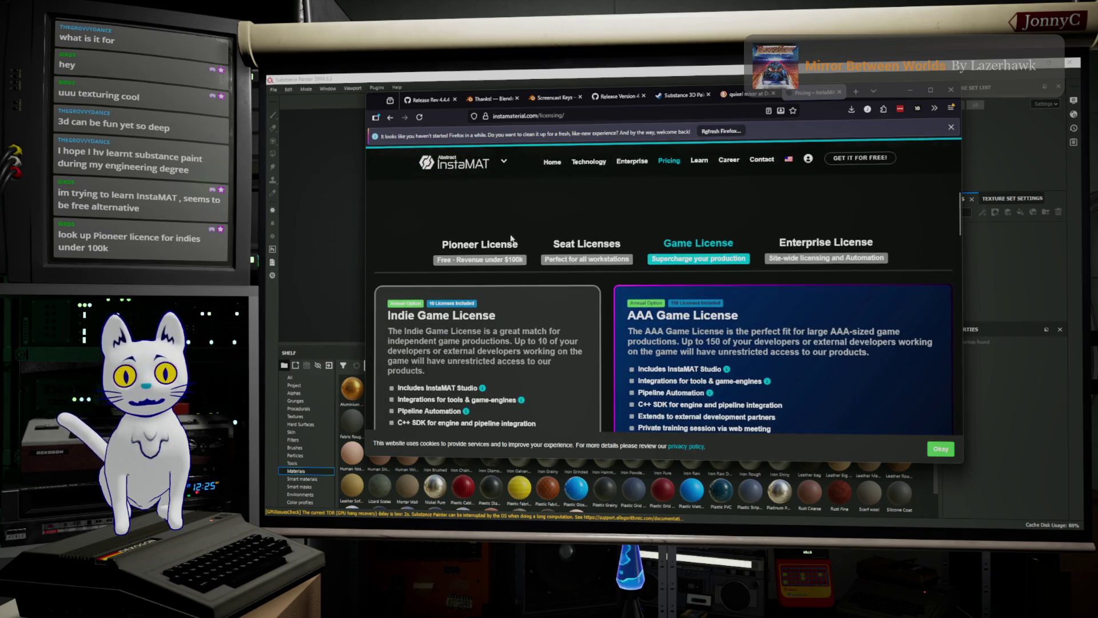
# Review the Pioneer License details, then minimize Firefox to reveal Substance Painter.
pyautogui.click(512, 239)
pyautogui.scroll(-2, 554, 208)
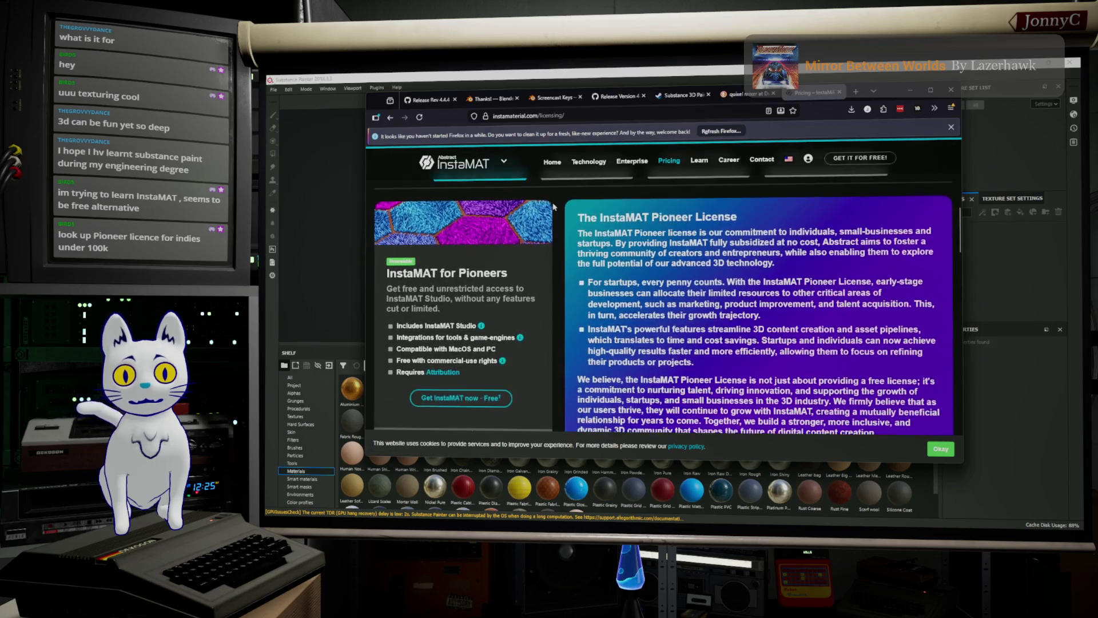
pyautogui.scroll(-1, 554, 207)
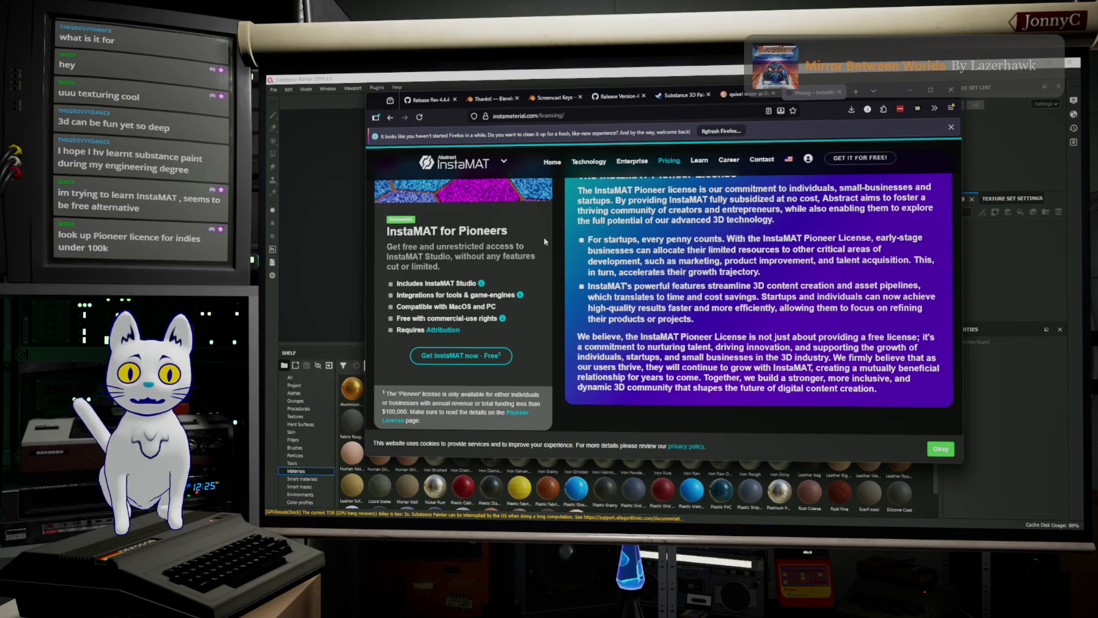
pyautogui.scroll(-1, 544, 242)
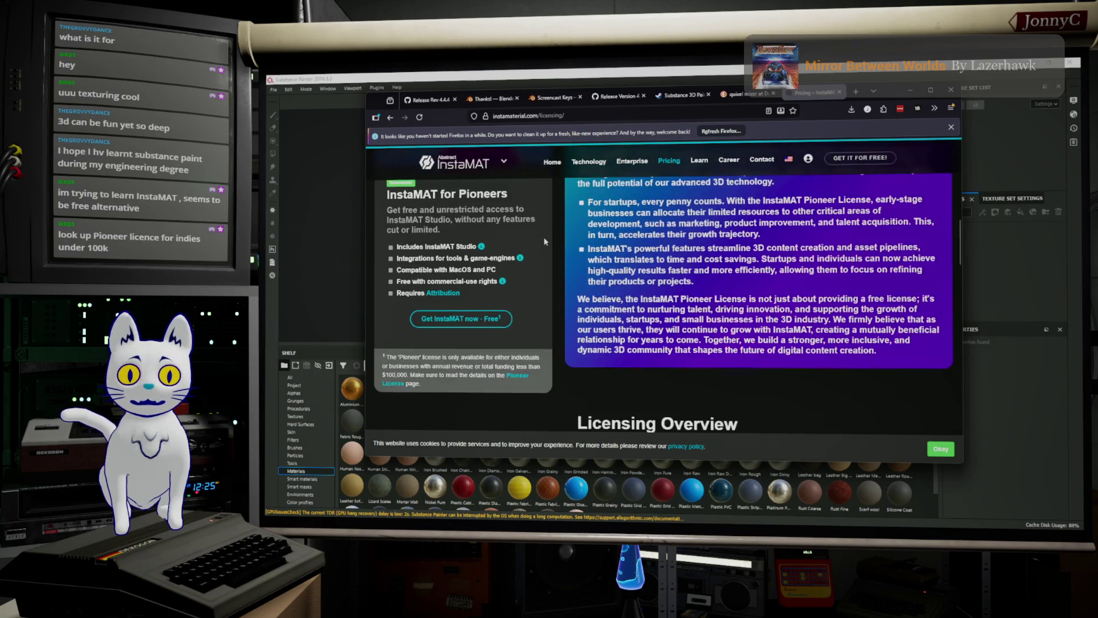
pyautogui.scroll(-1, 545, 242)
pyautogui.scroll(-4, 545, 242)
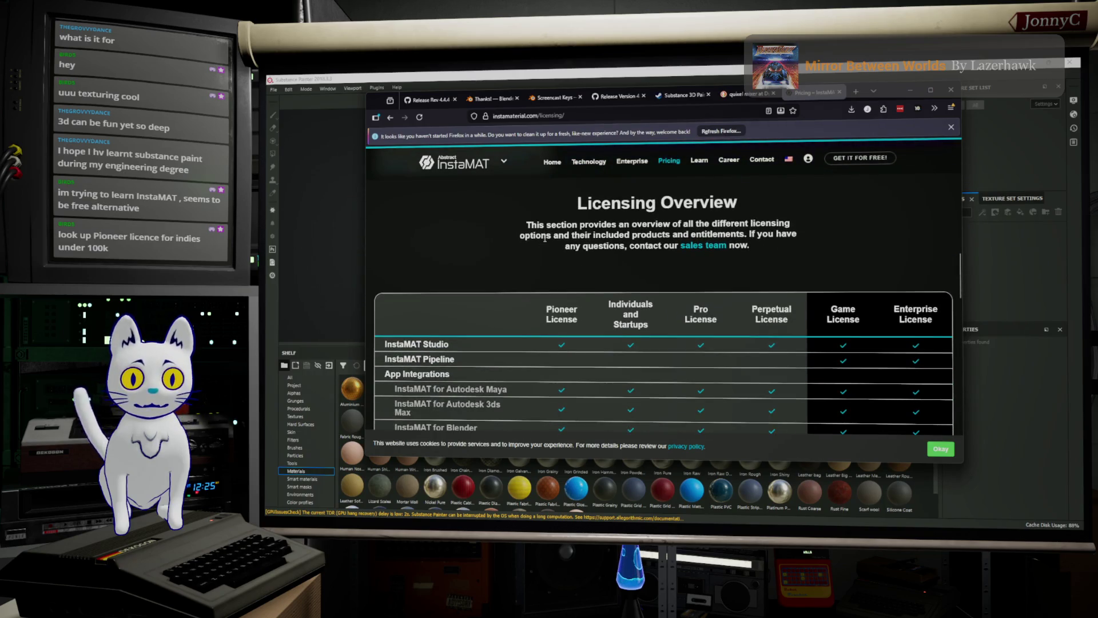
pyautogui.scroll(-4, 545, 237)
pyautogui.scroll(10, 545, 242)
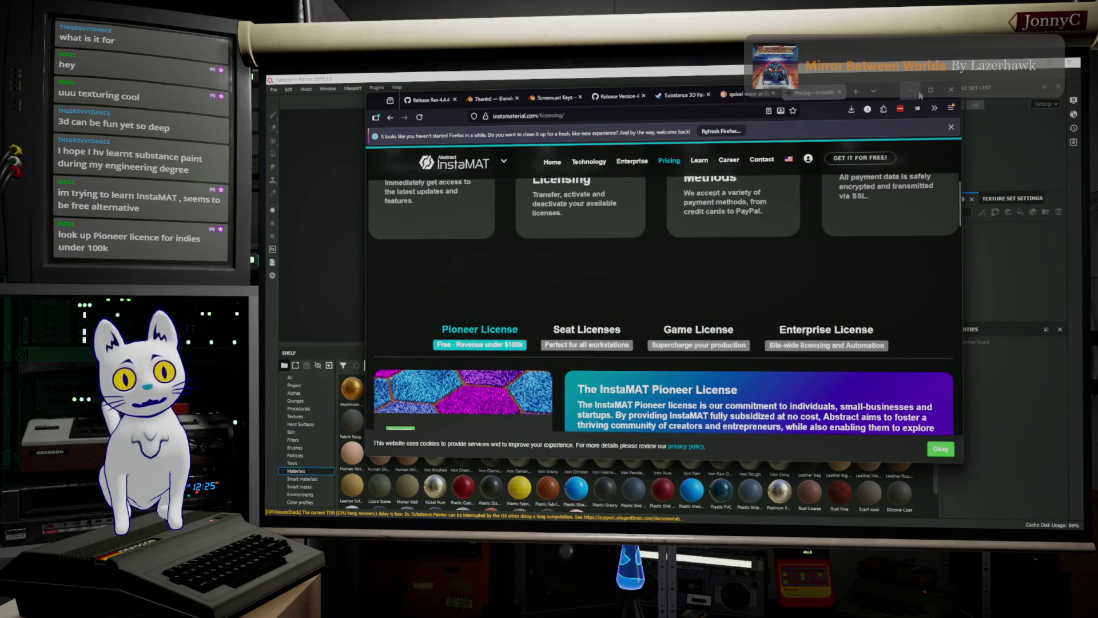
pyautogui.click(915, 93)
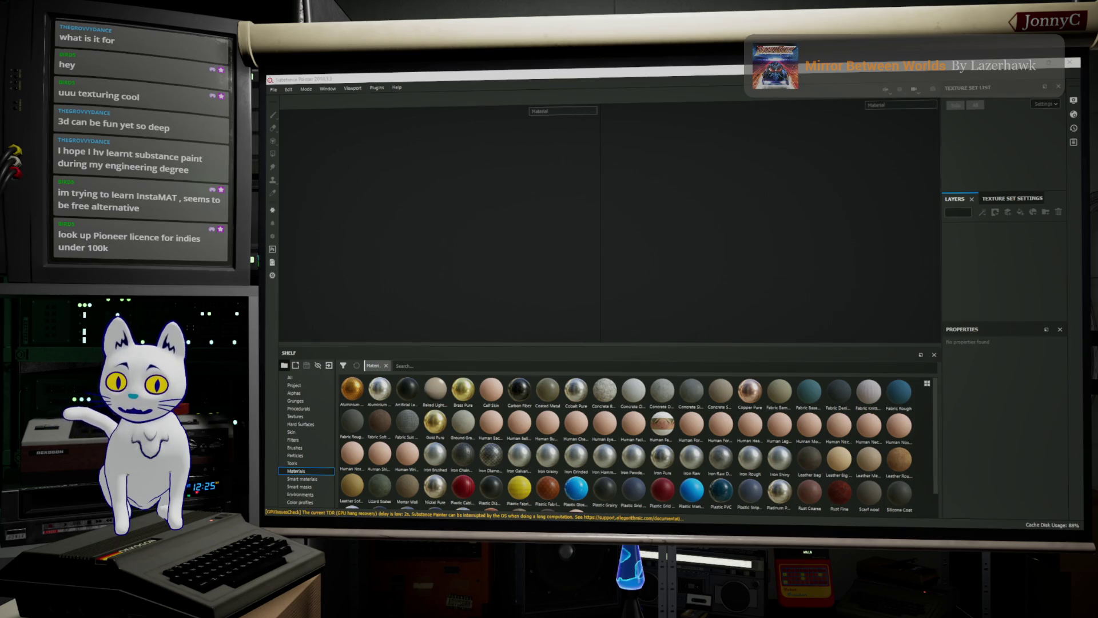
pyautogui.hotkey('alt', 'Tab')
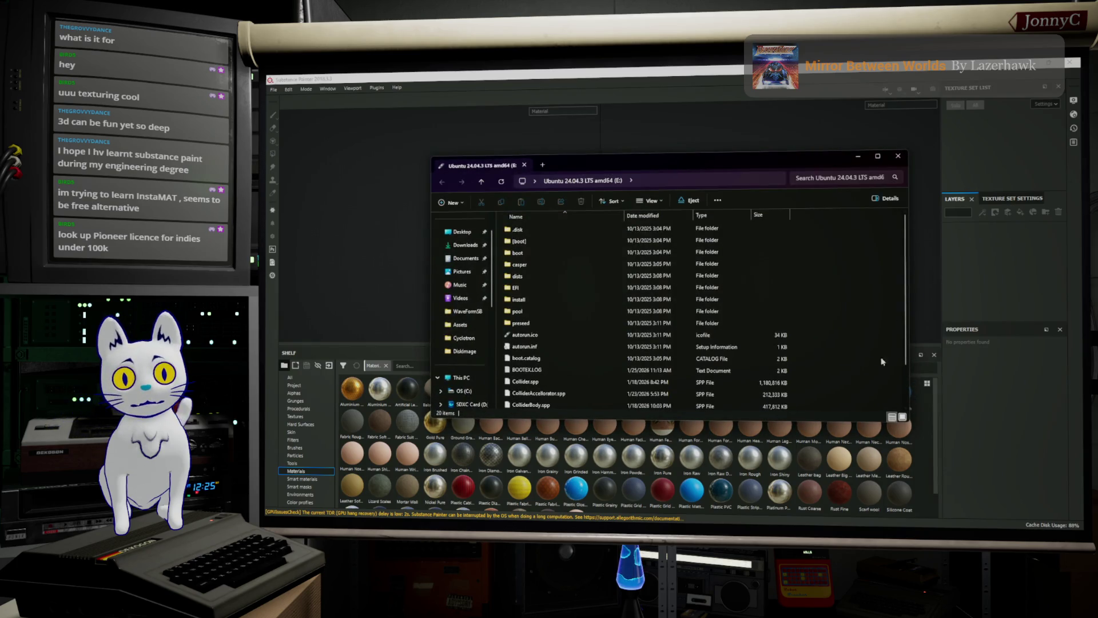
# Open File Explorer at Assets > ExportedAssets > Collider, with the Ubuntu drive window beside it.
pyautogui.press('super+Down')
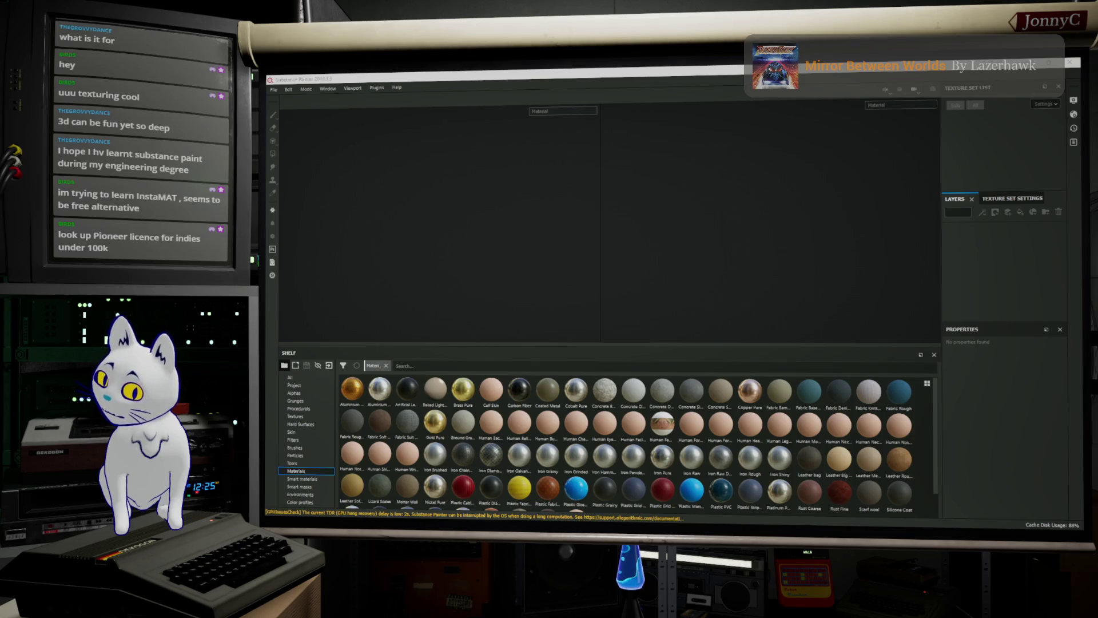
pyautogui.press('super+e')
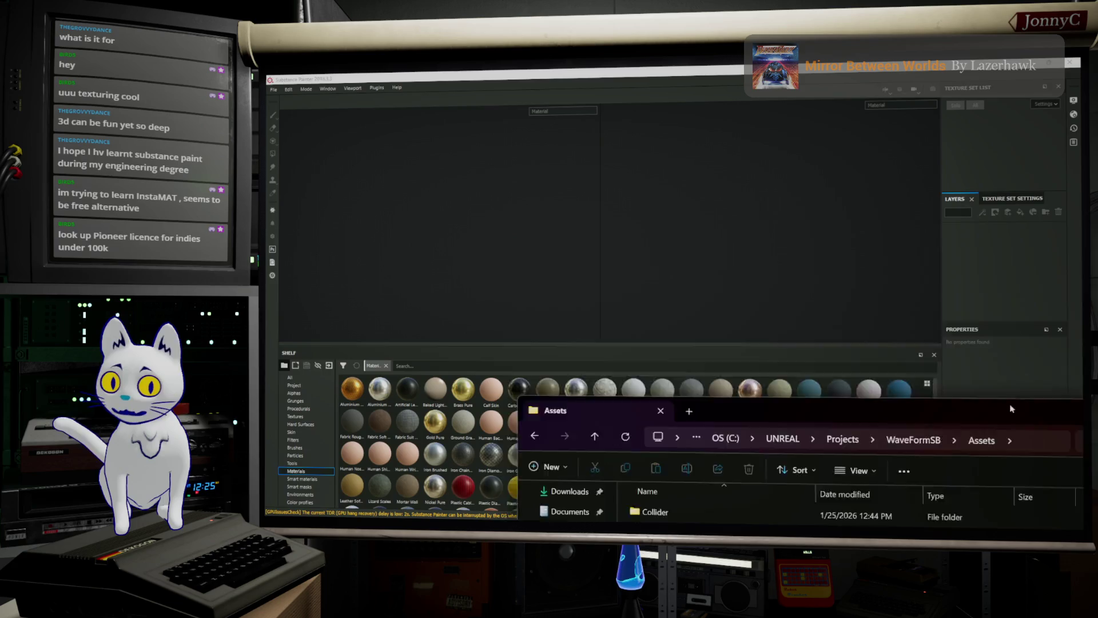
pyautogui.click(684, 218)
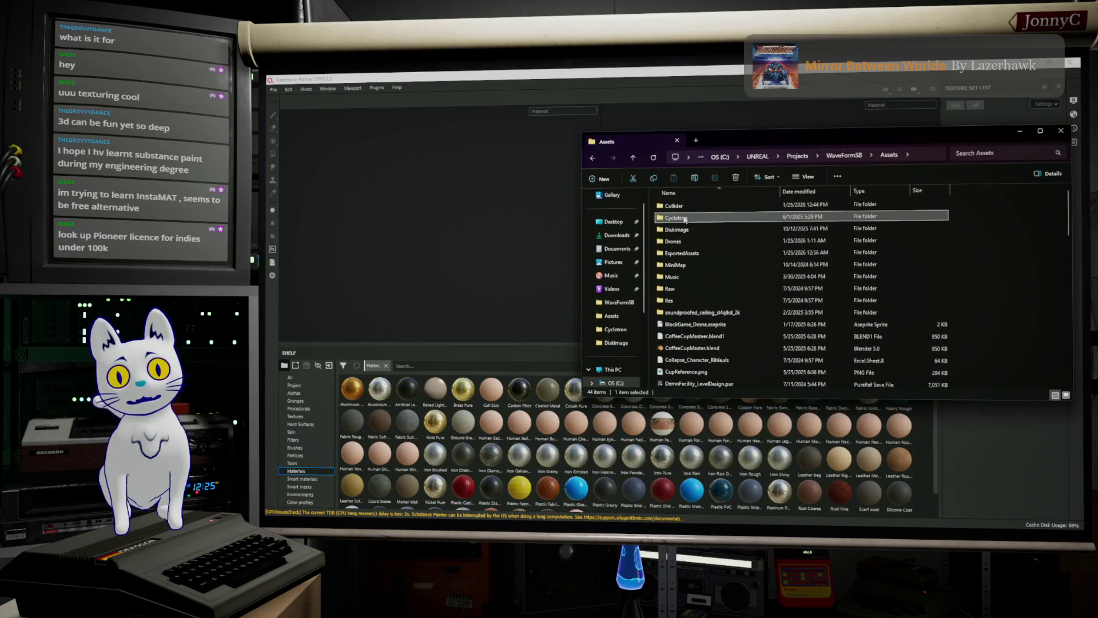
pyautogui.click(694, 204)
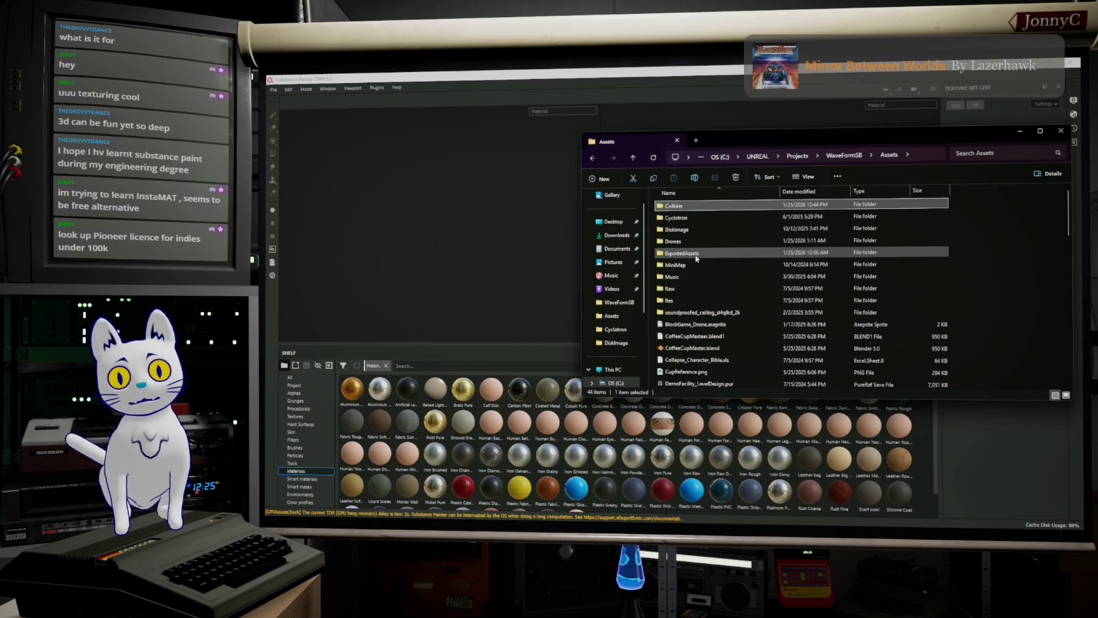
pyautogui.doubleClick(692, 253)
pyautogui.doubleClick(694, 217)
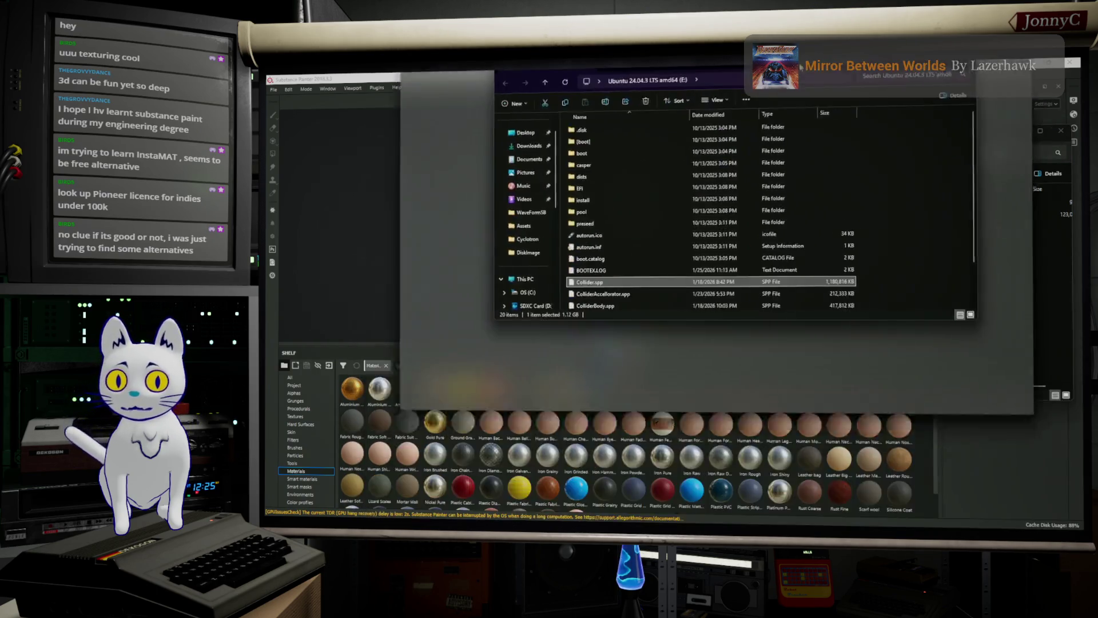
pyautogui.moveTo(719, 98)
pyautogui.mouseDown()
pyautogui.moveTo(511, 93)
pyautogui.moveTo(518, 130)
pyautogui.mouseUp()
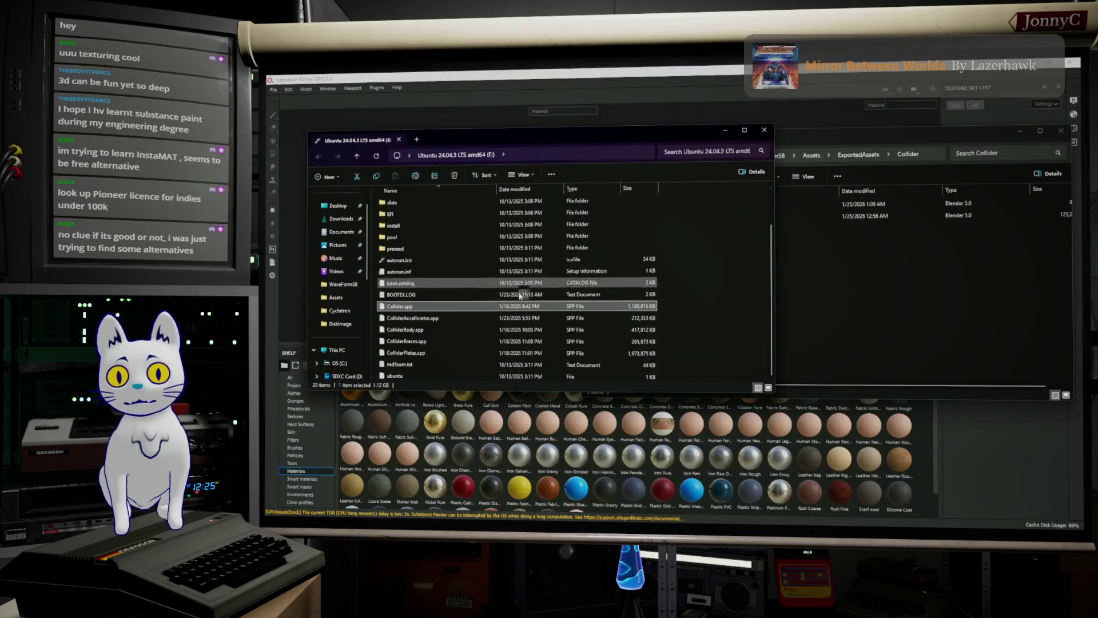
# Copy the five Collider .spp files from the Ubuntu drive into the Collider folder.
pyautogui.keyDown('shift'); pyautogui.click(421, 353); pyautogui.keyUp('shift')
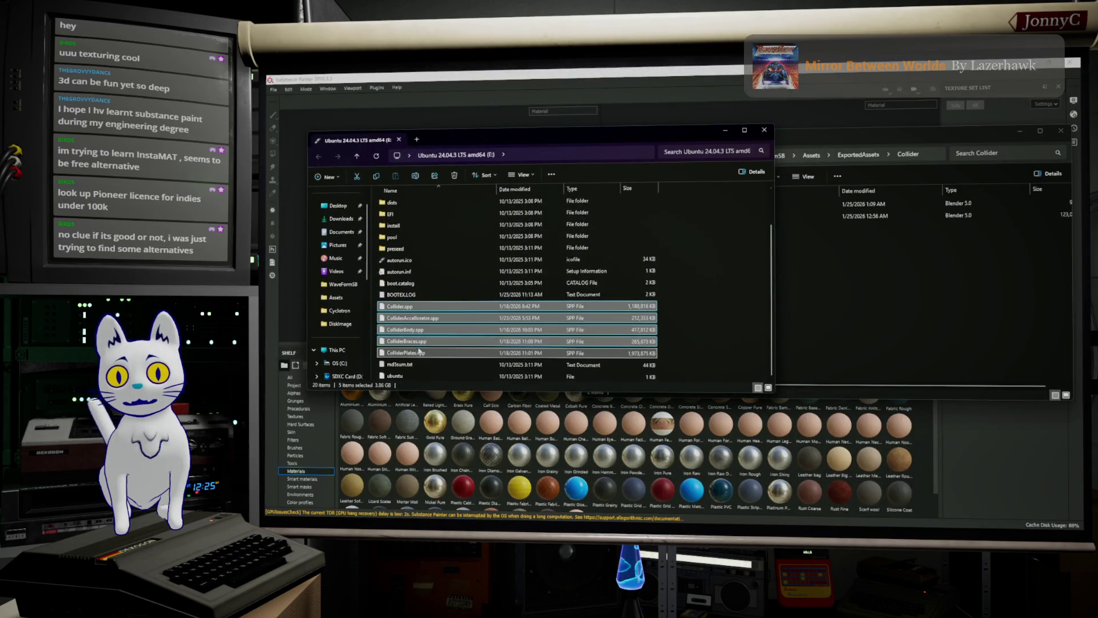
pyautogui.moveTo(415, 313); pyautogui.dragTo(891, 281)
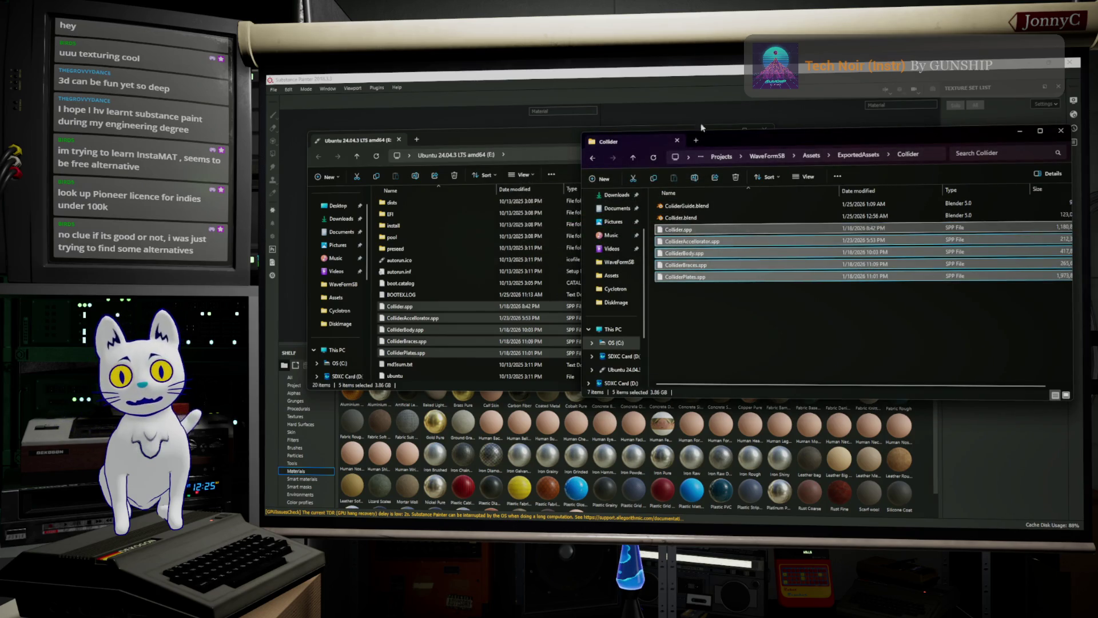
pyautogui.click(561, 138)
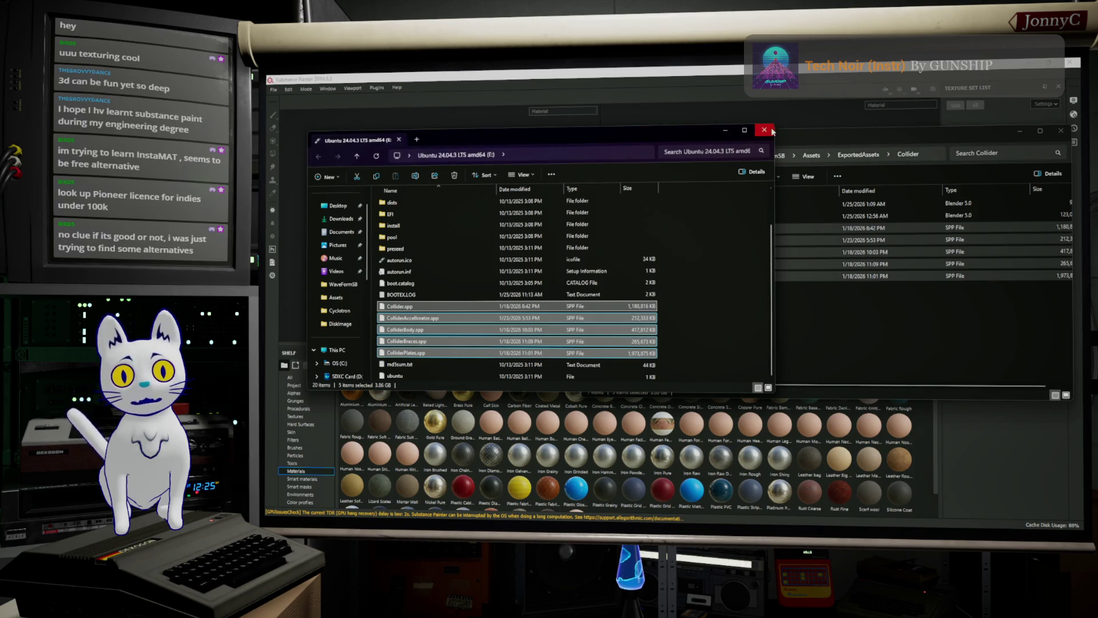
# Close both Explorer windows and browse File > Open to WaveFormSB > Assets > ExportedAssets.
pyautogui.click(769, 133)
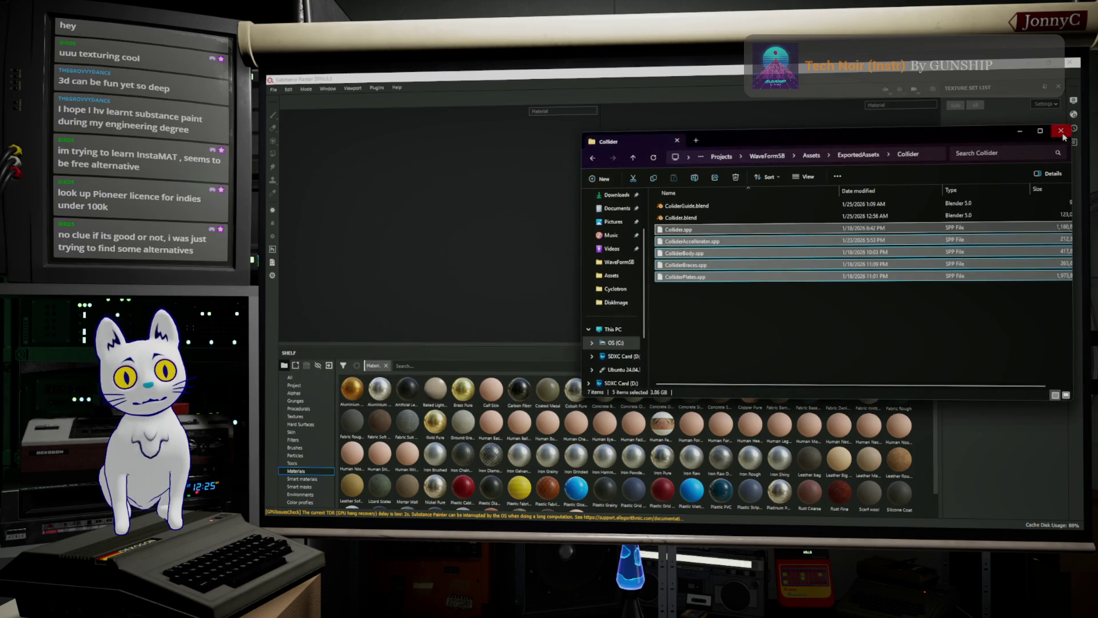
pyautogui.click(1061, 131)
pyautogui.click(274, 90)
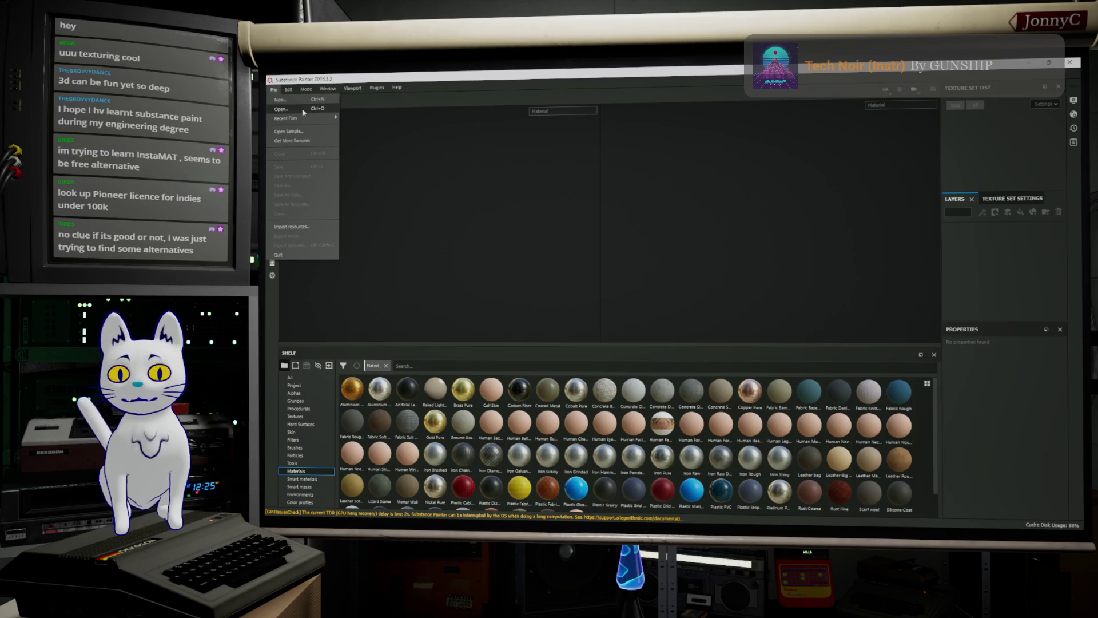
pyautogui.click(303, 112)
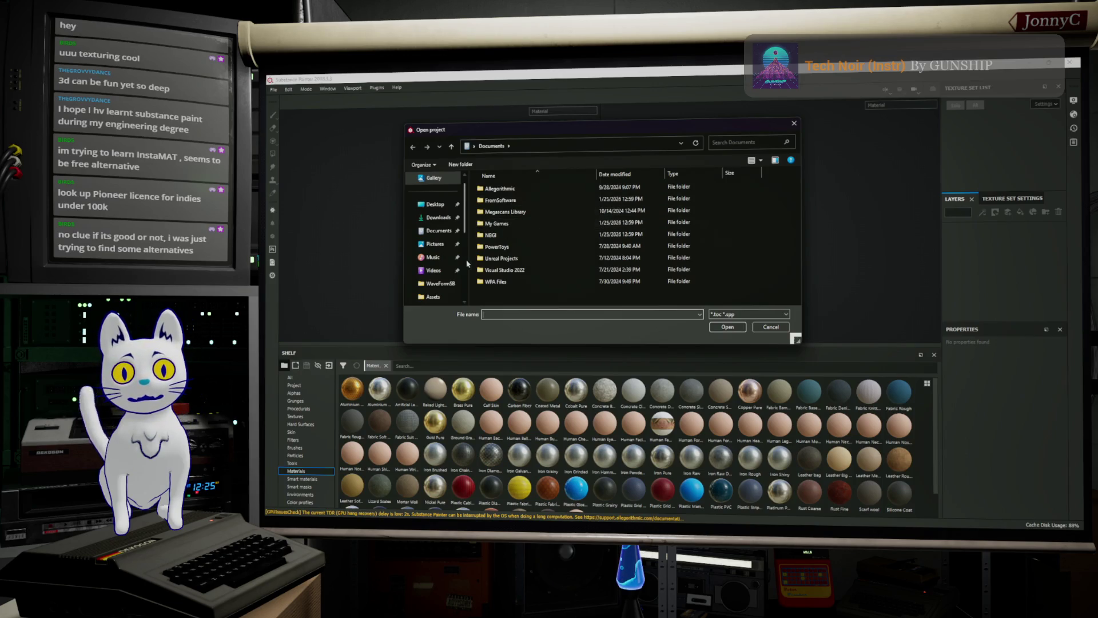
pyautogui.click(443, 283)
pyautogui.doubleClick(522, 201)
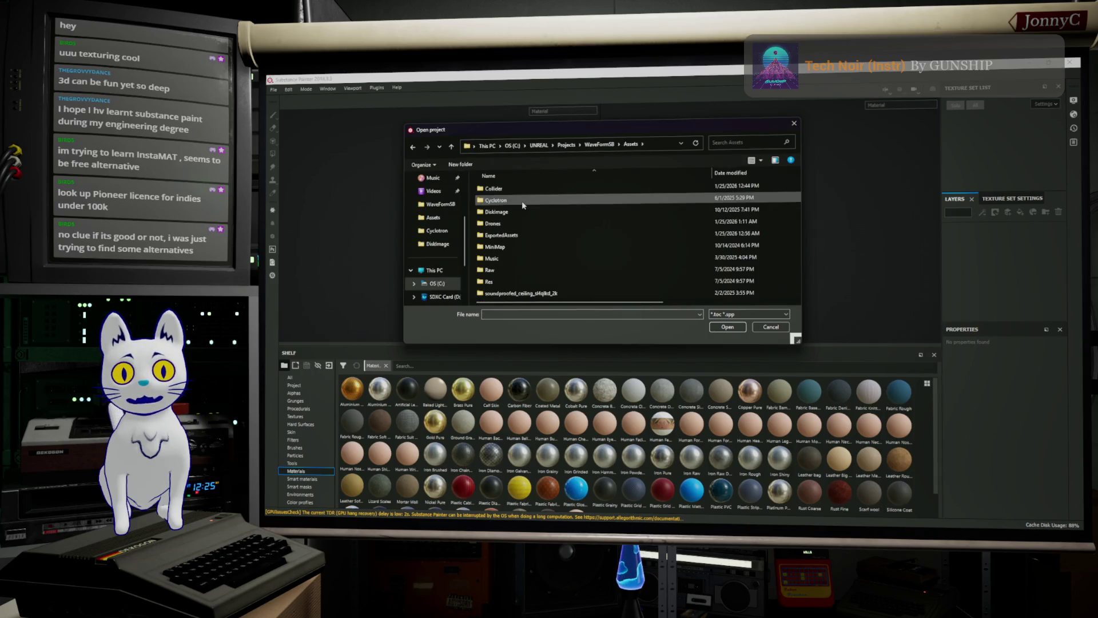
pyautogui.doubleClick(515, 232)
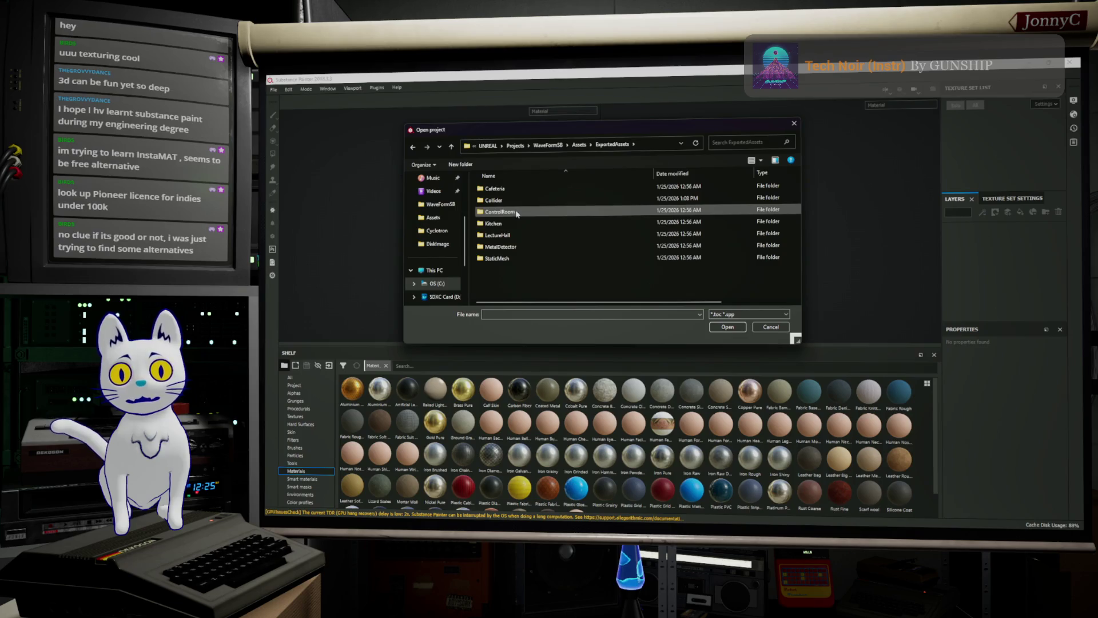
# Open ColliderPlates.spp from the Collider folder.
pyautogui.click(518, 213)
pyautogui.click(522, 202)
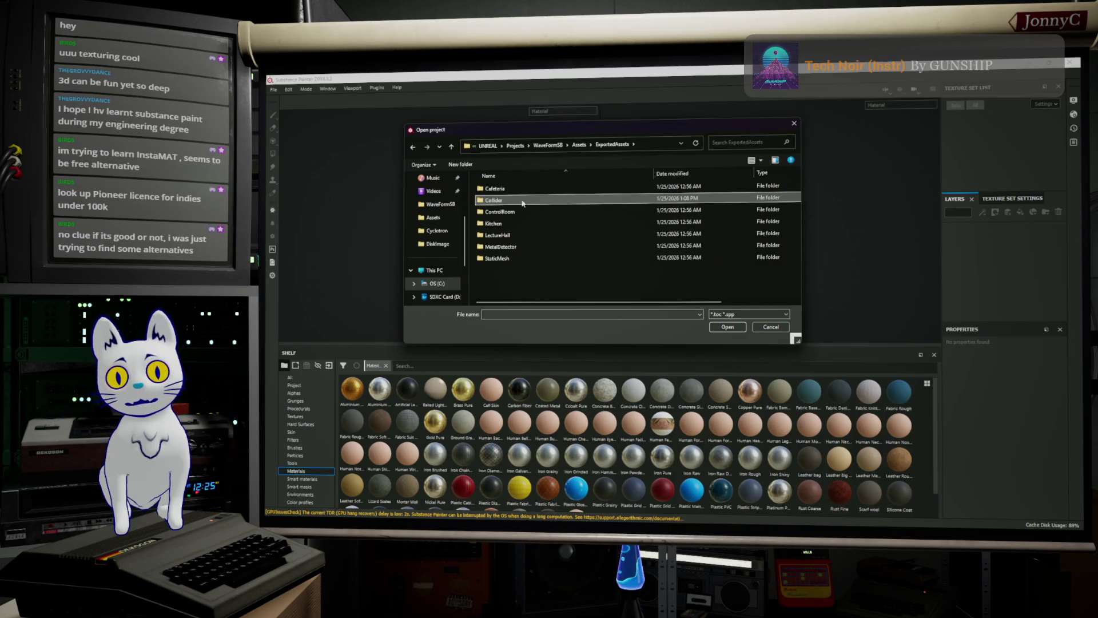
pyautogui.doubleClick(522, 202)
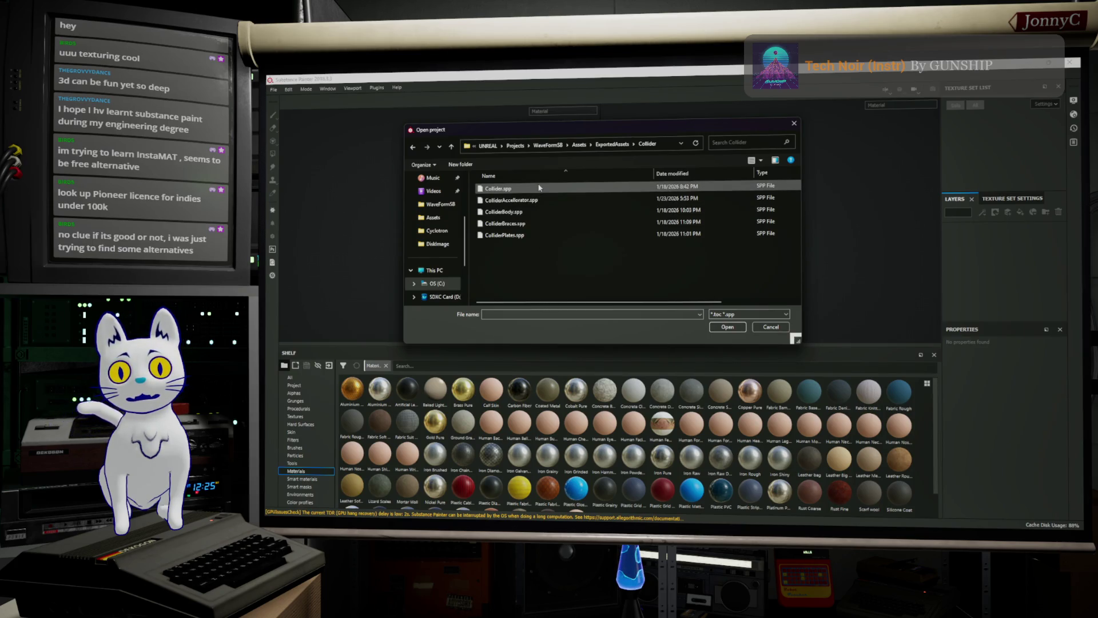
pyautogui.click(538, 236)
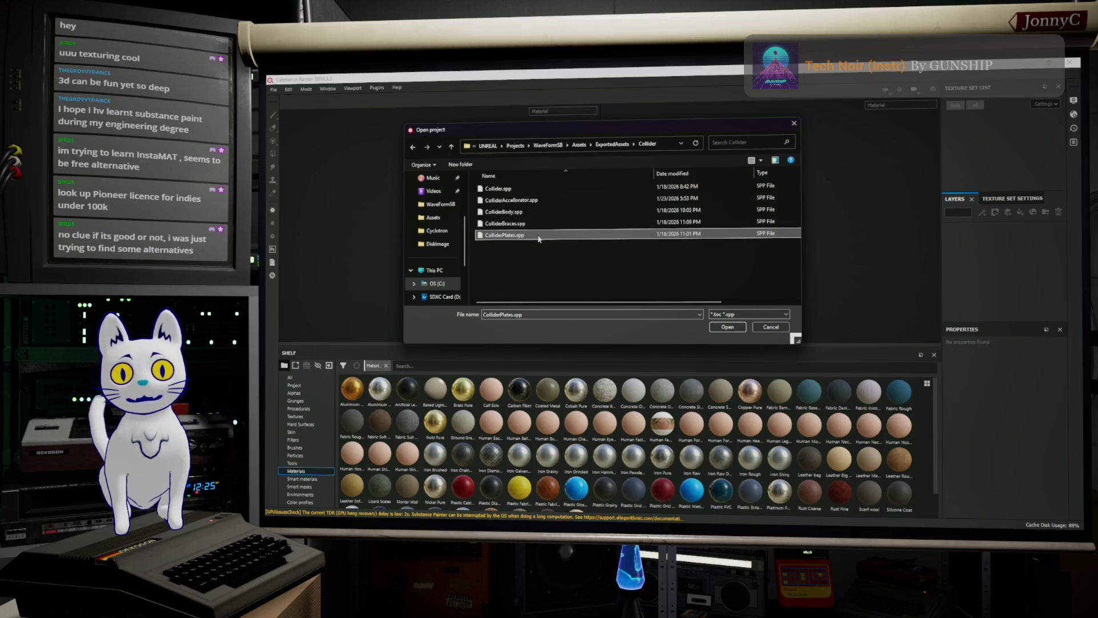
pyautogui.click(727, 328)
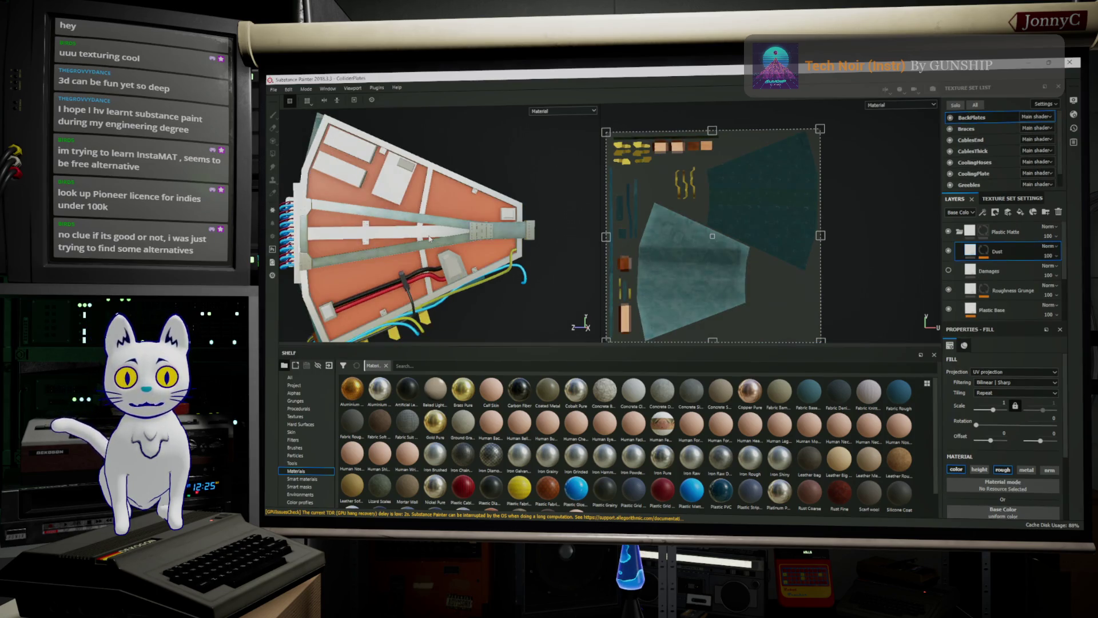
# Zoom in on the plate and check the display and shader settings panels.
pyautogui.keyDown('alt'); pyautogui.moveTo(379, 239); pyautogui.dragTo(497, 195); pyautogui.keyUp('alt')
pyautogui.scroll(5, 428, 225)
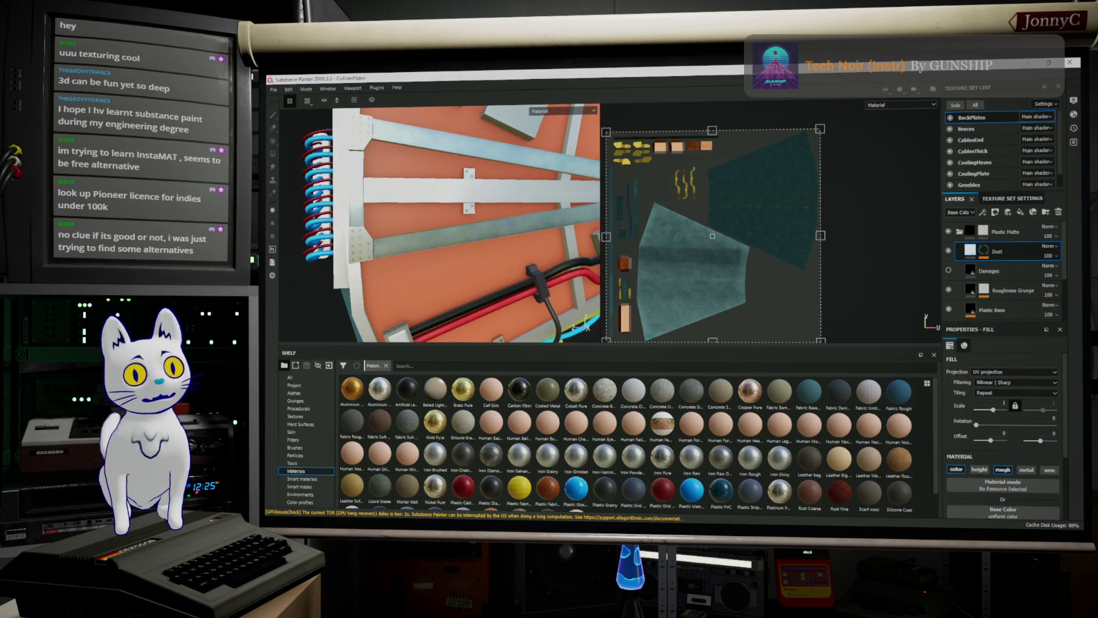
pyautogui.click(1074, 101)
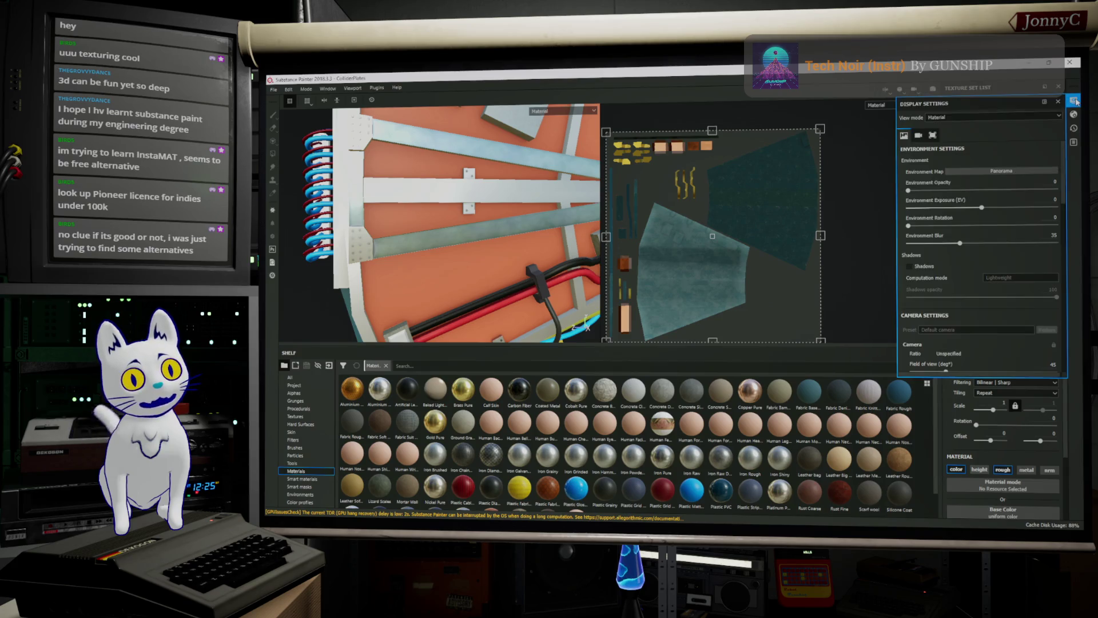
pyautogui.click(1075, 101)
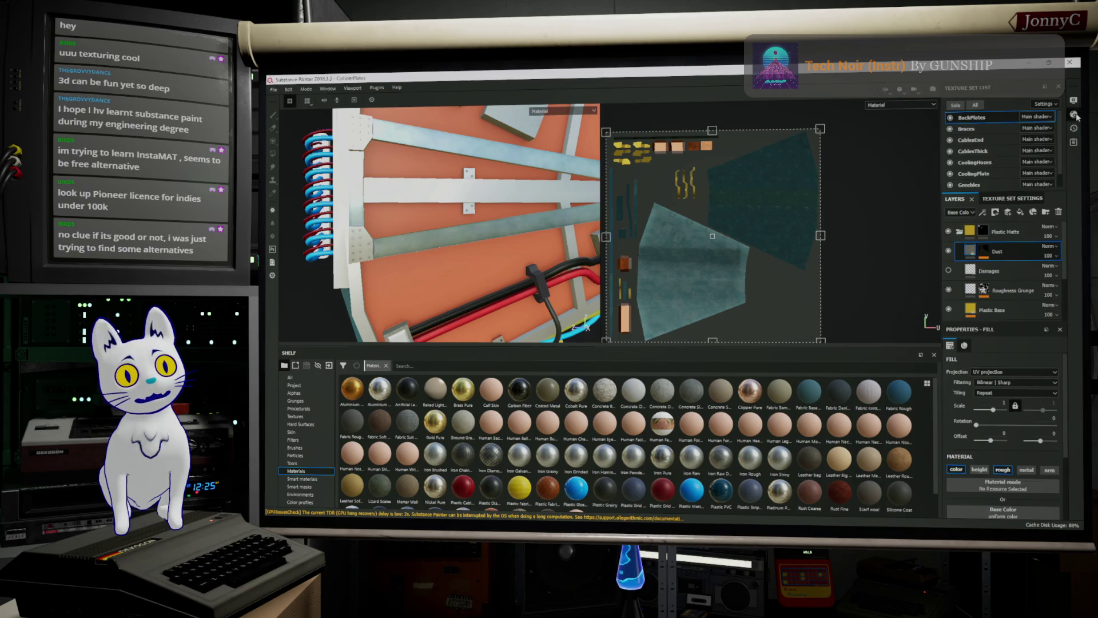
pyautogui.click(1075, 114)
pyautogui.click(1075, 115)
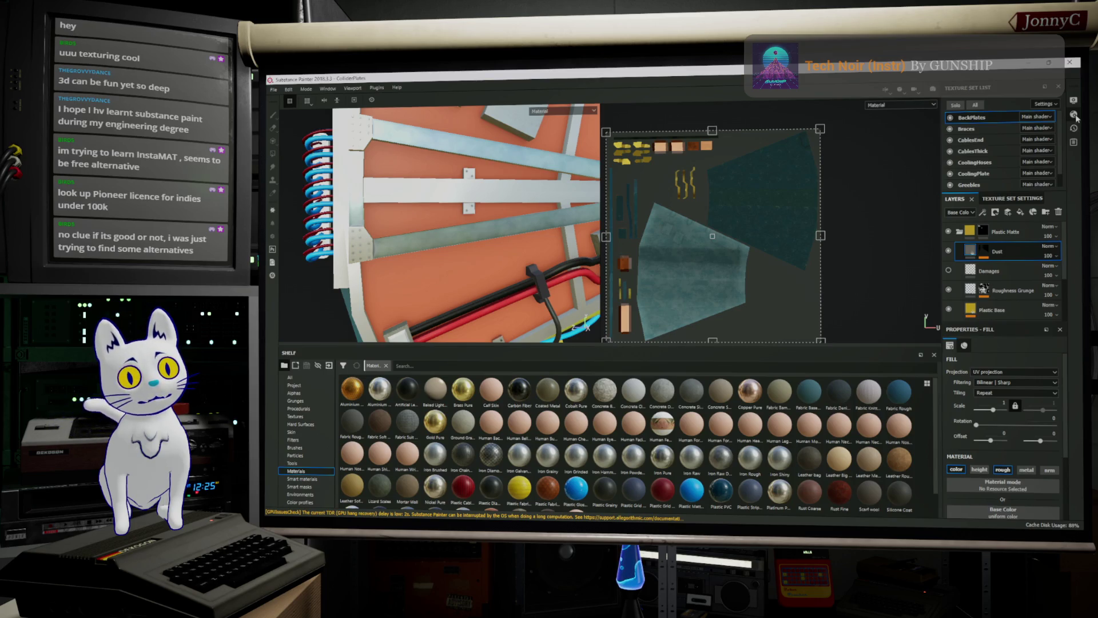
# View the Plate and CoolingPlate texture sets and enlarge the texture set list.
pyautogui.scroll(-1, 995, 129)
pyautogui.click(967, 182)
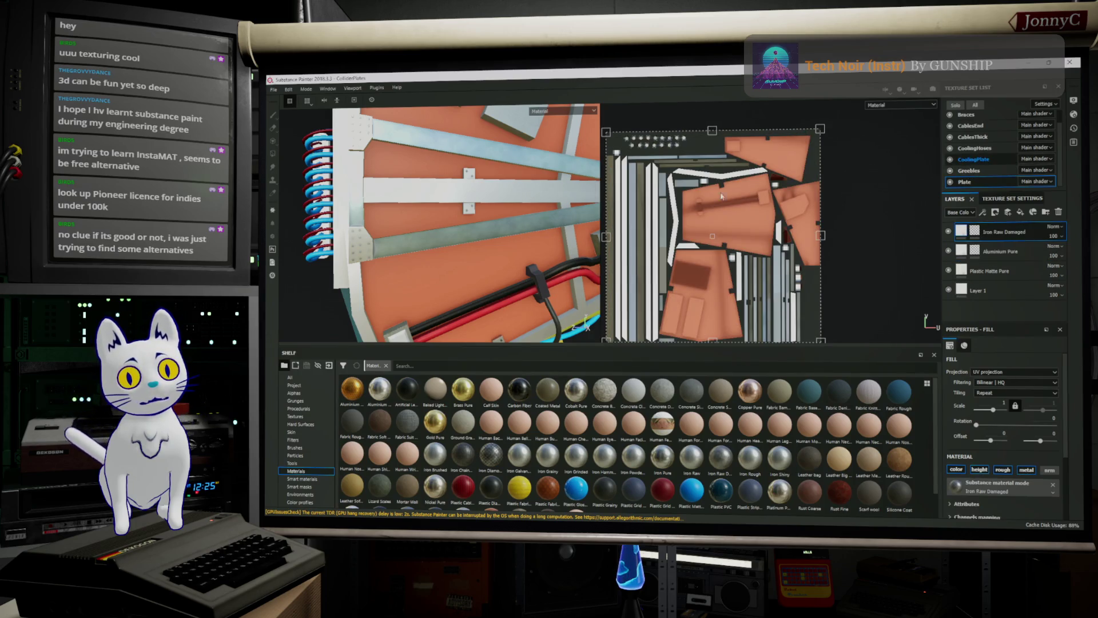
pyautogui.click(969, 171)
pyautogui.scroll(1, 993, 135)
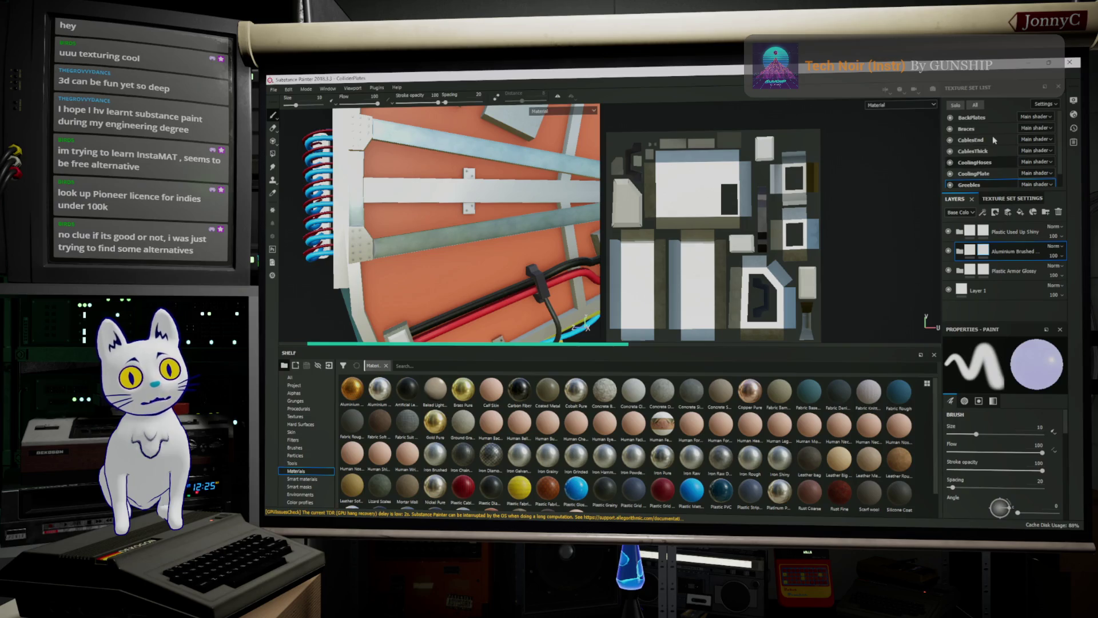
pyautogui.click(974, 173)
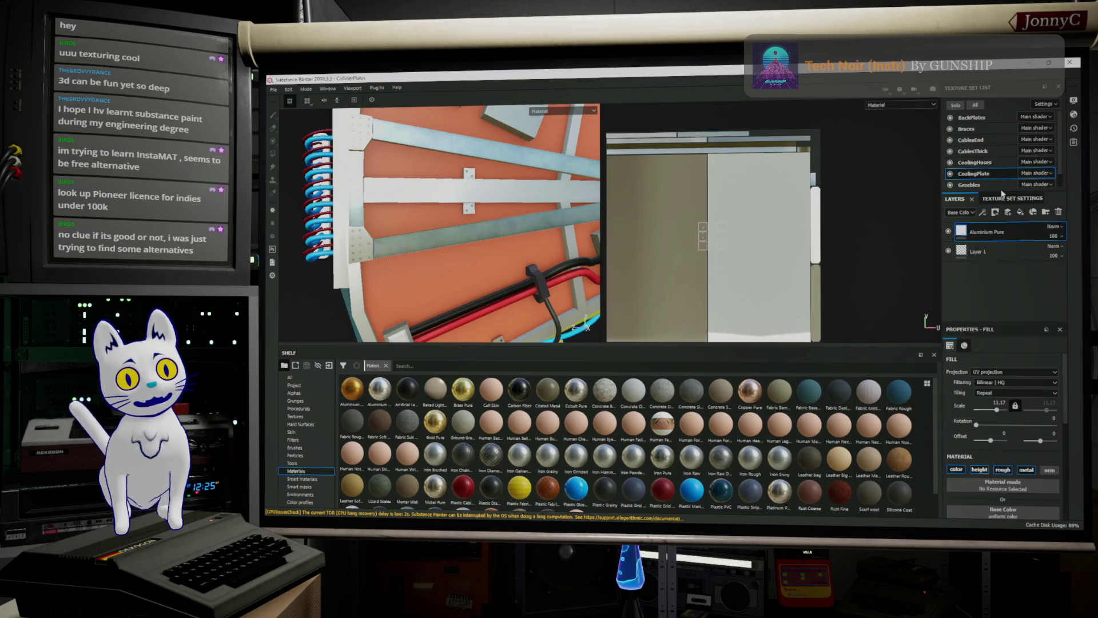
pyautogui.moveTo(1001, 194); pyautogui.dragTo(1000, 226)
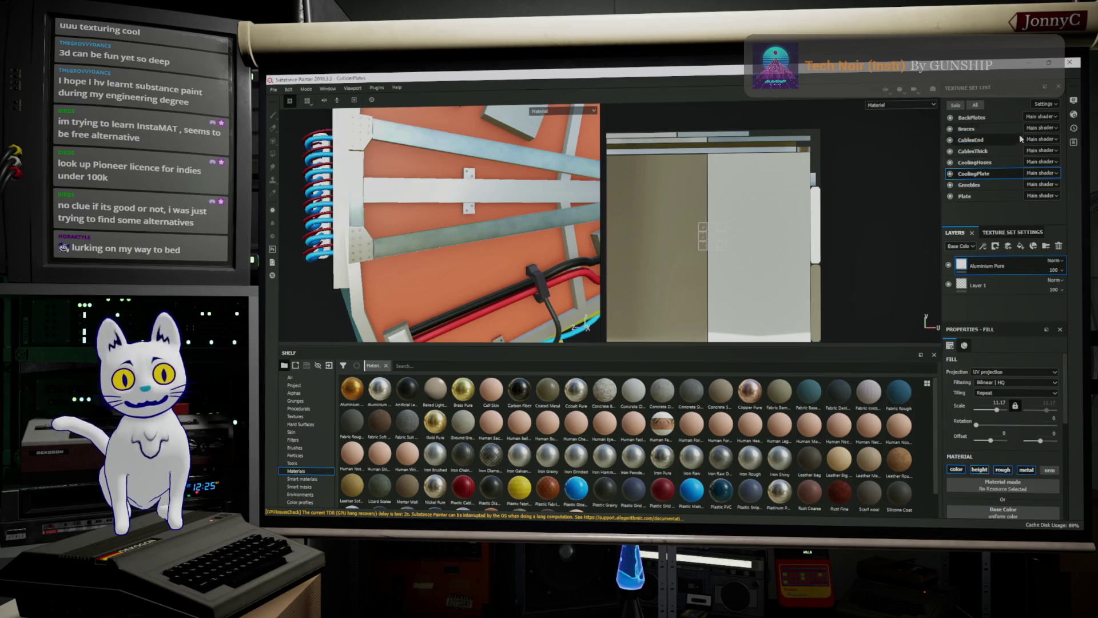
# Inspect the Braces, CablesEnd, CablesThick, CoolingHoses and CoolingPlate texture sets in the viewport.
pyautogui.click(982, 131)
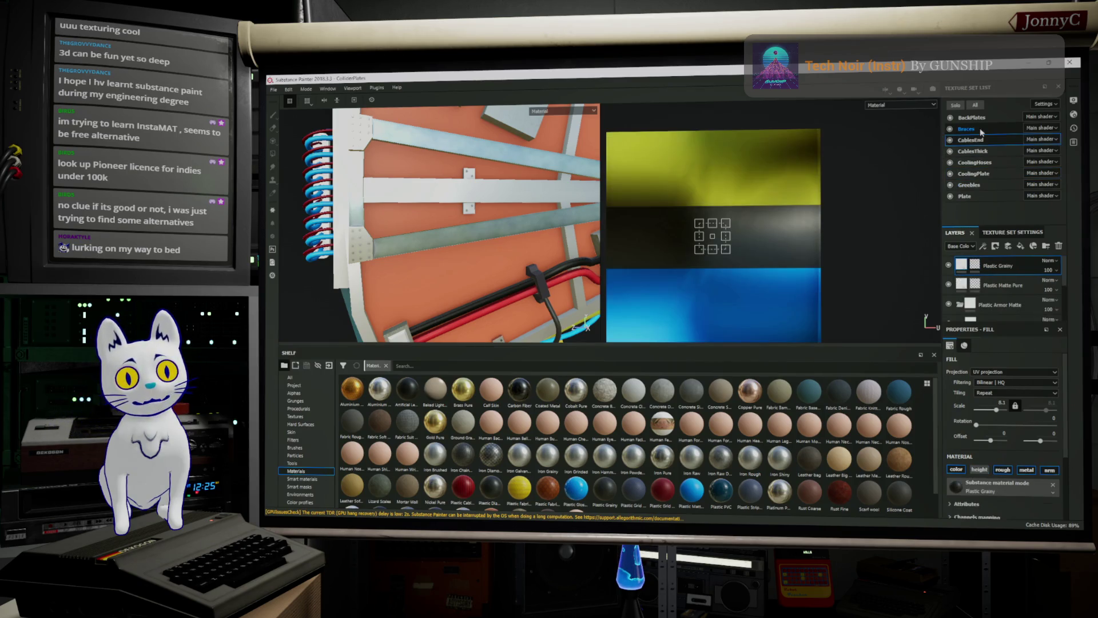
pyautogui.click(981, 131)
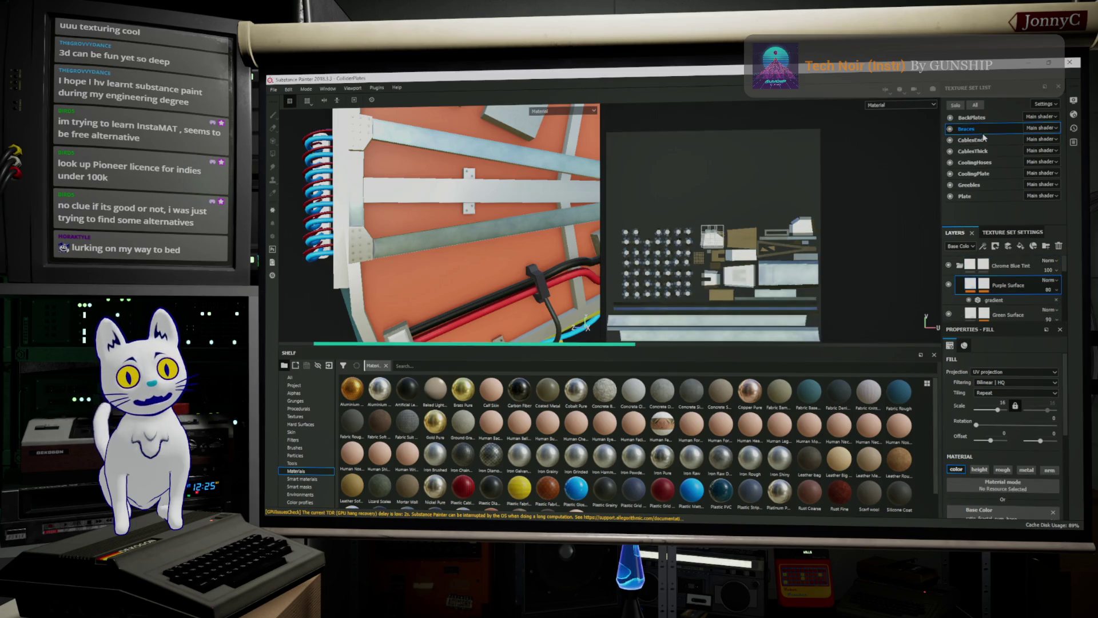
pyautogui.click(983, 140)
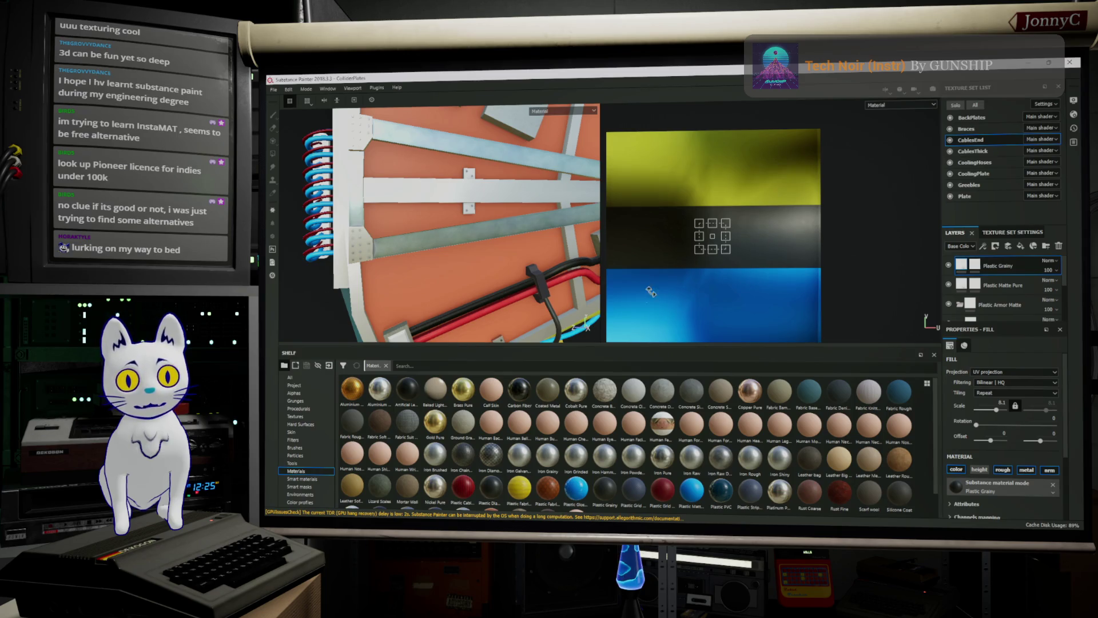
pyautogui.moveTo(513, 231); pyautogui.dragTo(485, 132, button='middle')
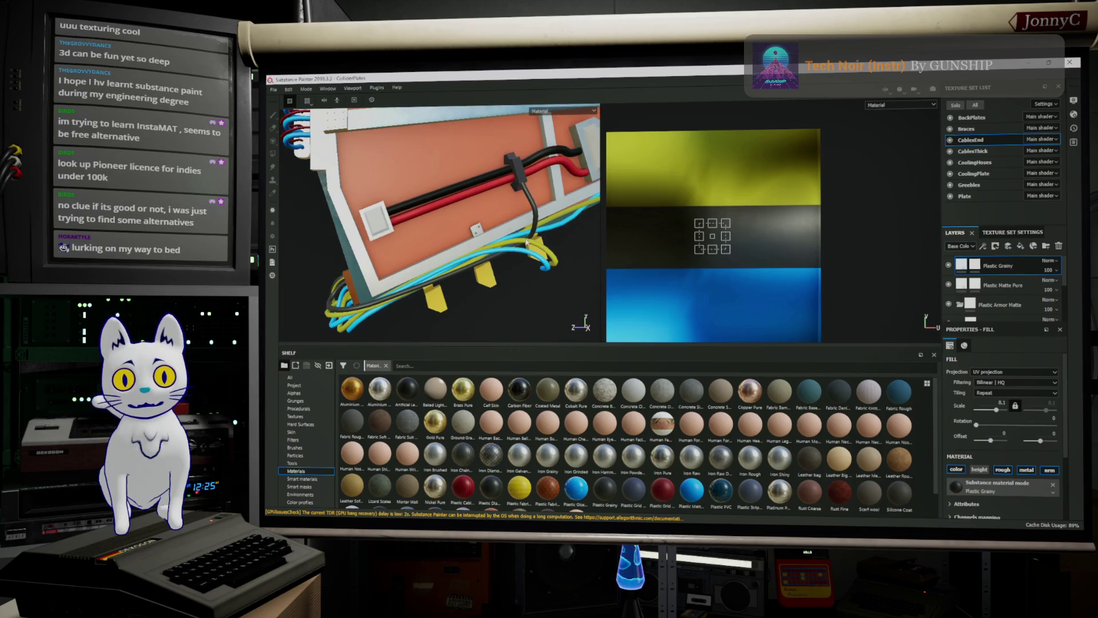
pyautogui.click(997, 155)
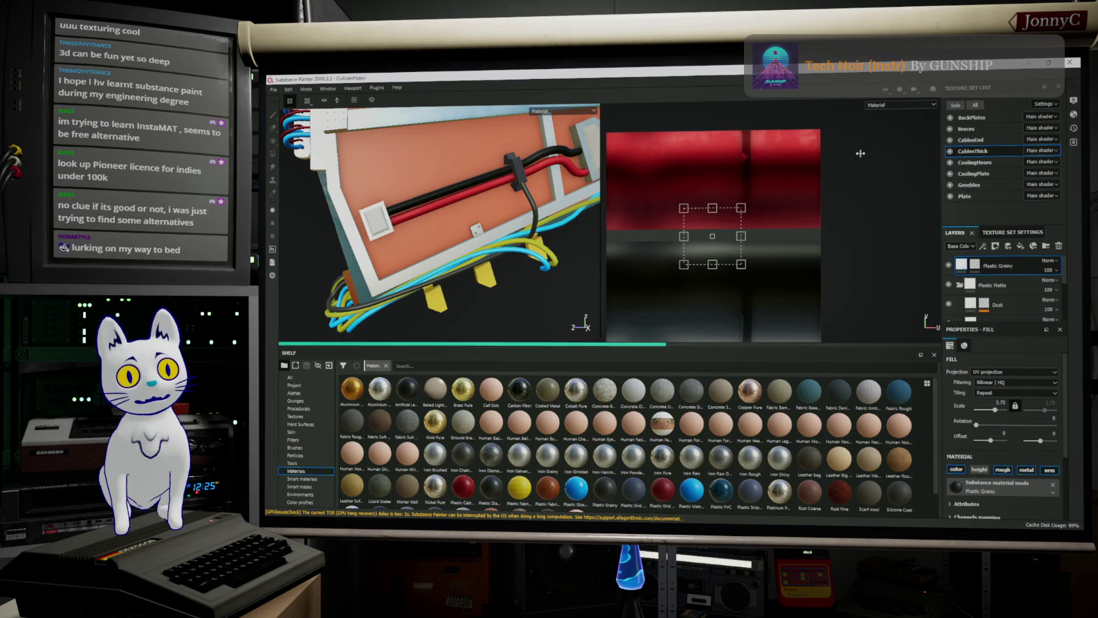
pyautogui.keyDown('alt'); pyautogui.moveTo(507, 228); pyautogui.dragTo(546, 269, button='middle'); pyautogui.keyUp('alt')
pyautogui.click(975, 162)
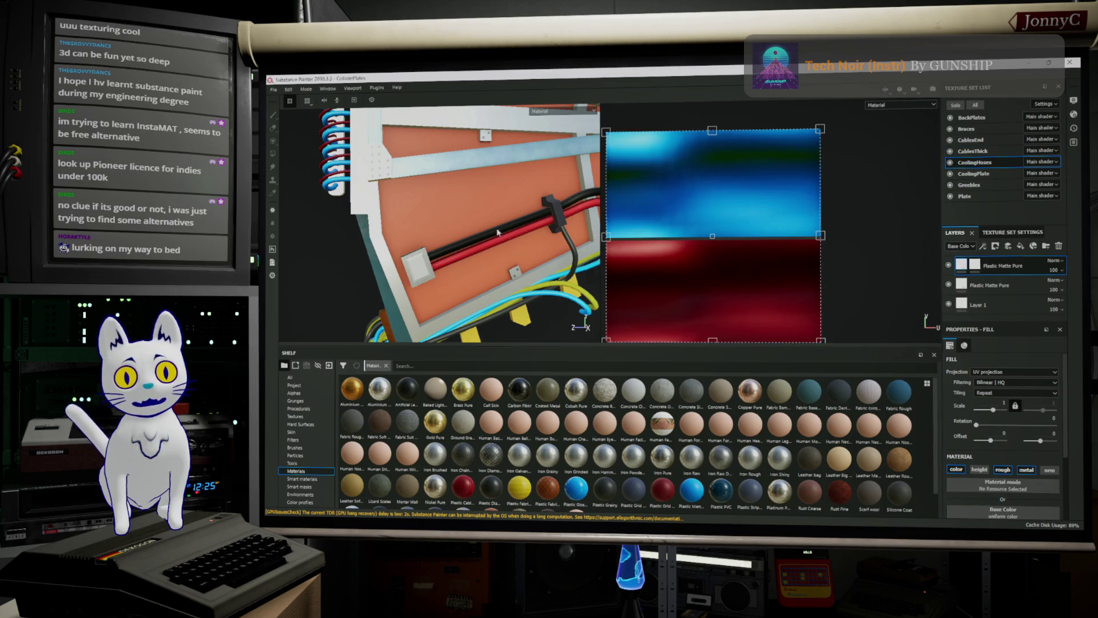
pyautogui.click(986, 174)
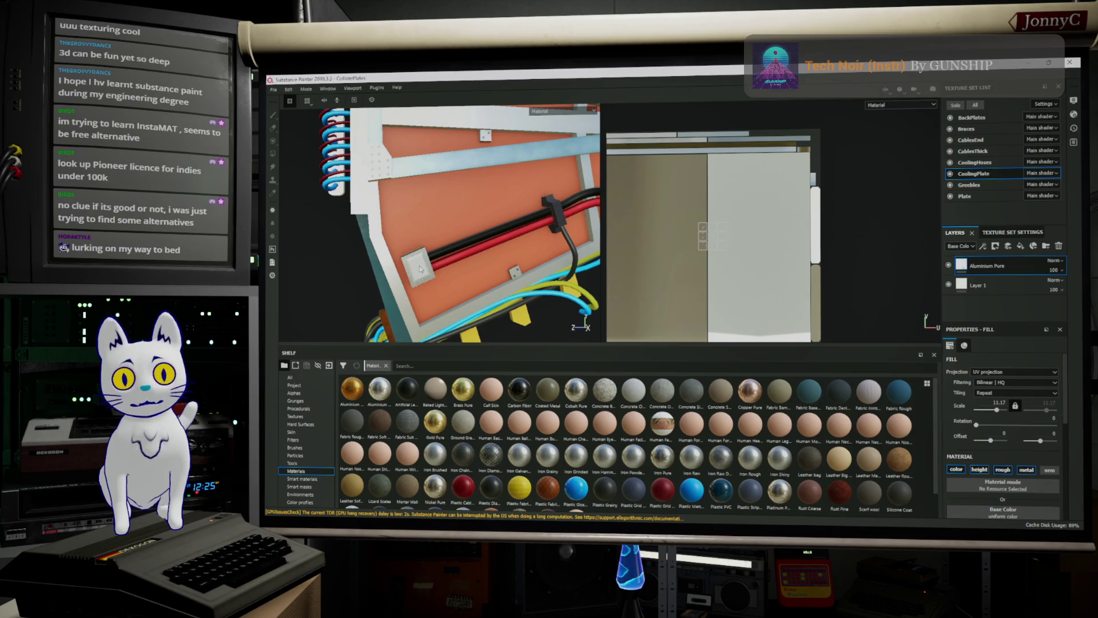
pyautogui.keyDown('alt'); pyautogui.moveTo(438, 252); pyautogui.dragTo(481, 243, button='middle'); pyautogui.keyUp('alt')
pyautogui.keyDown('alt'); pyautogui.moveTo(481, 244); pyautogui.dragTo(506, 215); pyautogui.keyUp('alt')
pyautogui.keyDown('alt'); pyautogui.moveTo(505, 215); pyautogui.dragTo(476, 215, button='right'); pyautogui.keyUp('alt')
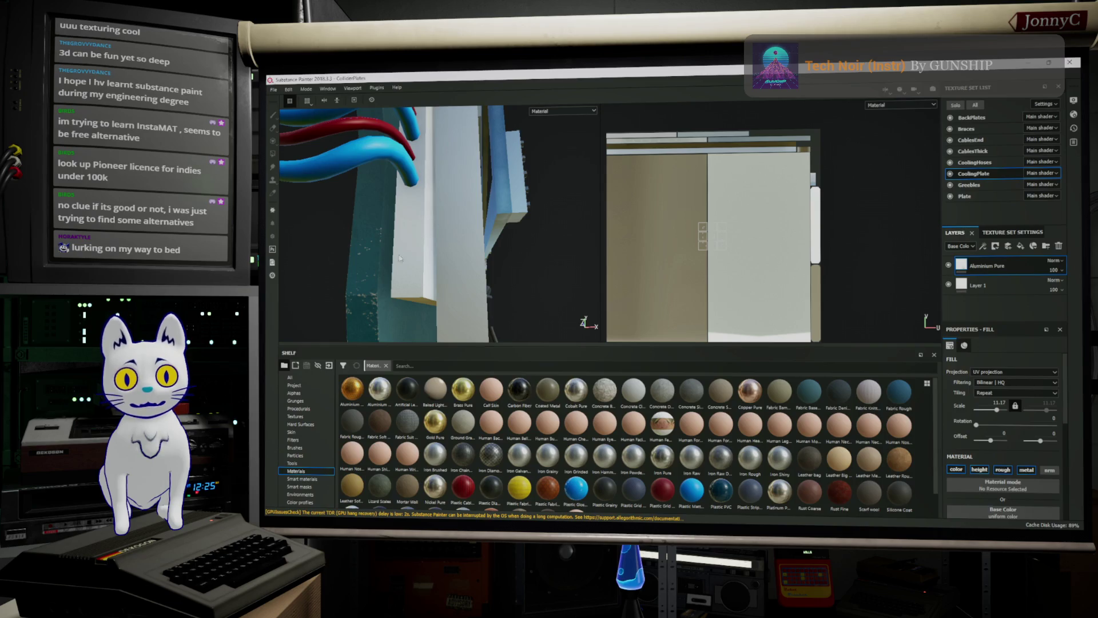
# Switch to the Plate texture set and inspect its hexagonal piece, bar and bracket up close.
pyautogui.click(965, 196)
pyautogui.moveTo(475, 193)
pyautogui.keyDown('alt'); pyautogui.mouseDown()
pyautogui.moveTo(274, 221)
pyautogui.moveTo(397, 198)
pyautogui.moveTo(341, 214)
pyautogui.mouseUp(); pyautogui.keyUp('alt')
pyautogui.scroll(6, 342, 214)
pyautogui.moveTo(341, 215)
pyautogui.keyDown('alt'); pyautogui.mouseDown(button='middle')
pyautogui.moveTo(381, 126)
pyautogui.moveTo(417, 109)
pyautogui.mouseUp(button='middle'); pyautogui.keyUp('alt')
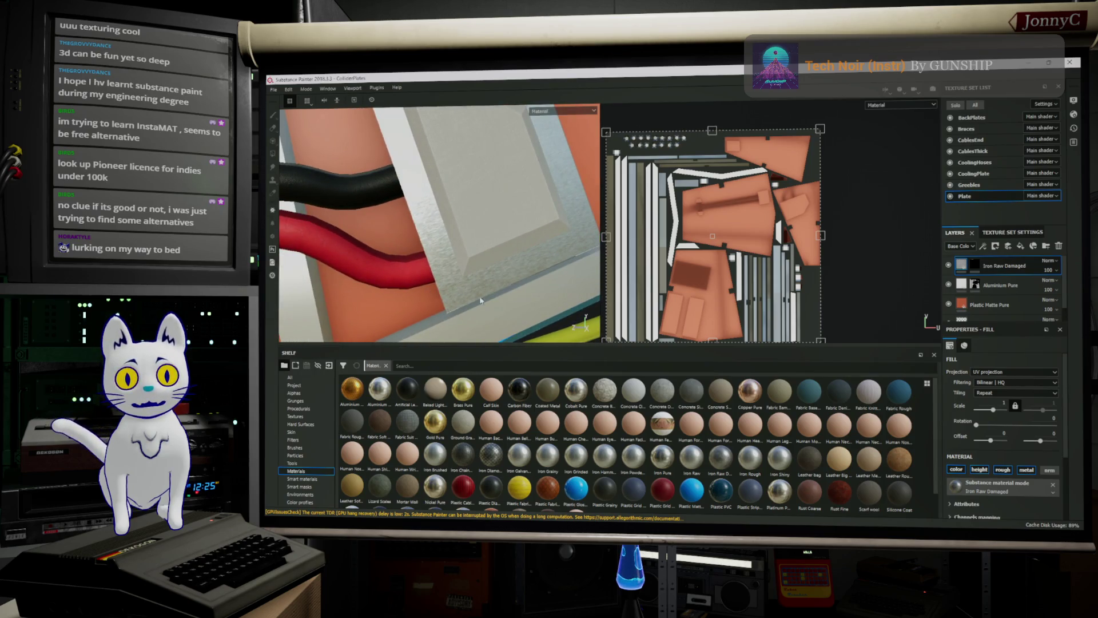
pyautogui.keyDown('alt'); pyautogui.moveTo(485, 143); pyautogui.dragTo(496, 223); pyautogui.keyUp('alt')
pyautogui.scroll(-5, 496, 221)
pyautogui.keyDown('alt'); pyautogui.moveTo(496, 221); pyautogui.dragTo(421, 266, button='middle'); pyautogui.keyUp('alt')
pyautogui.keyDown('alt'); pyautogui.moveTo(421, 266); pyautogui.dragTo(474, 206); pyautogui.keyUp('alt')
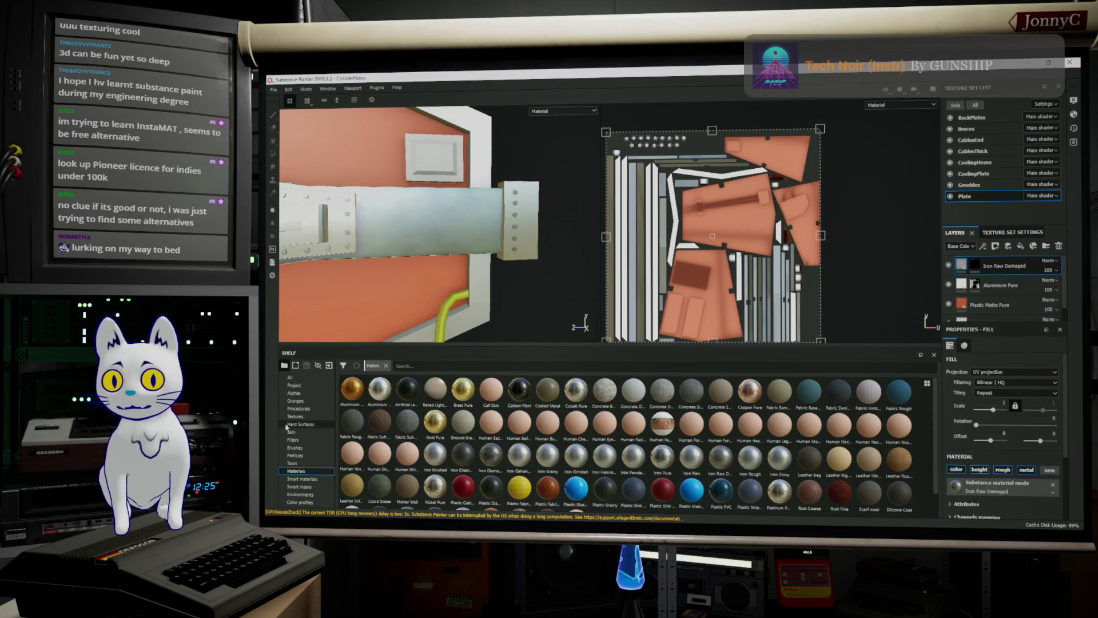
# Enlarge the layer stack and rotate the Iron Raw Damaged fill to 358.2128.
pyautogui.click(1074, 100)
pyautogui.click(1074, 100)
pyautogui.click(1074, 100)
pyautogui.click(1075, 100)
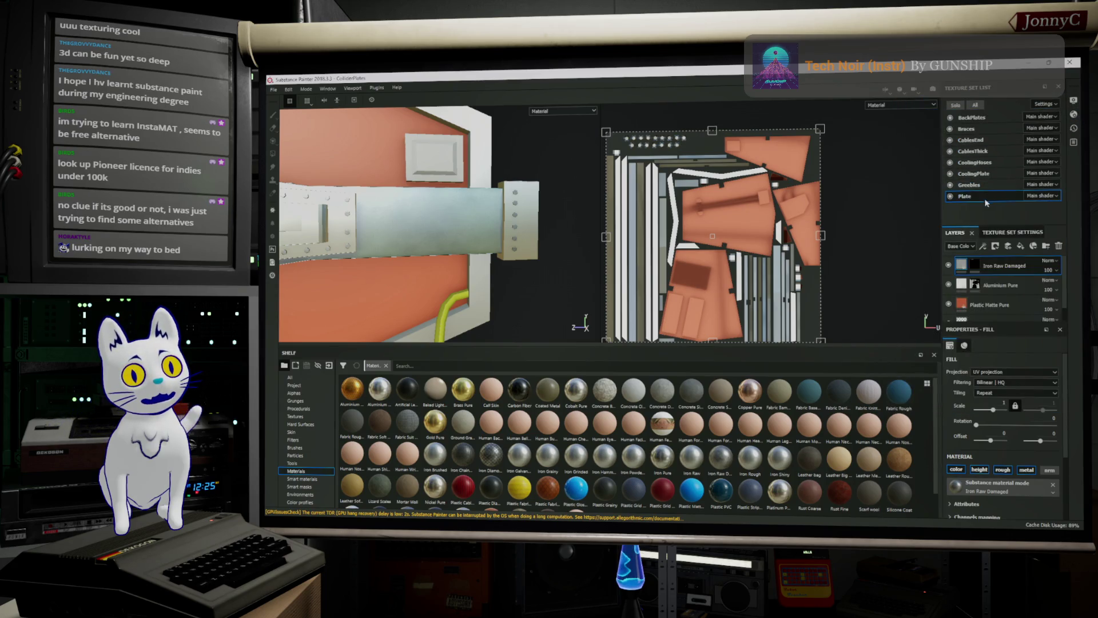
pyautogui.click(1074, 115)
pyautogui.click(1073, 114)
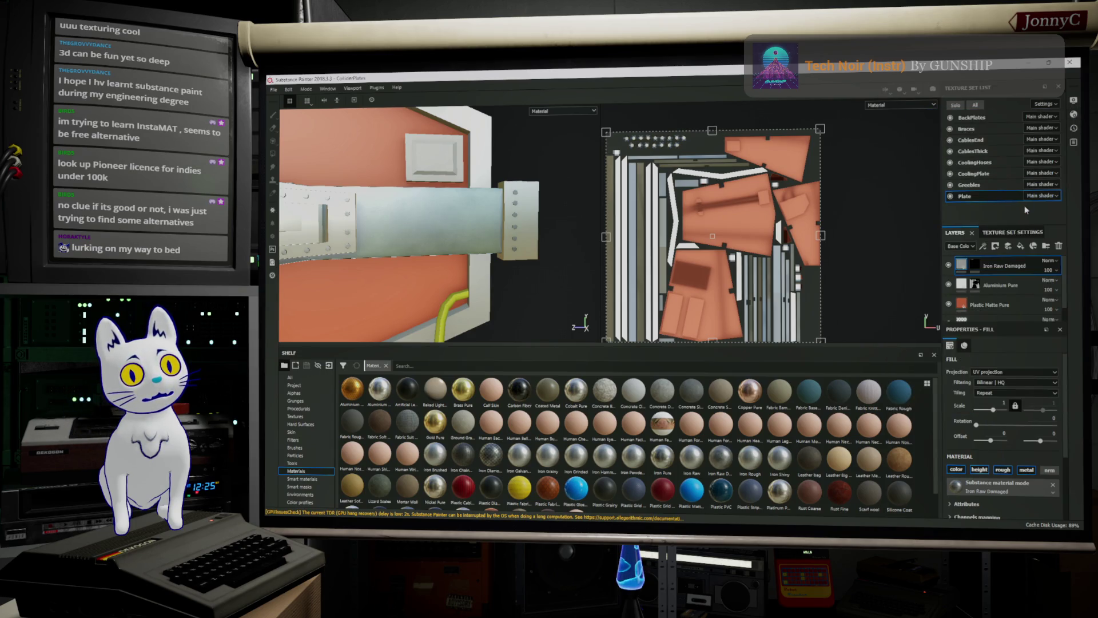
pyautogui.moveTo(1025, 224); pyautogui.dragTo(1025, 136)
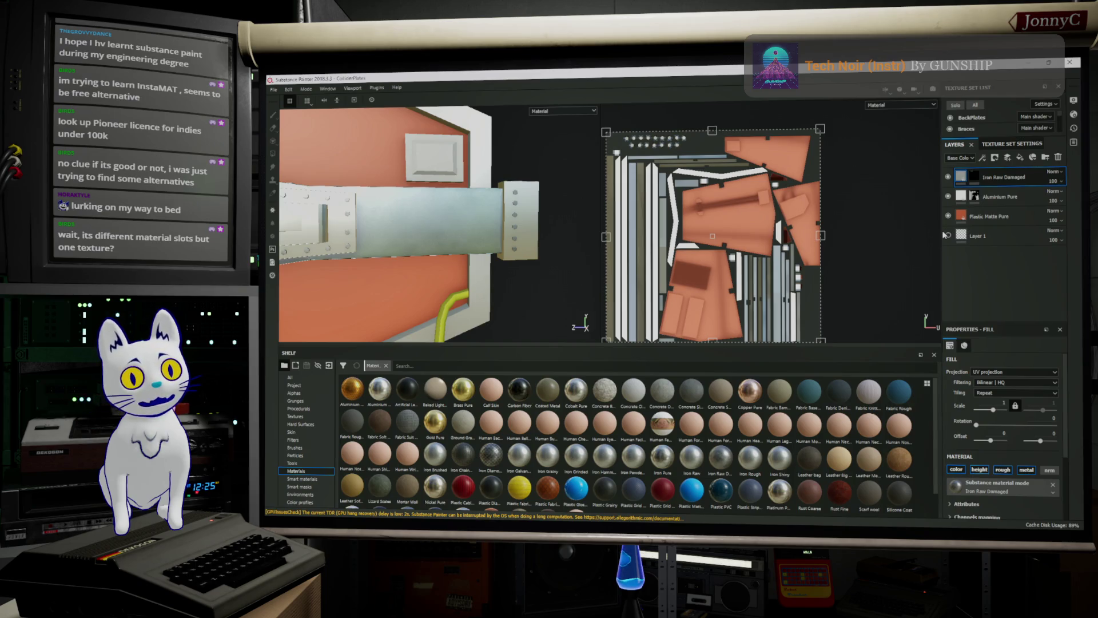
pyautogui.moveTo(939, 231)
pyautogui.mouseDown()
pyautogui.moveTo(938, 246)
pyautogui.moveTo(866, 247)
pyautogui.mouseUp()
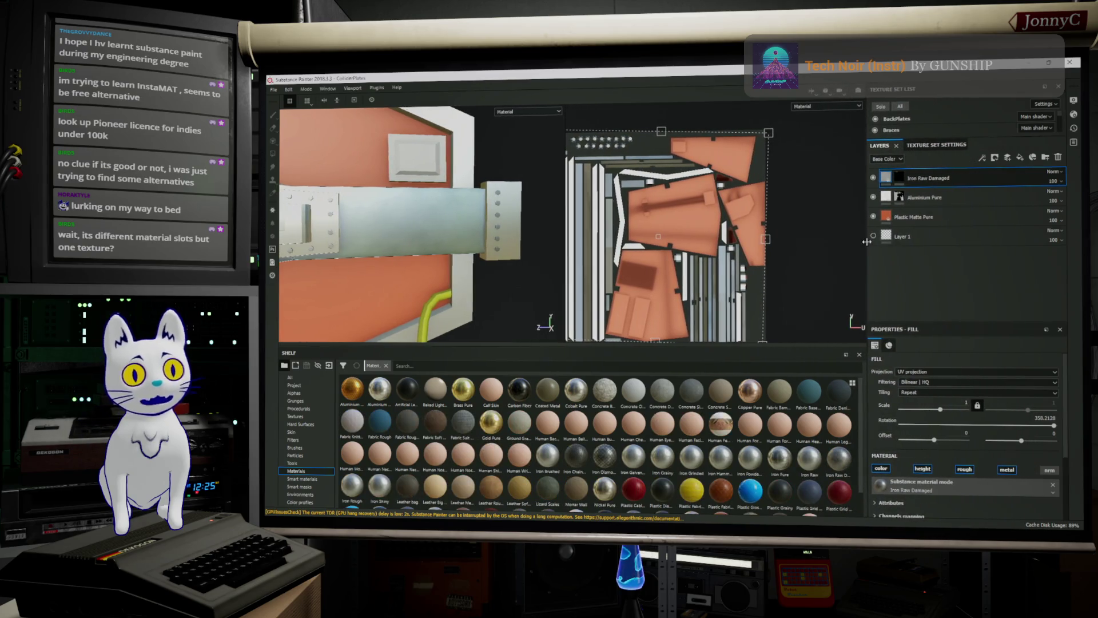
# Toggle Plastic Matte Pure's visibility off and on, then select the Aluminium Pure layer's mask.
pyautogui.click(910, 219)
pyautogui.click(873, 217)
pyautogui.click(873, 216)
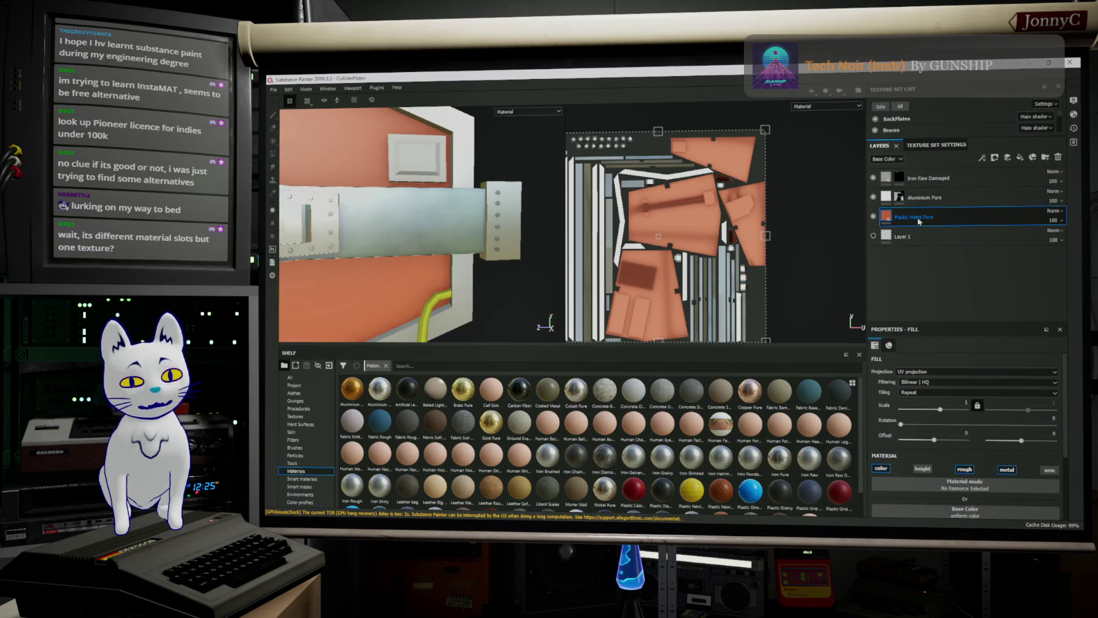
pyautogui.moveTo(885, 198)
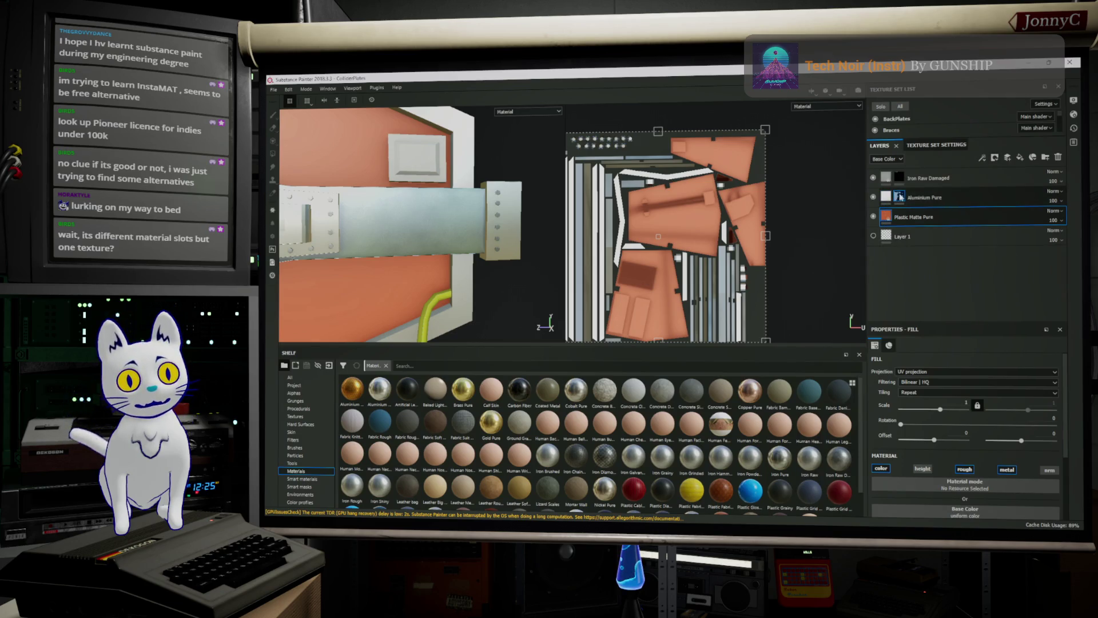
pyautogui.click(880, 198)
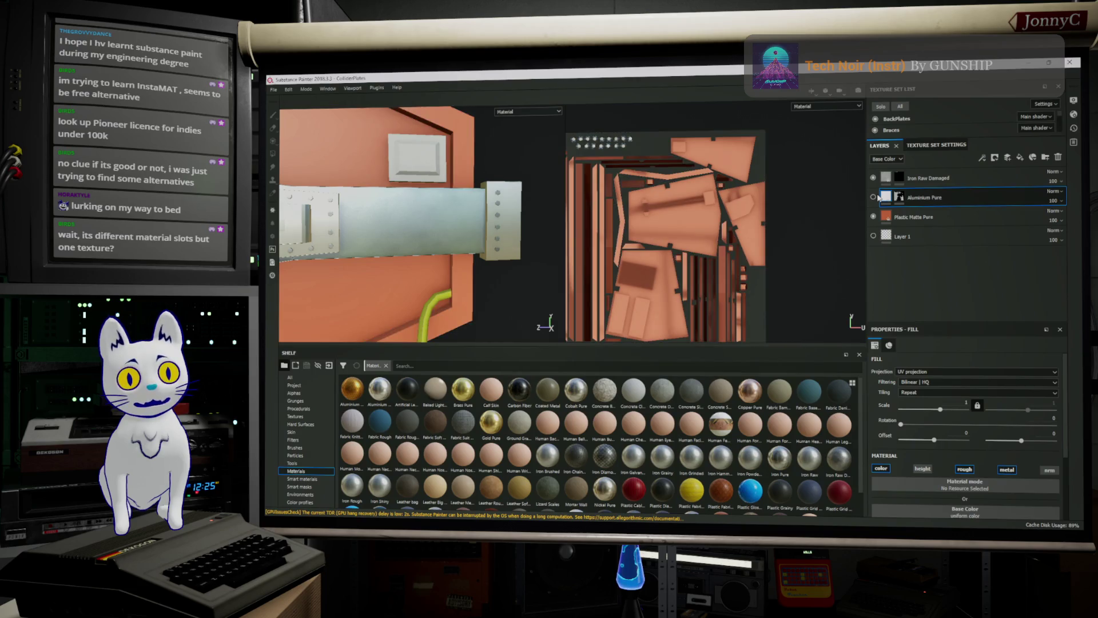
pyautogui.click(900, 198)
# Switch to the paint brush and set both viewports to display the Mask channel.
pyautogui.press('1')
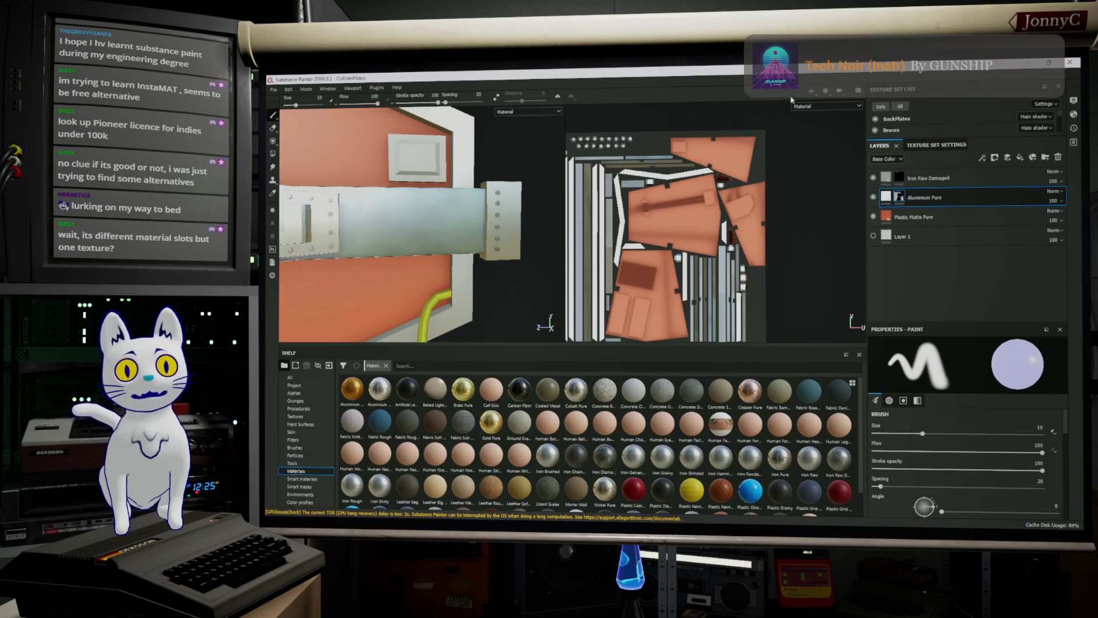
pyautogui.click(823, 107)
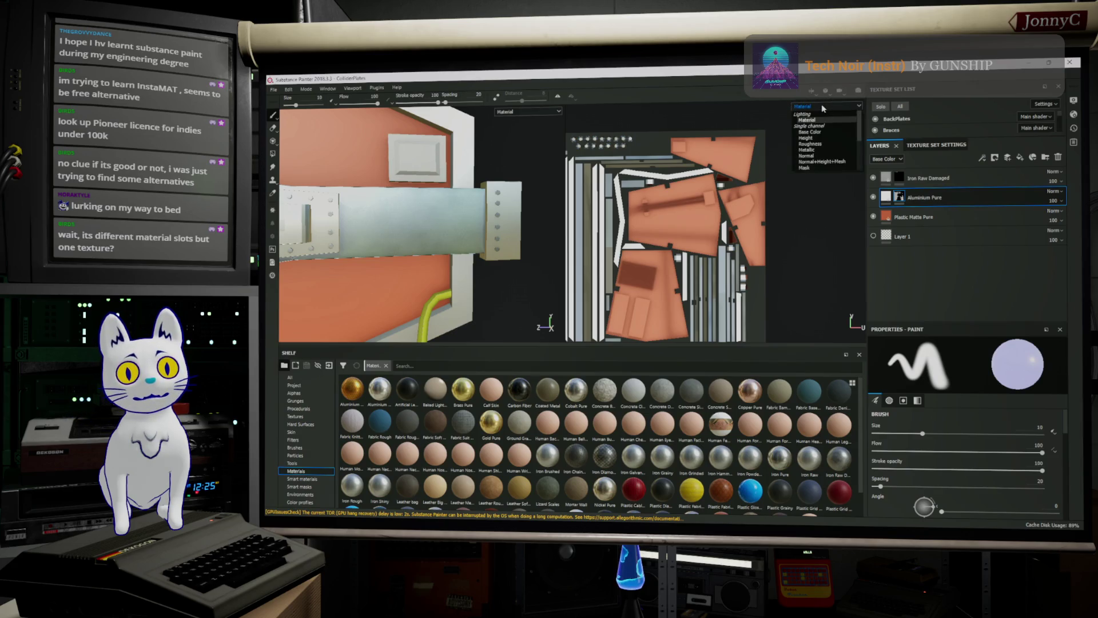
pyautogui.click(806, 167)
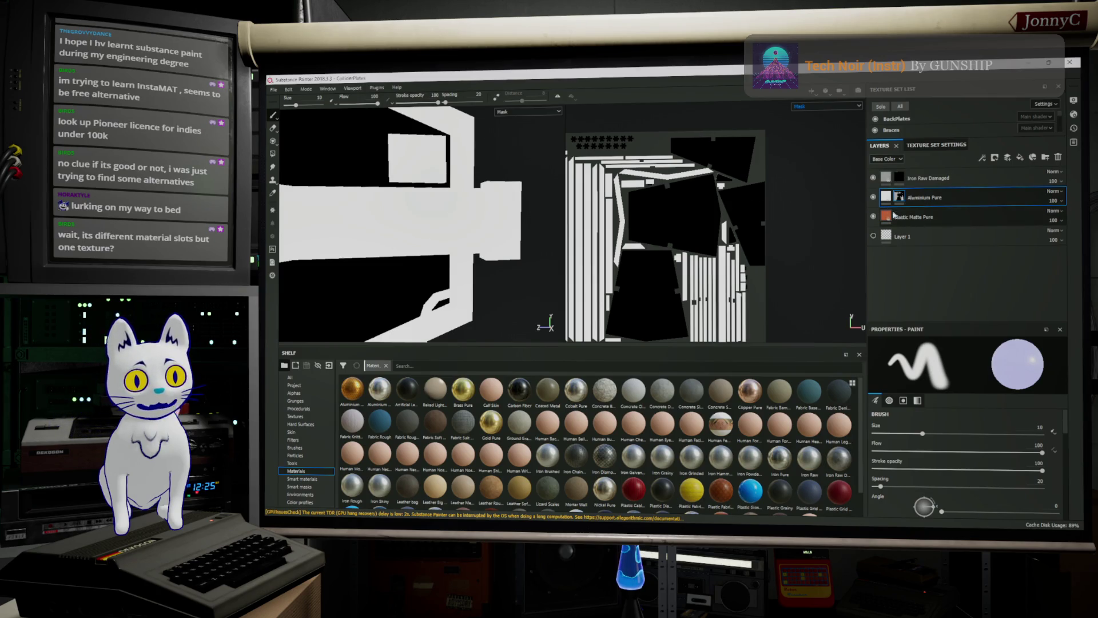
# Select the Iron Raw Damaged layer's mask and display the Mask channel in both views.
pyautogui.click(888, 177)
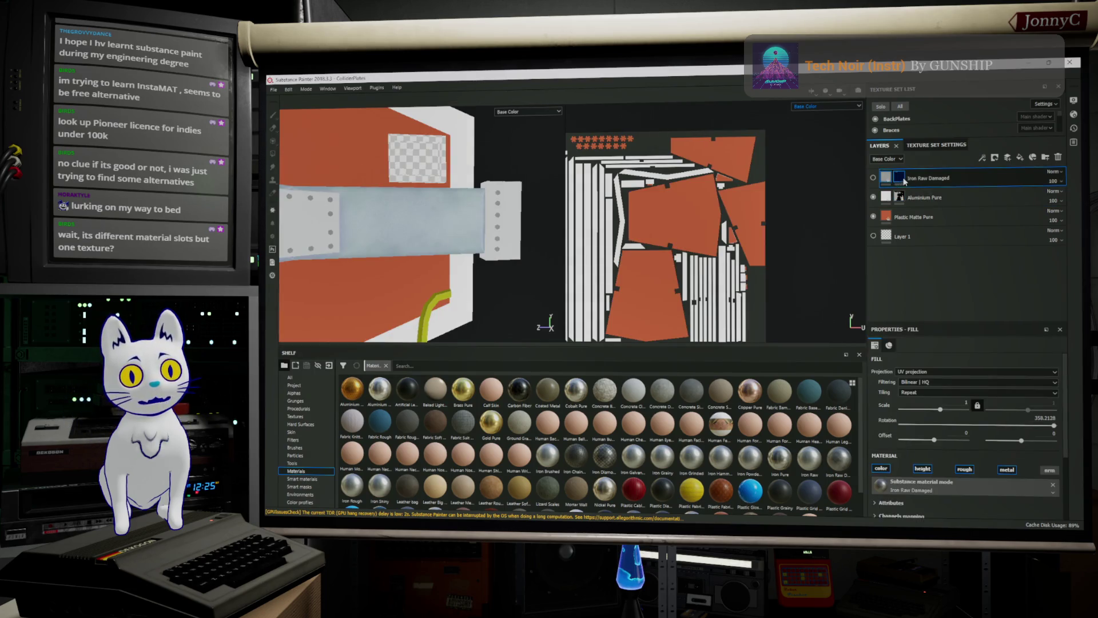
pyautogui.click(900, 178)
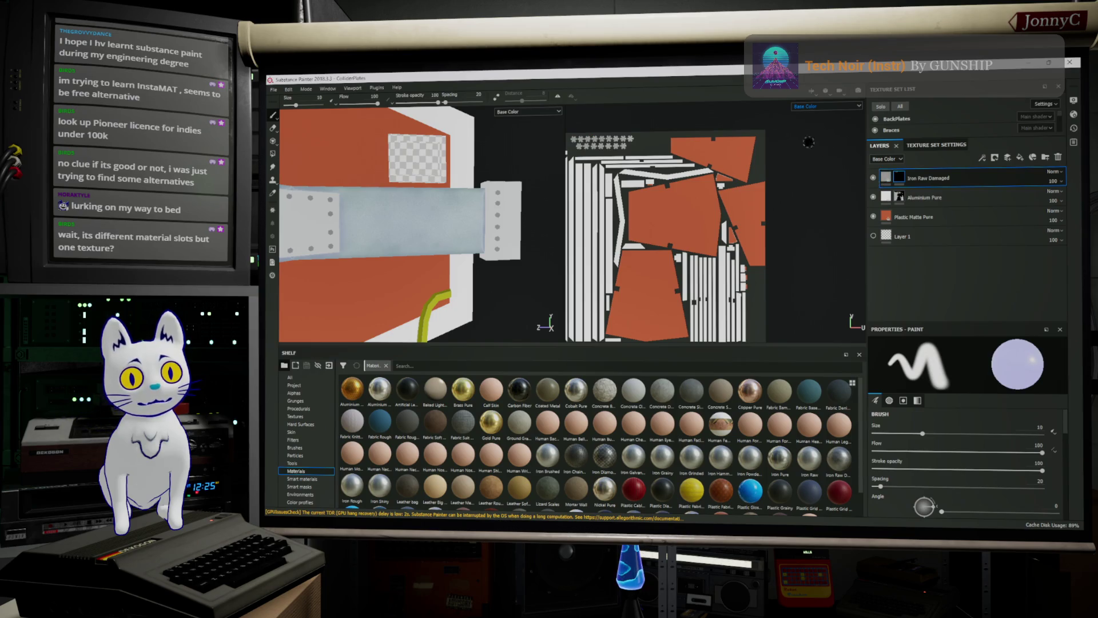
pyautogui.click(806, 107)
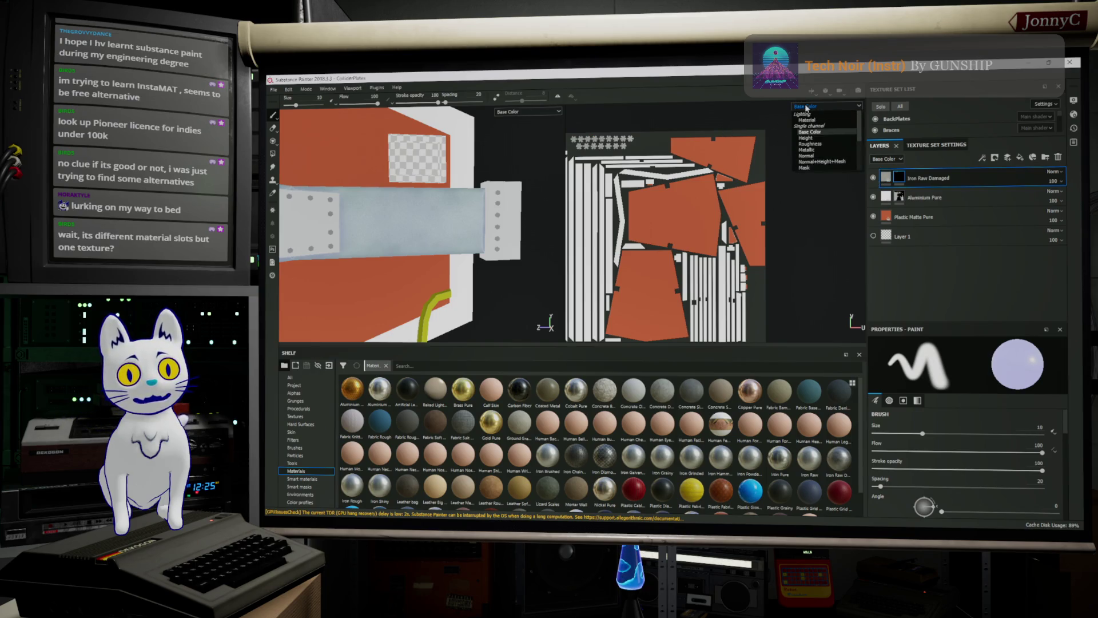
pyautogui.click(808, 166)
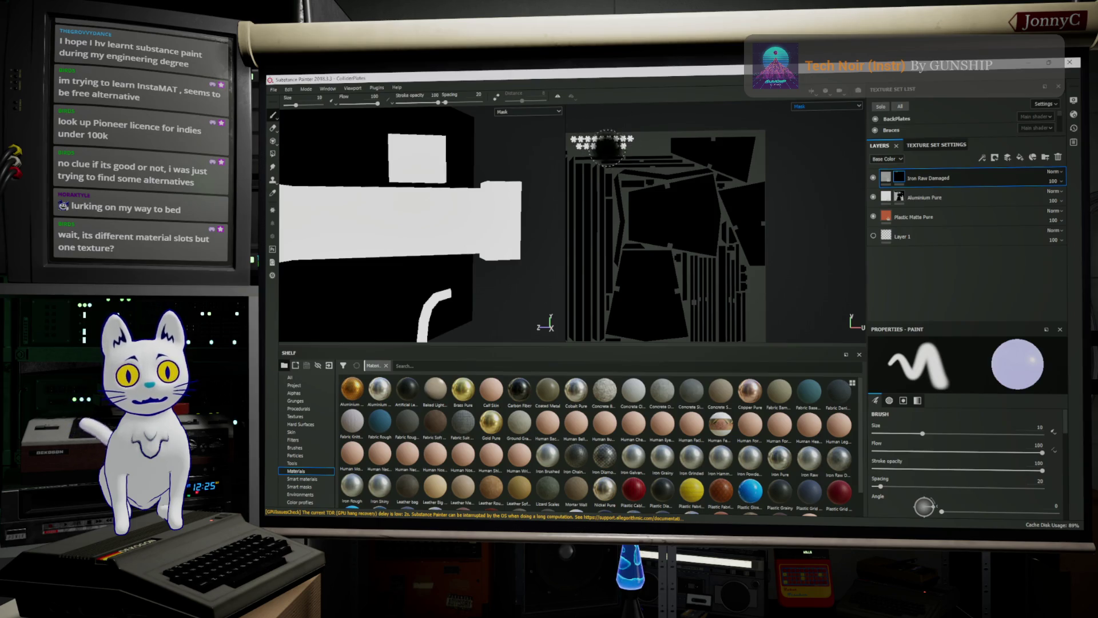
# View the mask across the whole triangular part and open Display Settings.
pyautogui.moveTo(458, 229)
pyautogui.keyDown('alt'); pyautogui.mouseDown()
pyautogui.moveTo(449, 224)
pyautogui.moveTo(460, 192)
pyautogui.moveTo(400, 195)
pyautogui.mouseUp(); pyautogui.keyUp('alt')
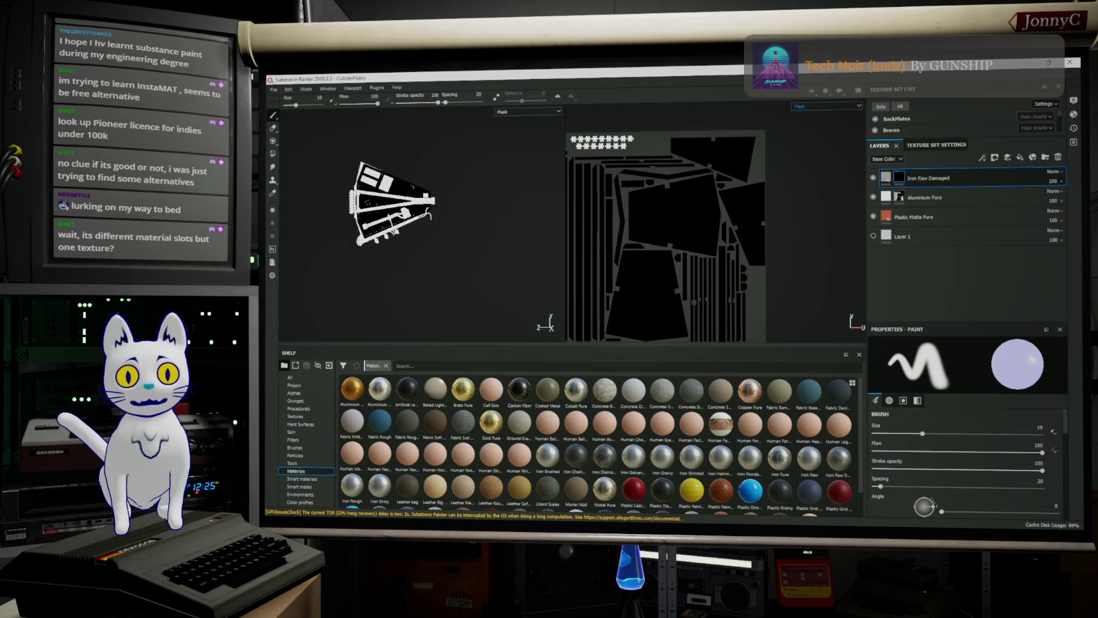
pyautogui.scroll(5, 385, 195)
pyautogui.scroll(5, 385, 195)
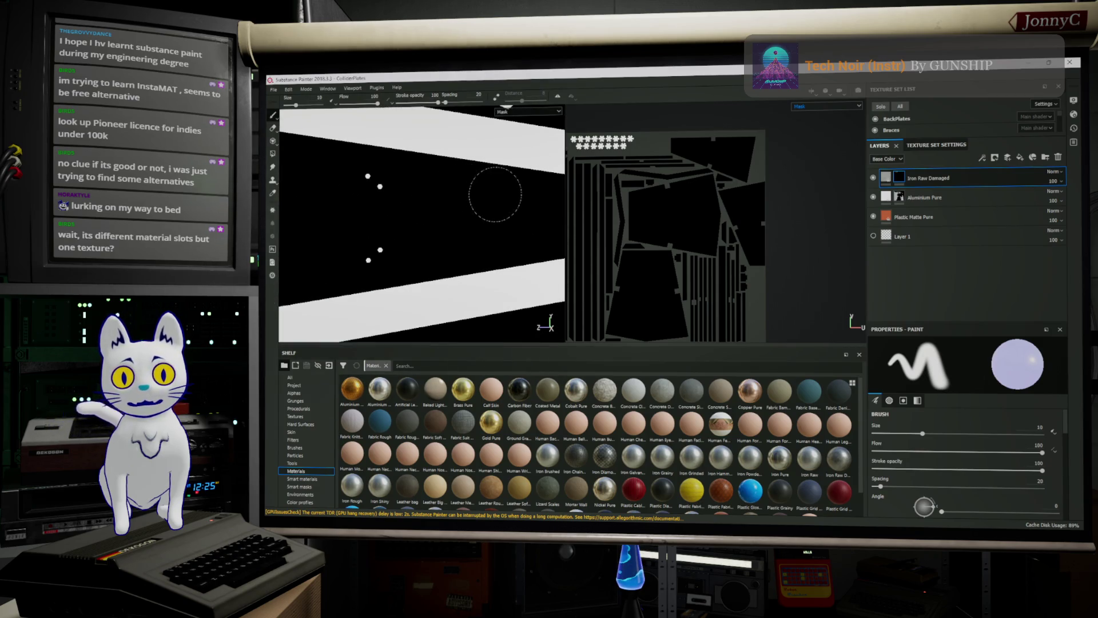
pyautogui.moveTo(455, 191)
pyautogui.keyDown('alt'); pyautogui.mouseDown()
pyautogui.moveTo(517, 193)
pyautogui.moveTo(433, 205)
pyautogui.mouseUp(); pyautogui.keyUp('alt')
pyautogui.scroll(-4, 498, 200)
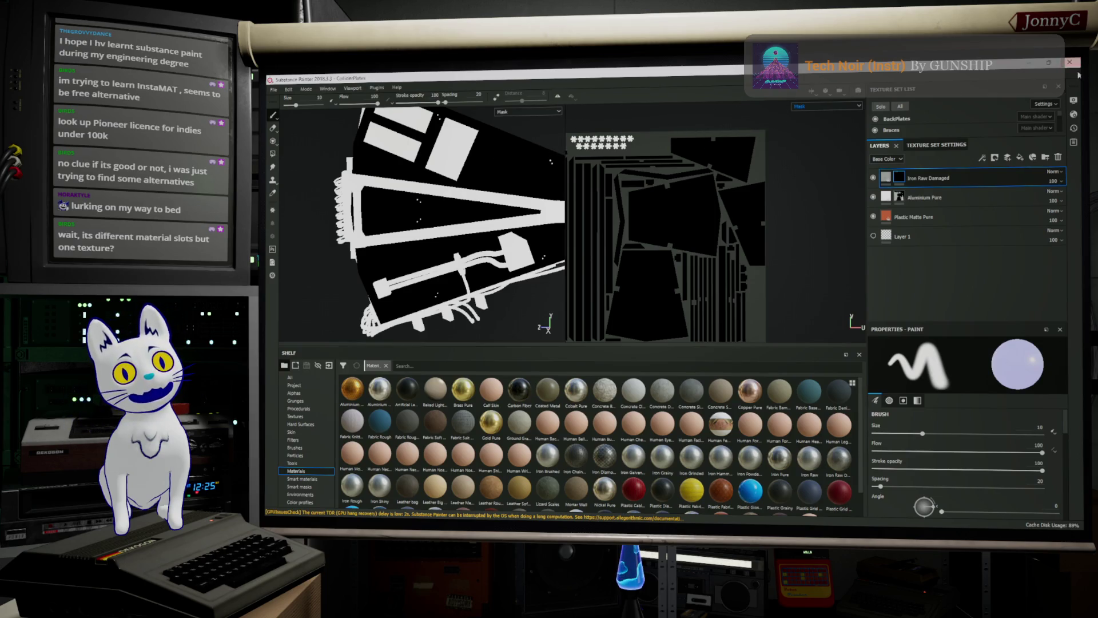
pyautogui.click(1074, 114)
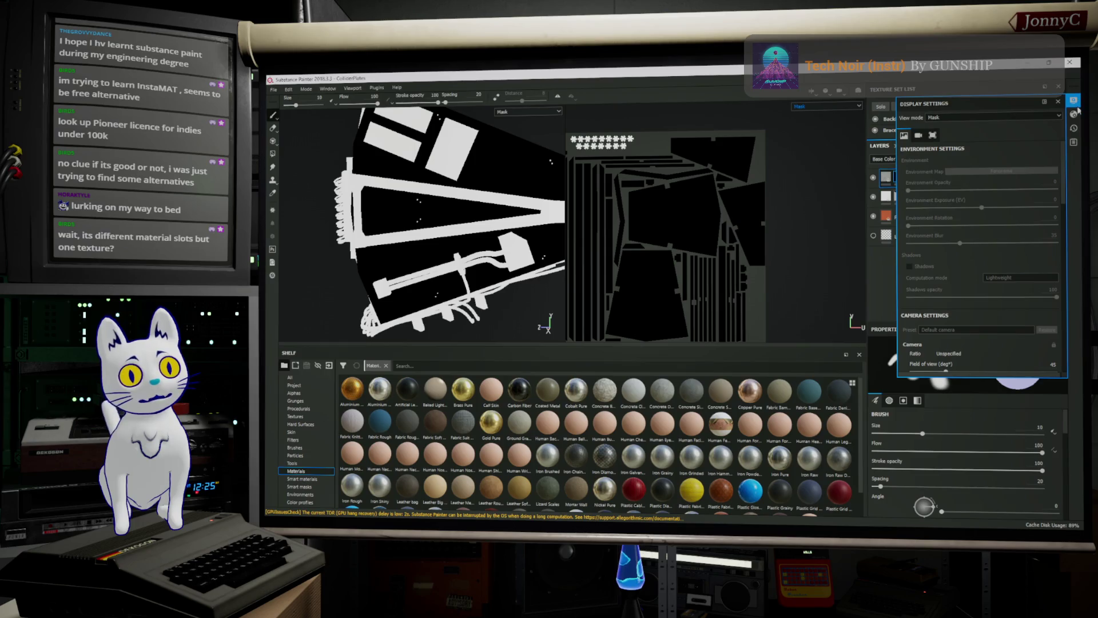
# Close the display and shader settings, then expand the texture set list to show BackPlates through Plate.
pyautogui.click(1075, 115)
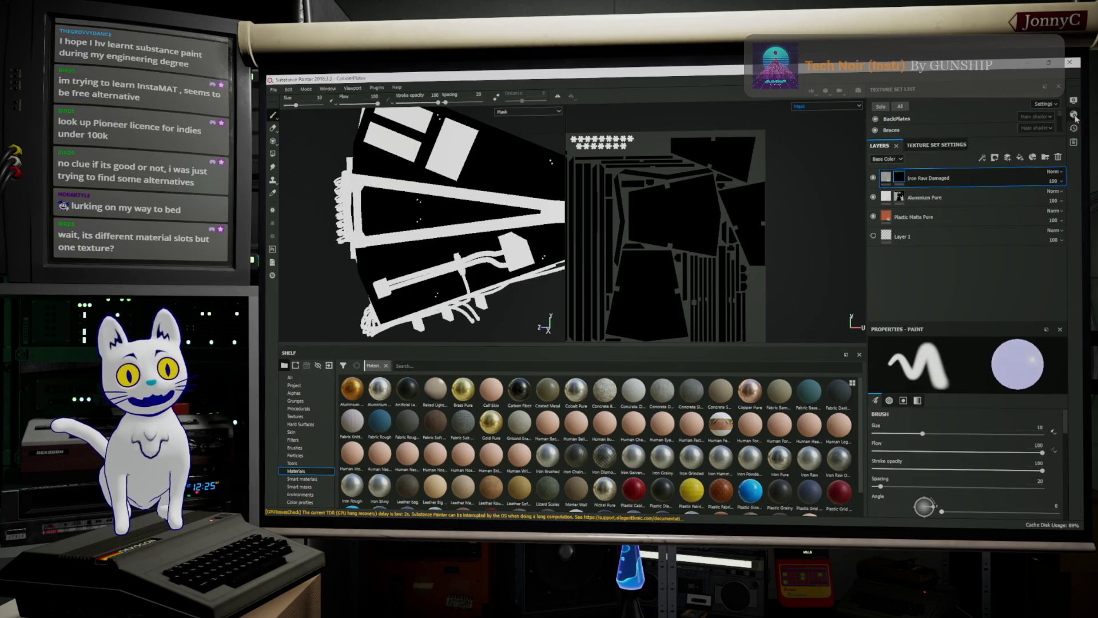
pyautogui.click(1075, 115)
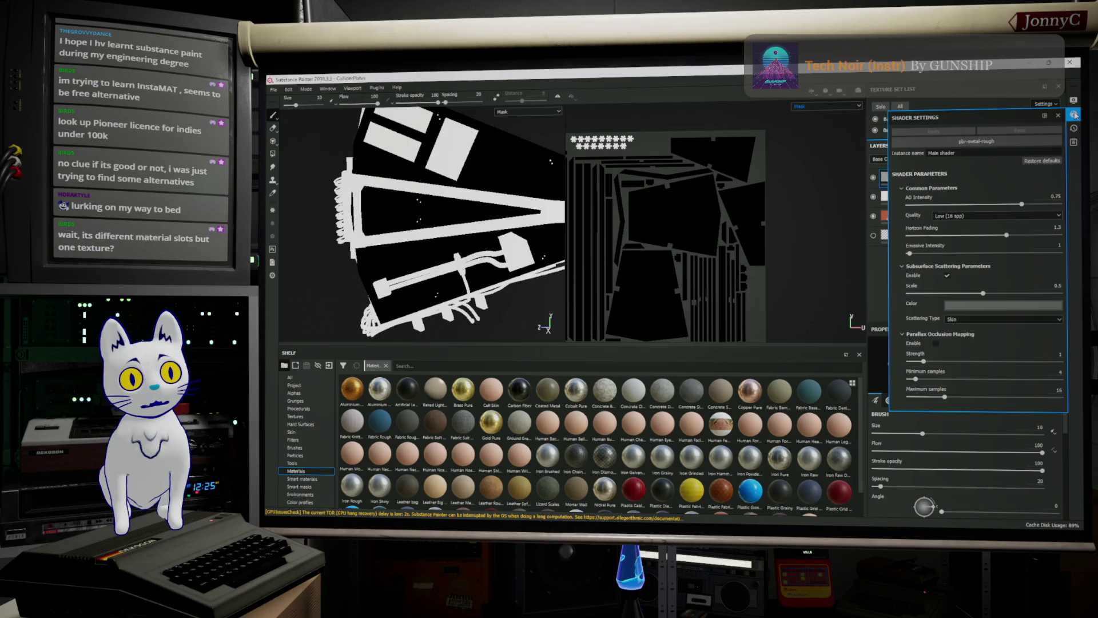
pyautogui.click(1075, 115)
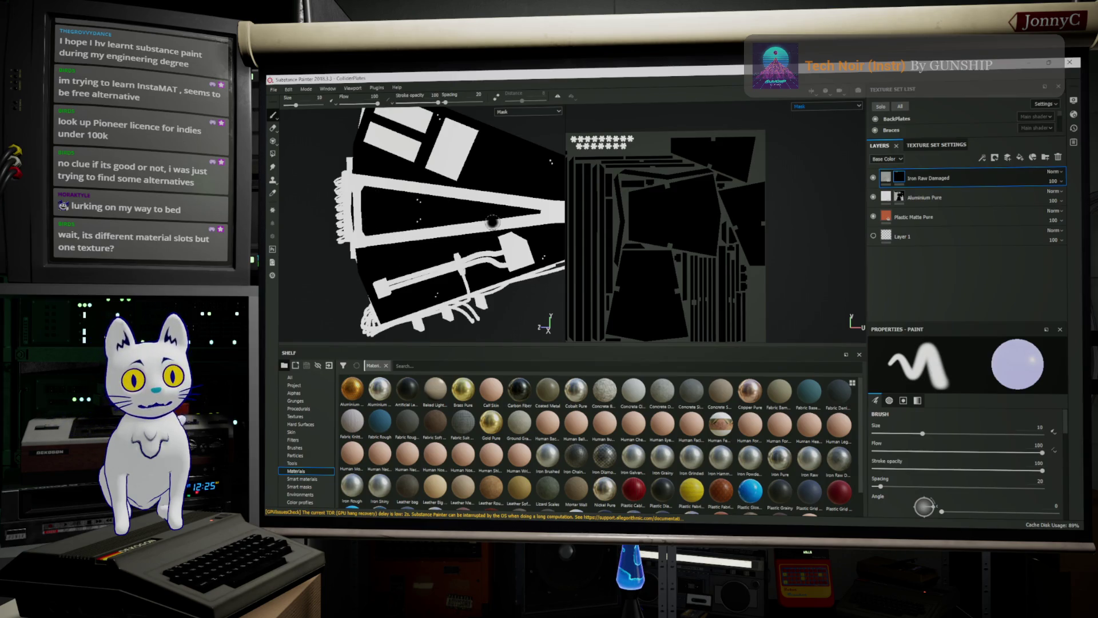
pyautogui.keyDown('alt'); pyautogui.moveTo(440, 229); pyautogui.dragTo(478, 226); pyautogui.keyUp('alt')
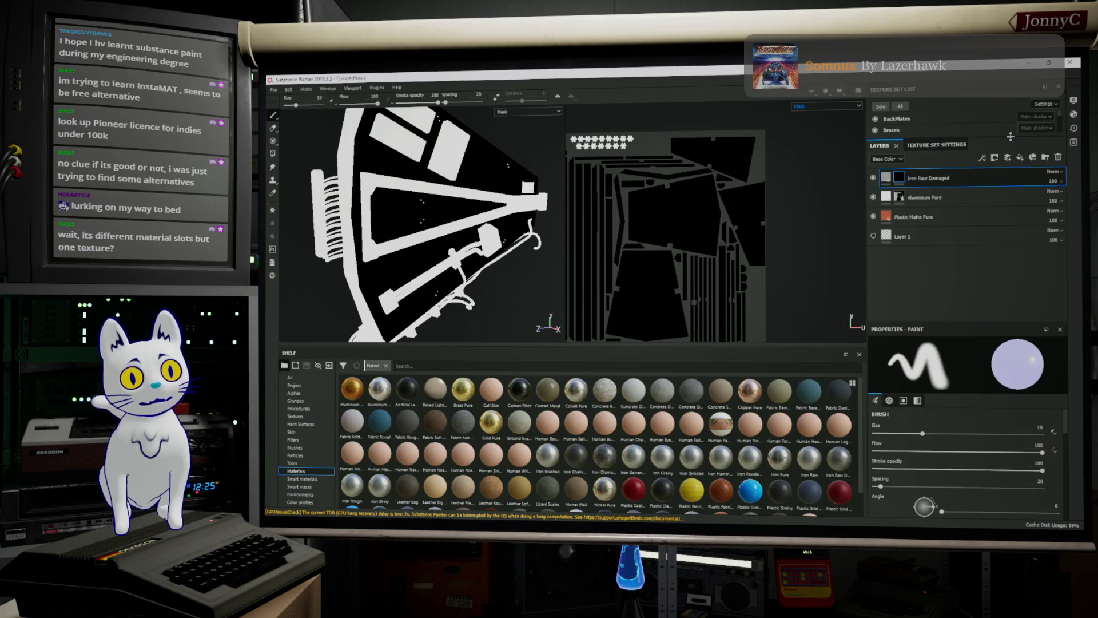
pyautogui.moveTo(1010, 137); pyautogui.dragTo(1003, 235)
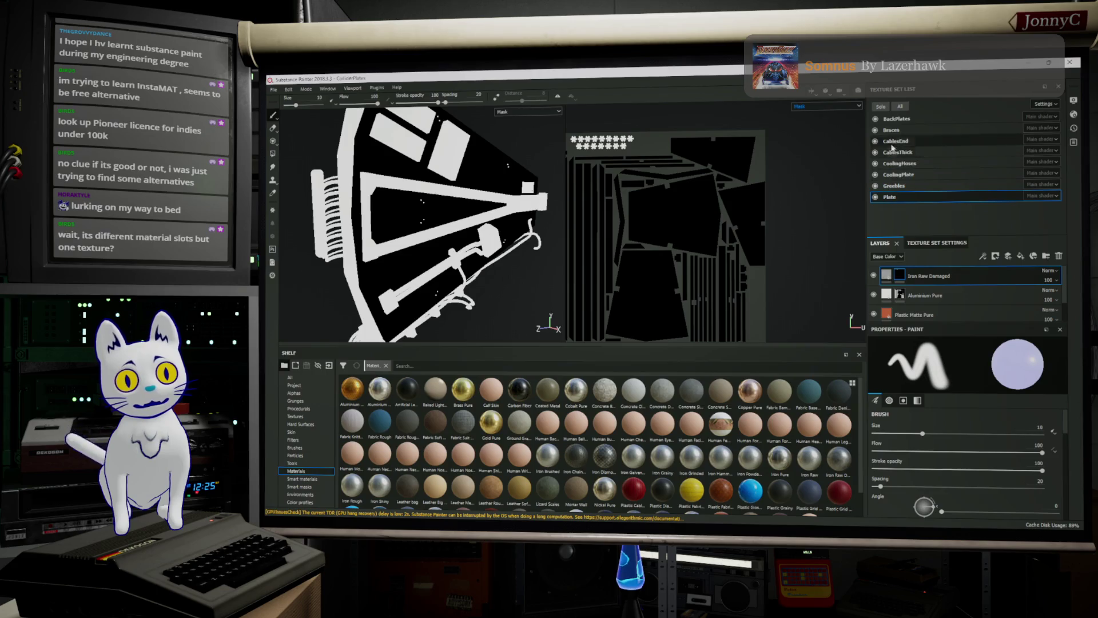
# Shorten the texture set list, open the viewport channel list, then switch to the crashed Blender window.
pyautogui.moveTo(989, 235); pyautogui.dragTo(993, 193)
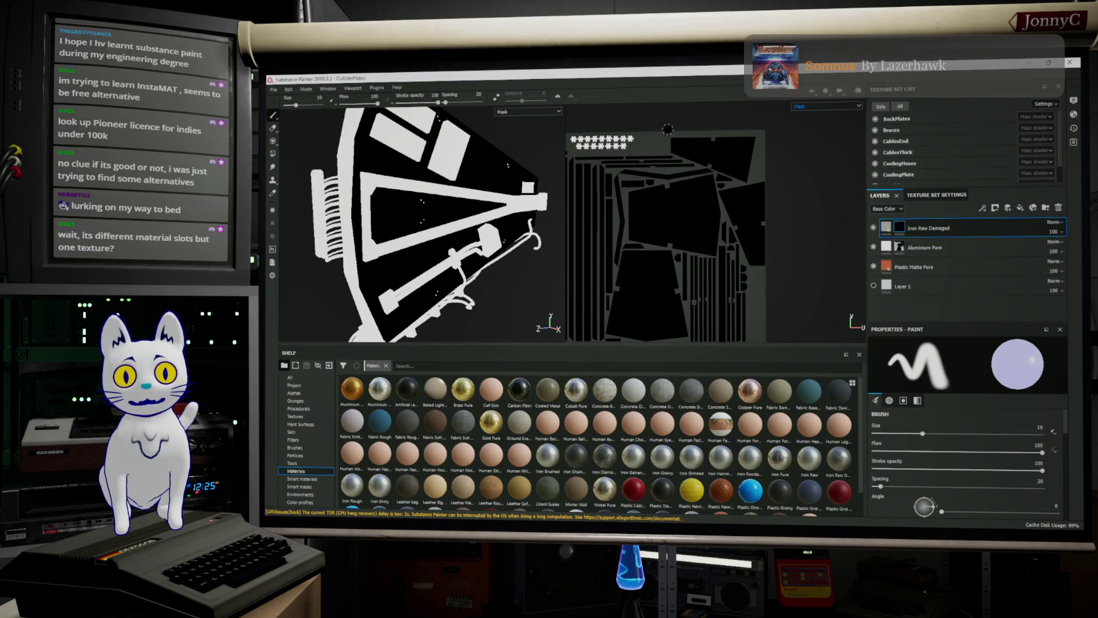
pyautogui.click(824, 108)
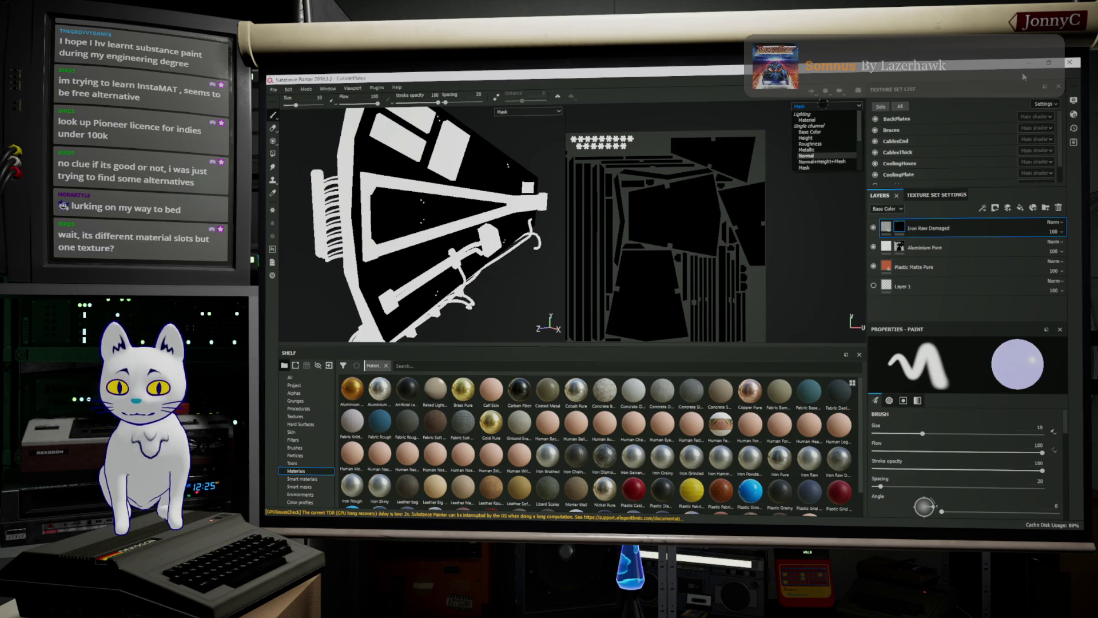
pyautogui.hotkey('alt', 'Tab')
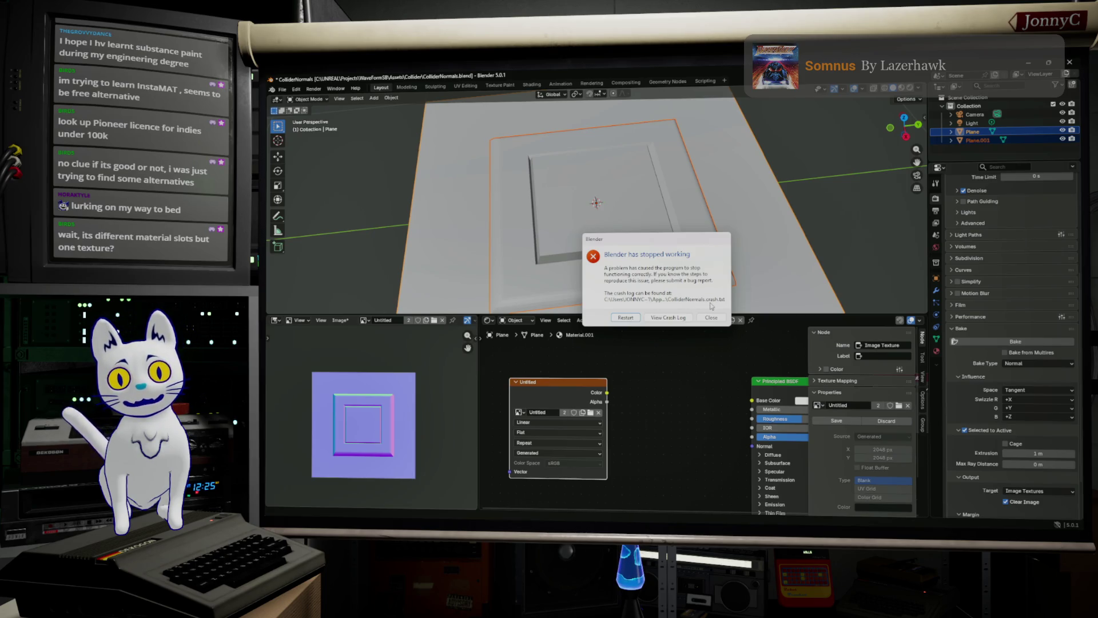
# Dismiss the crash notice, bring up the ColliderNormals autosave scene, and open the File menu.
pyautogui.click(626, 318)
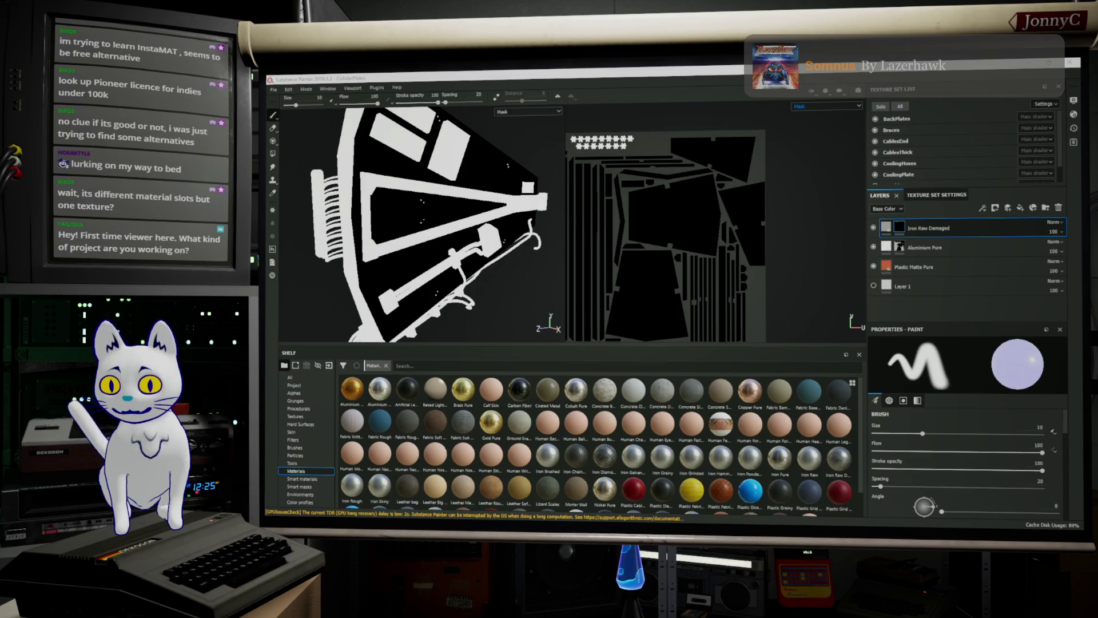
pyautogui.hotkey('alt', 'Tab')
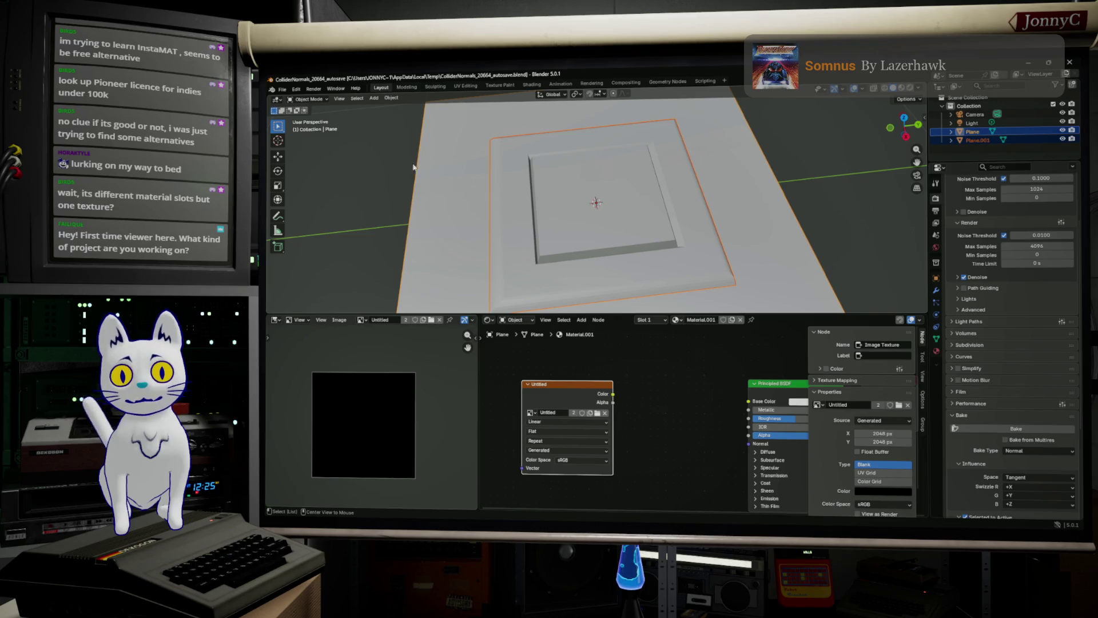
pyautogui.moveTo(391, 144); pyautogui.dragTo(372, 151, button='middle')
pyautogui.scroll(-1, 372, 146)
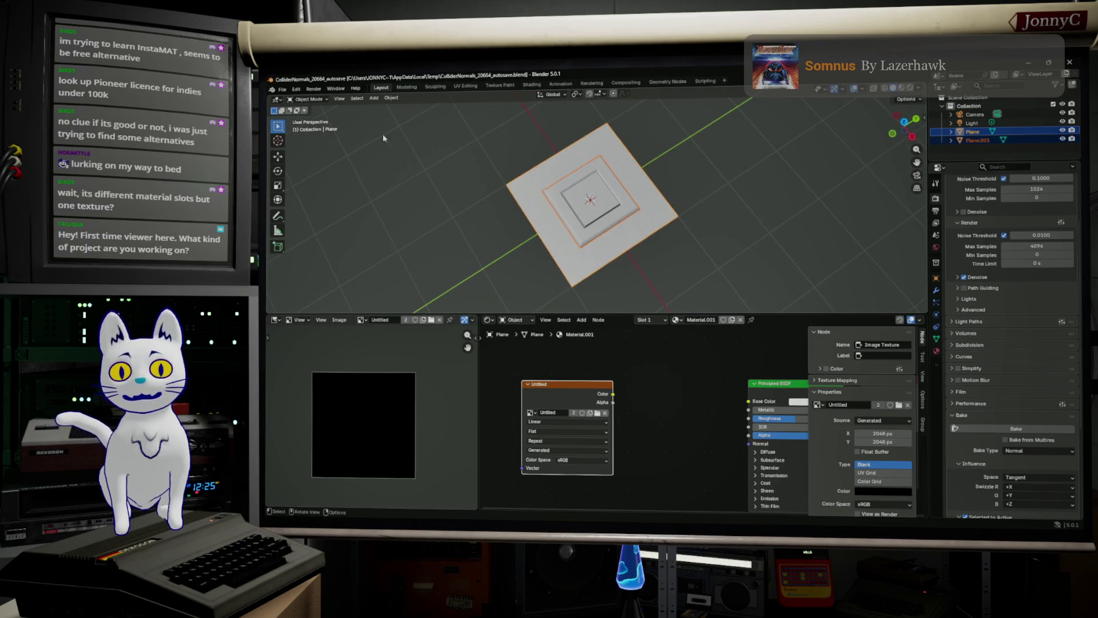
pyautogui.click(282, 90)
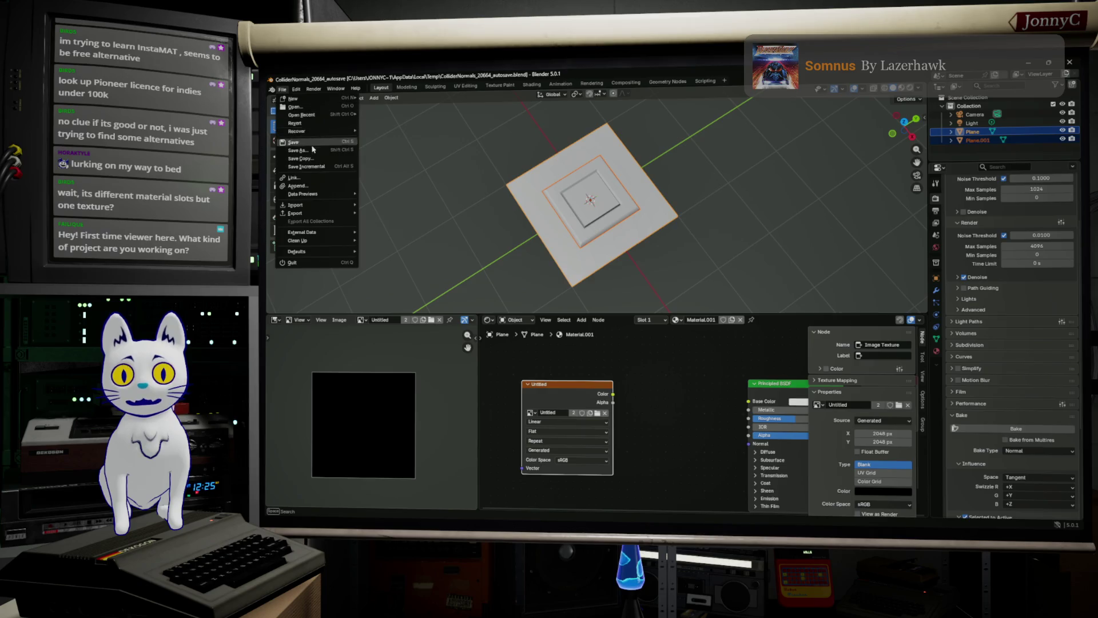
# Reposition and enlarge the Open file browser window.
pyautogui.moveTo(328, 195)
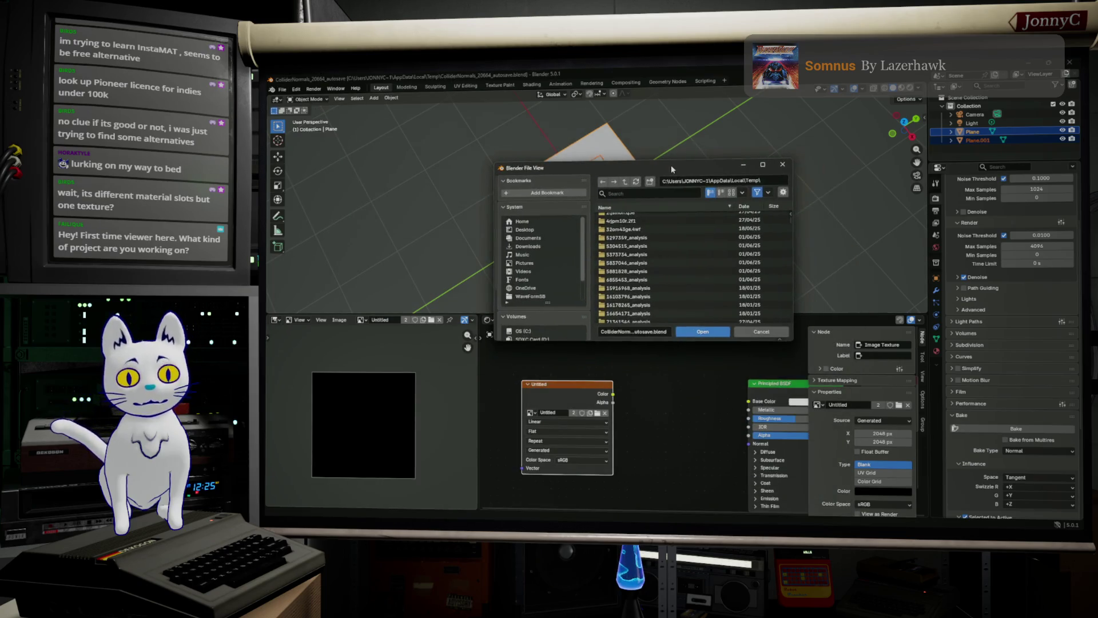
pyautogui.moveTo(684, 164)
pyautogui.mouseDown()
pyautogui.moveTo(676, 149)
pyautogui.moveTo(688, 192)
pyautogui.moveTo(706, 199)
pyautogui.moveTo(696, 173)
pyautogui.moveTo(708, 176)
pyautogui.mouseUp()
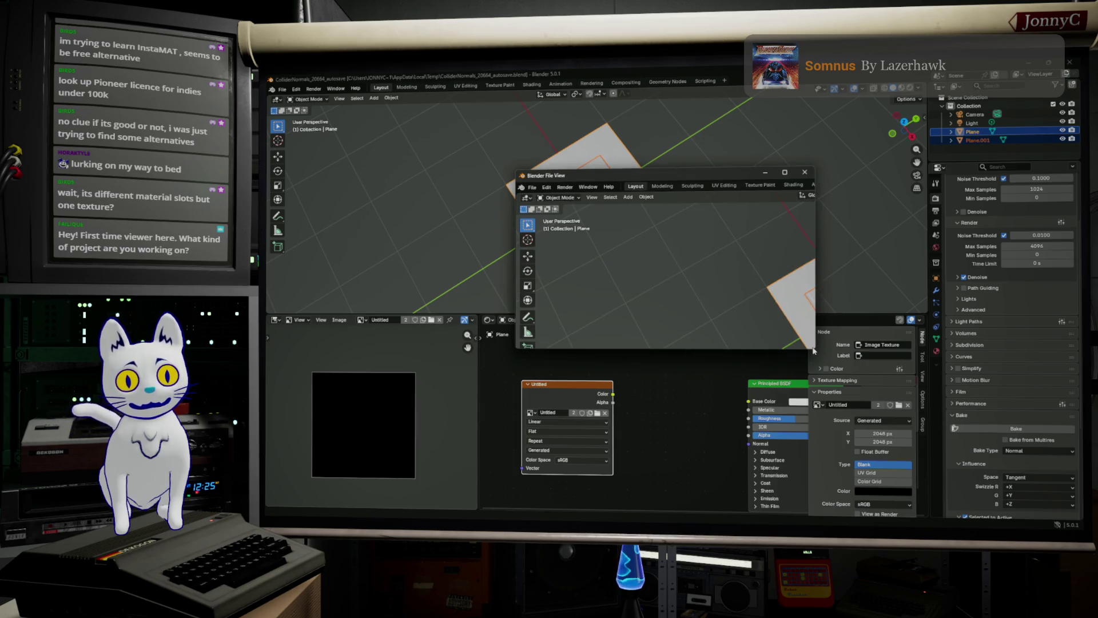
pyautogui.moveTo(815, 351); pyautogui.dragTo(916, 436)
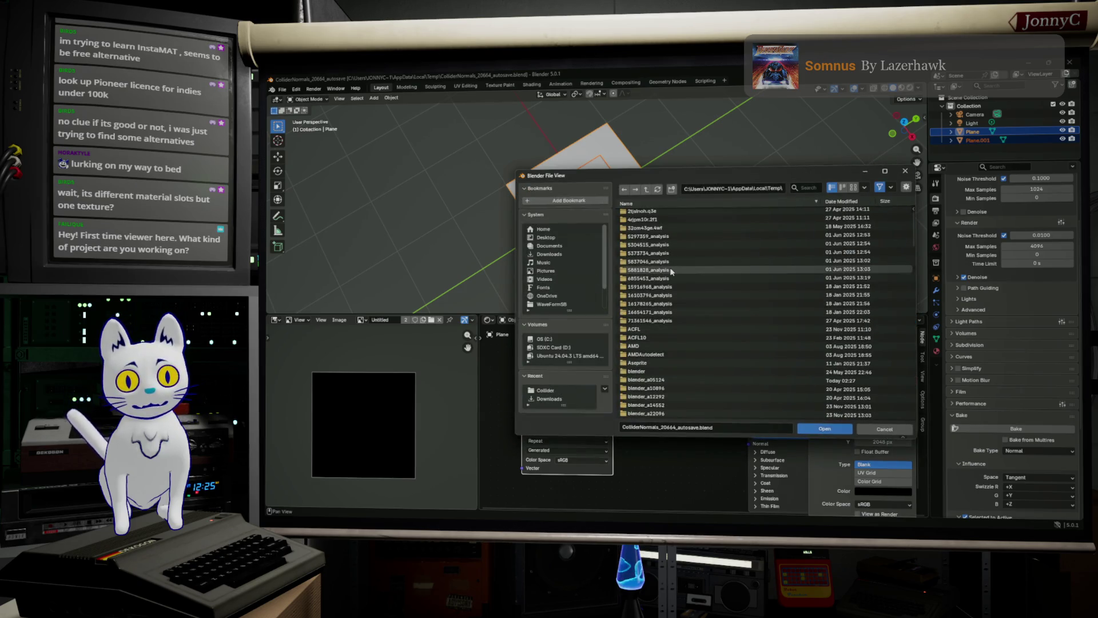
pyautogui.scroll(2, 670, 232)
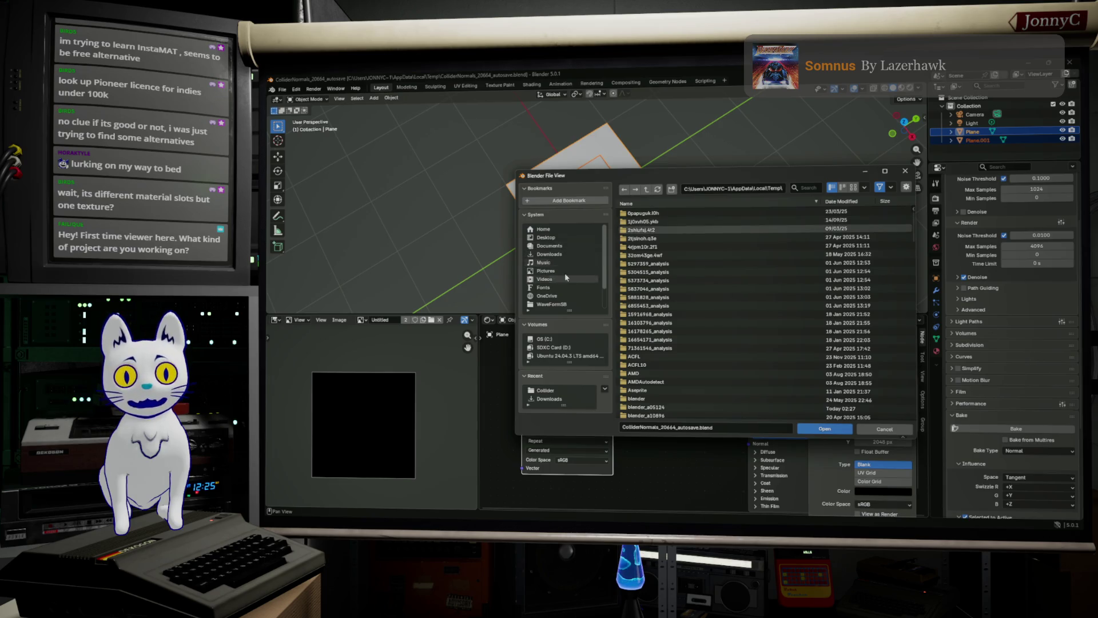
# Go via the WaveFormSB bookmark to Assets > ExportedAssets > Collider and open Collider.blend.
pyautogui.click(561, 299)
pyautogui.click(560, 304)
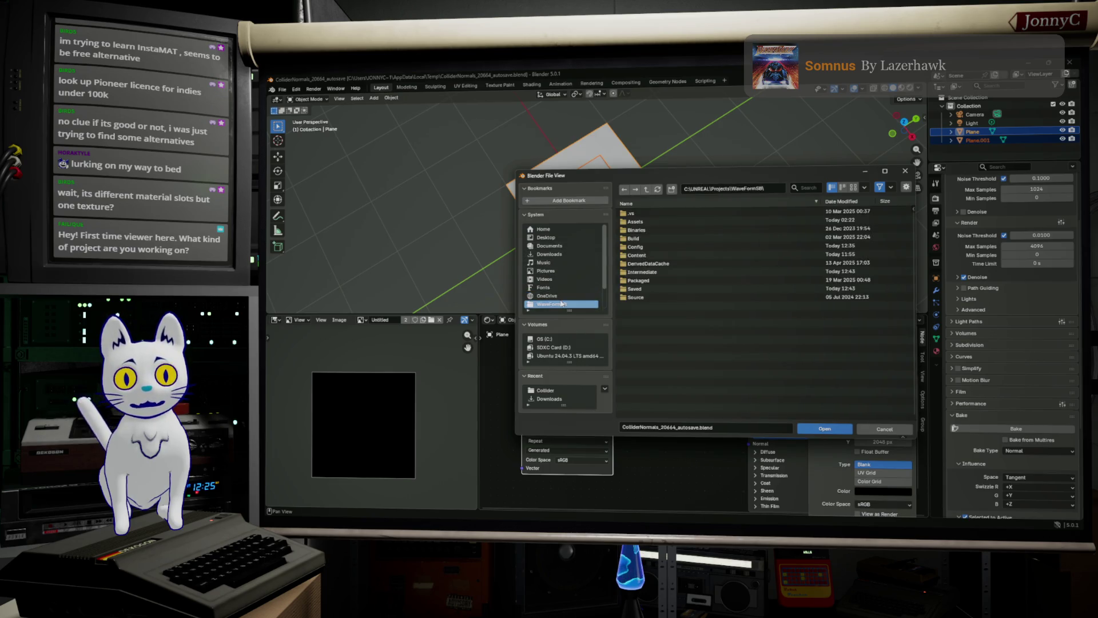
pyautogui.click(653, 223)
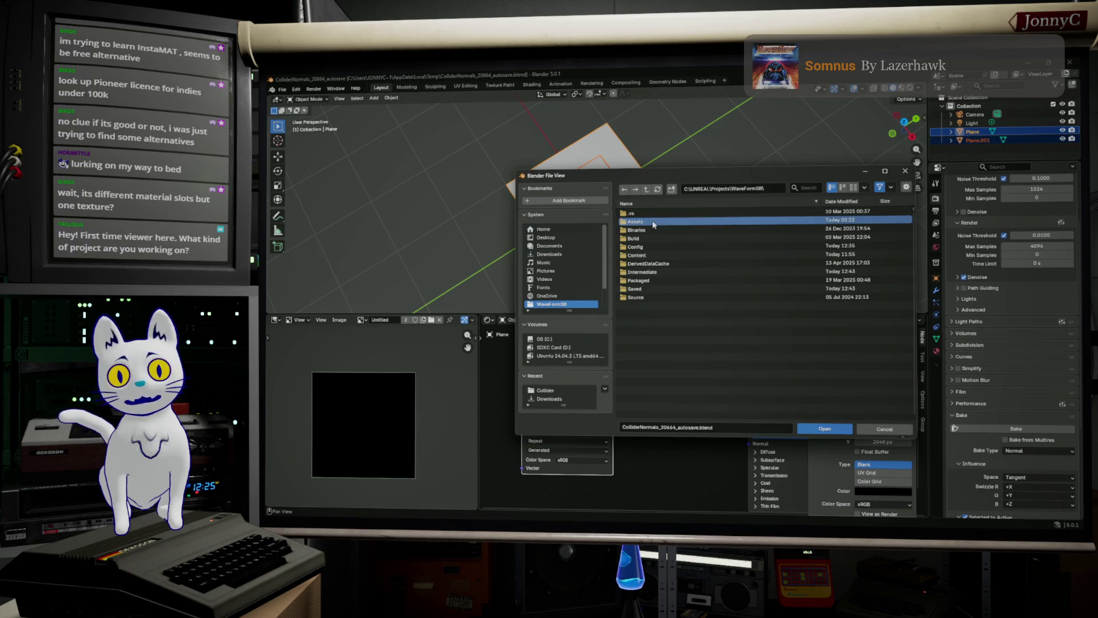
pyautogui.doubleClick(652, 222)
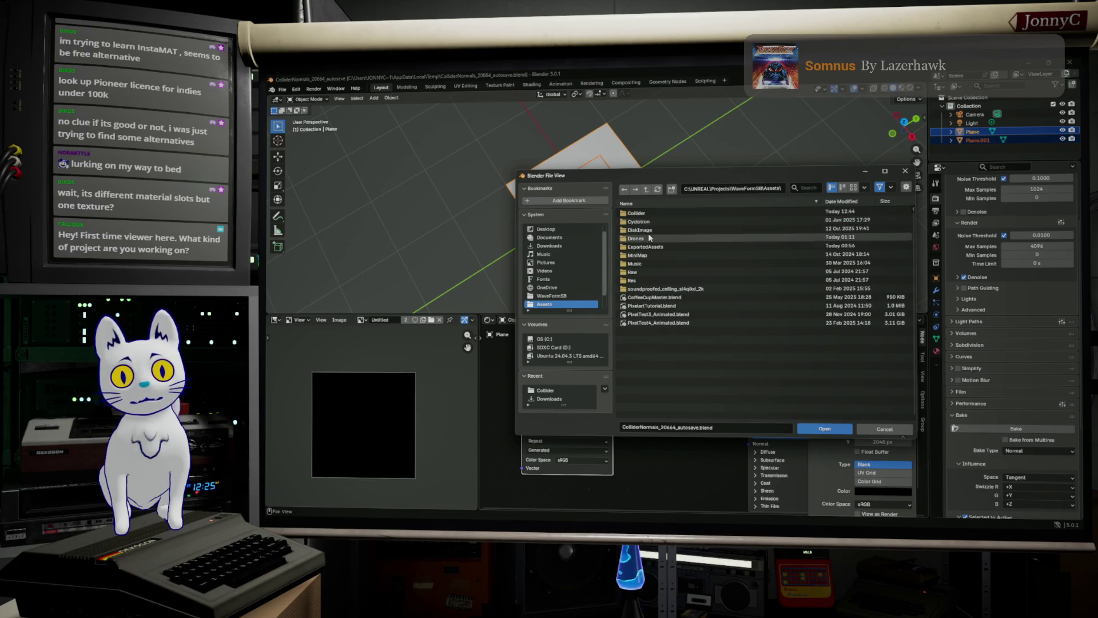
pyautogui.doubleClick(655, 248)
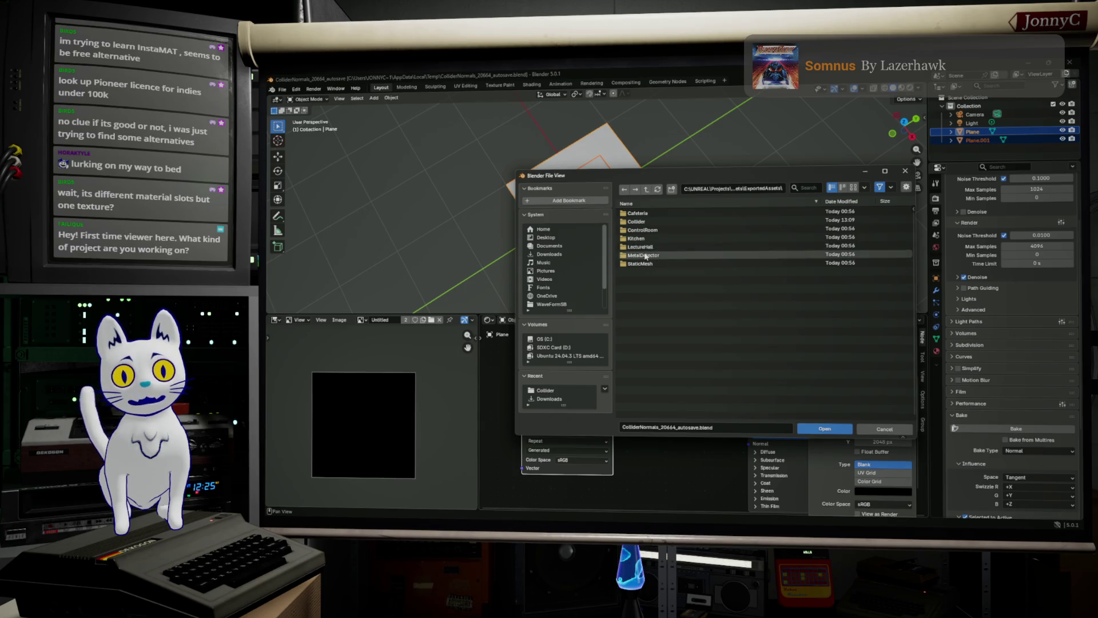
pyautogui.doubleClick(676, 222)
pyautogui.doubleClick(676, 222)
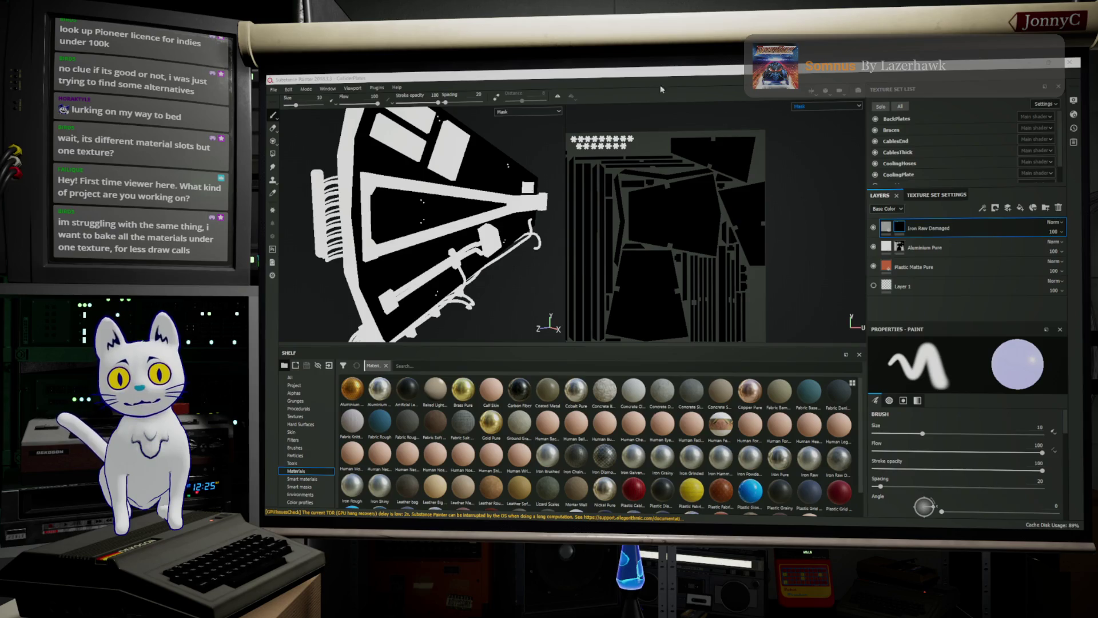
# Quit Substance Painter discarding unsaved changes, and maximise the Blender Collider window.
pyautogui.click(394, 80)
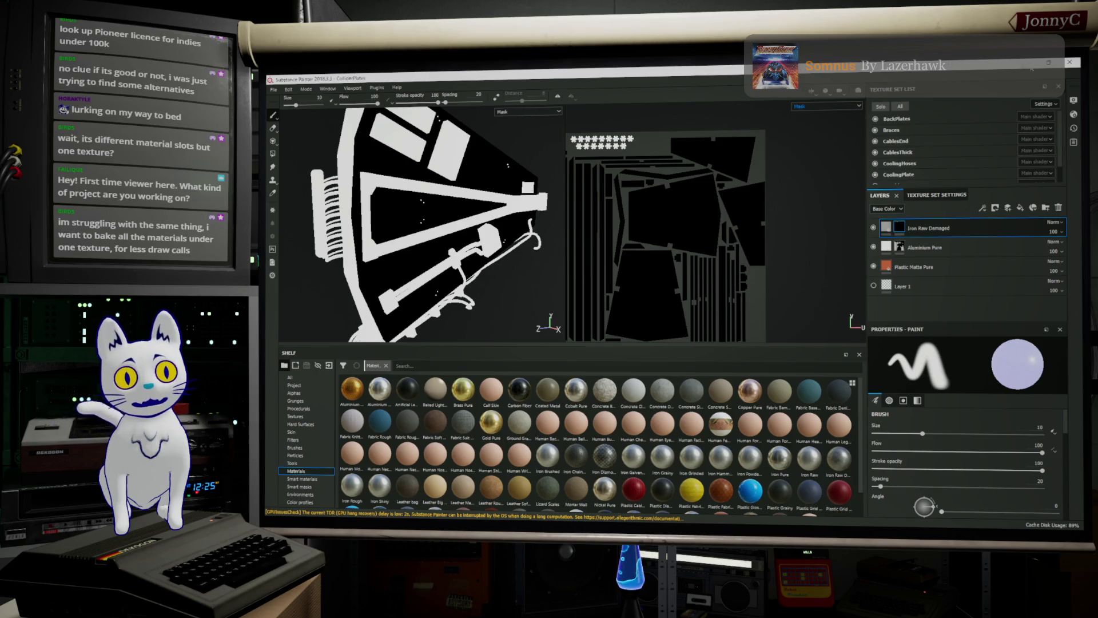
pyautogui.click(1067, 63)
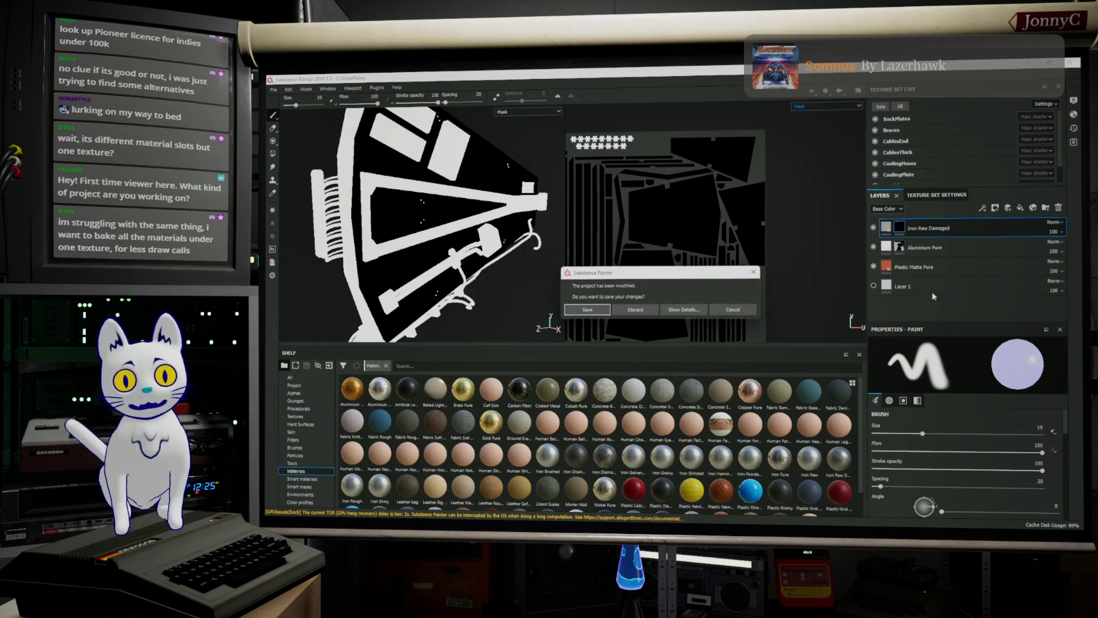
pyautogui.click(635, 310)
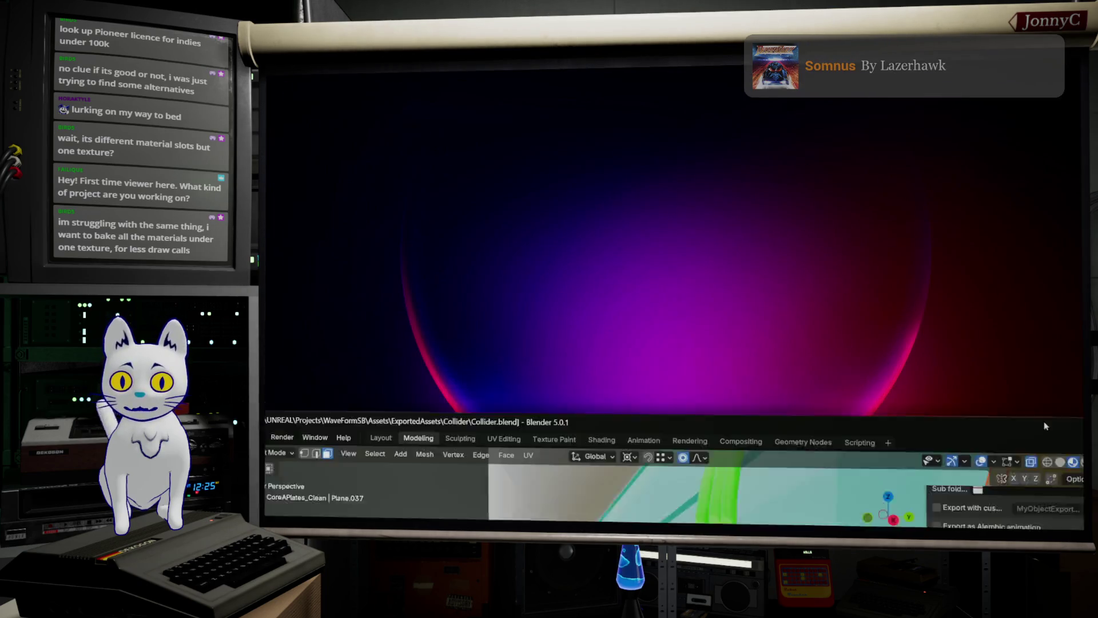
pyautogui.click(1045, 426)
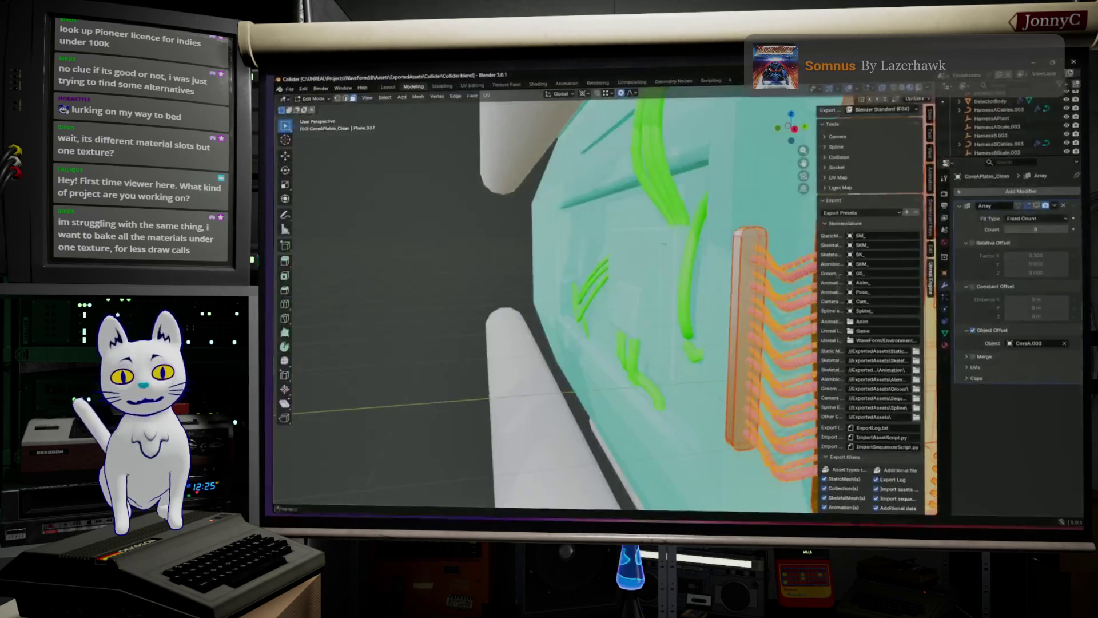
# Orbit and zoom around the selected CoreAPlates plates mesh from several angles.
pyautogui.moveTo(664, 248); pyautogui.dragTo(607, 286, button='middle')
pyautogui.scroll(5, 596, 290)
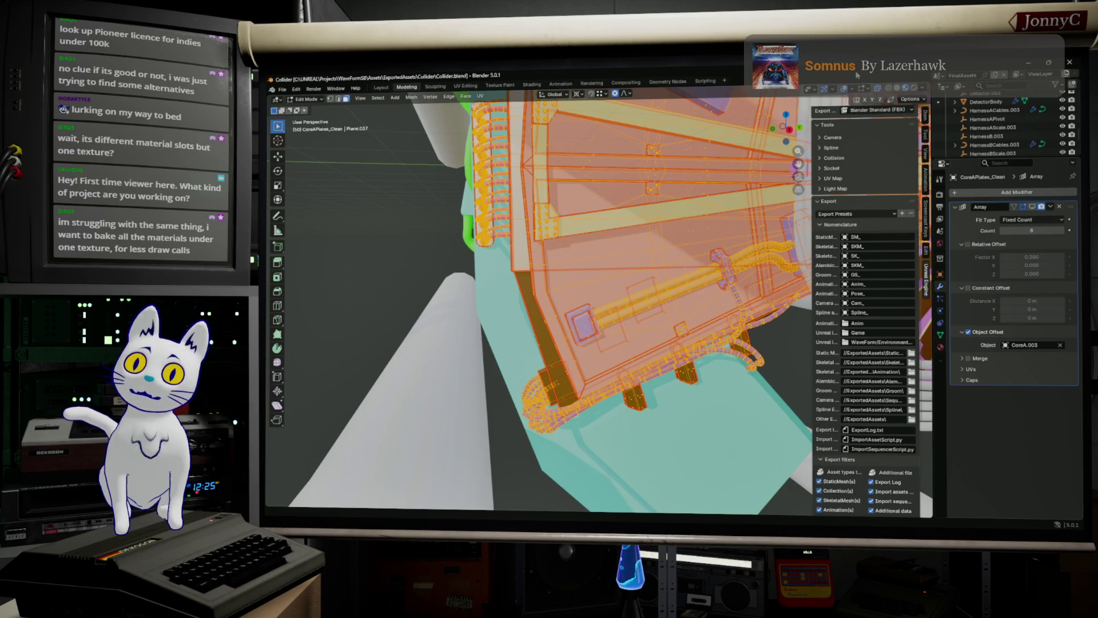
pyautogui.moveTo(670, 261); pyautogui.dragTo(396, 108, button='middle')
pyautogui.scroll(8, 643, 250)
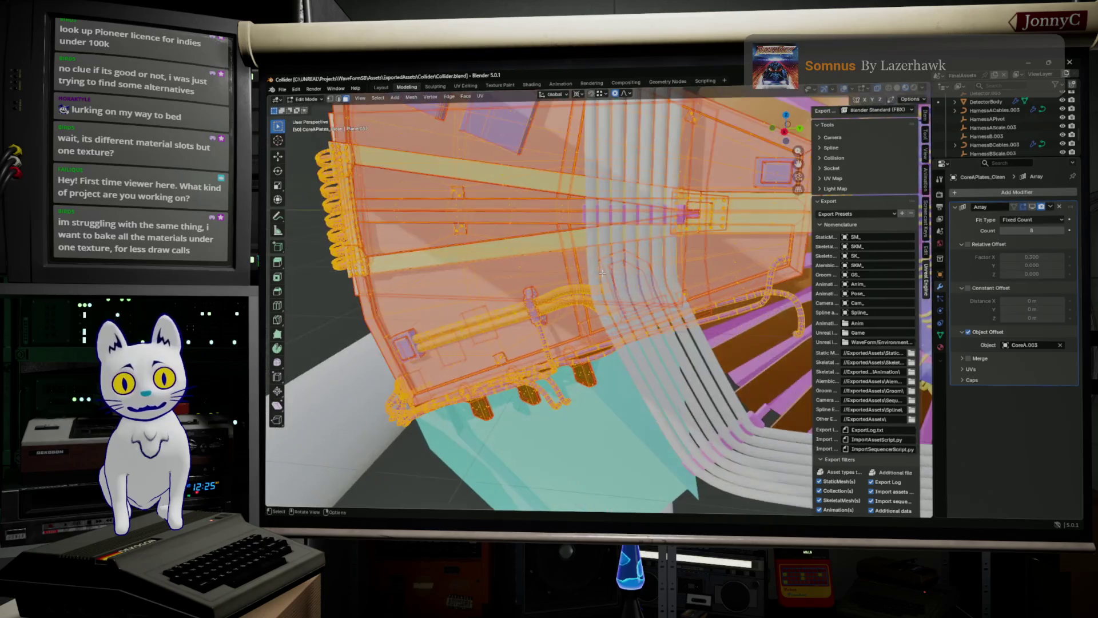
pyautogui.scroll(-5, 642, 249)
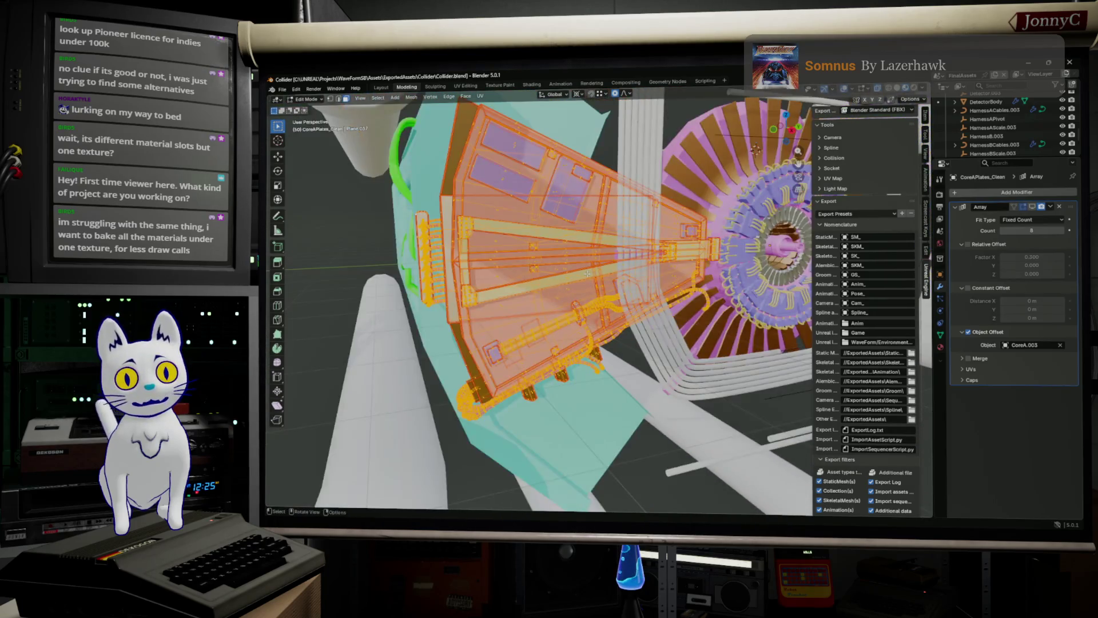
pyautogui.scroll(4, 602, 268)
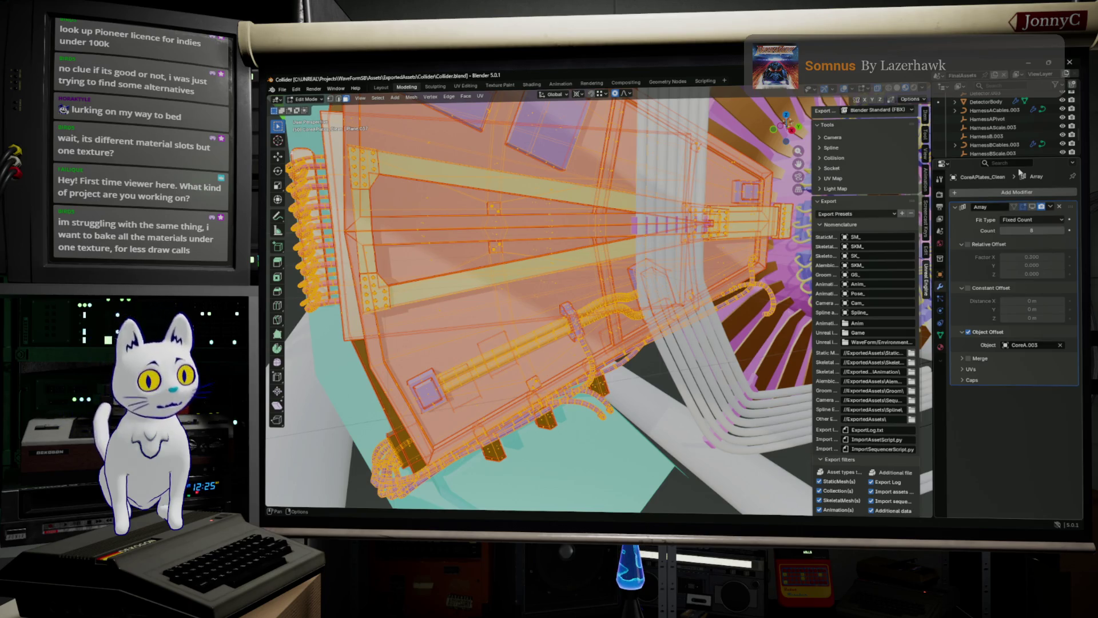
pyautogui.moveTo(542, 297); pyautogui.dragTo(601, 223, button='middle')
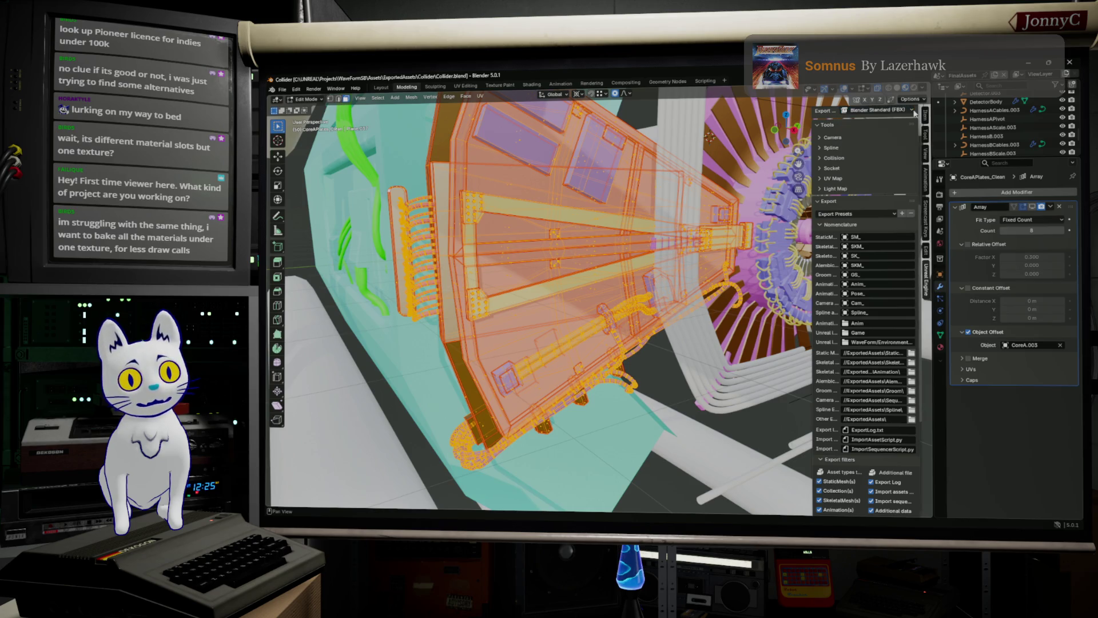
pyautogui.scroll(4, 1024, 109)
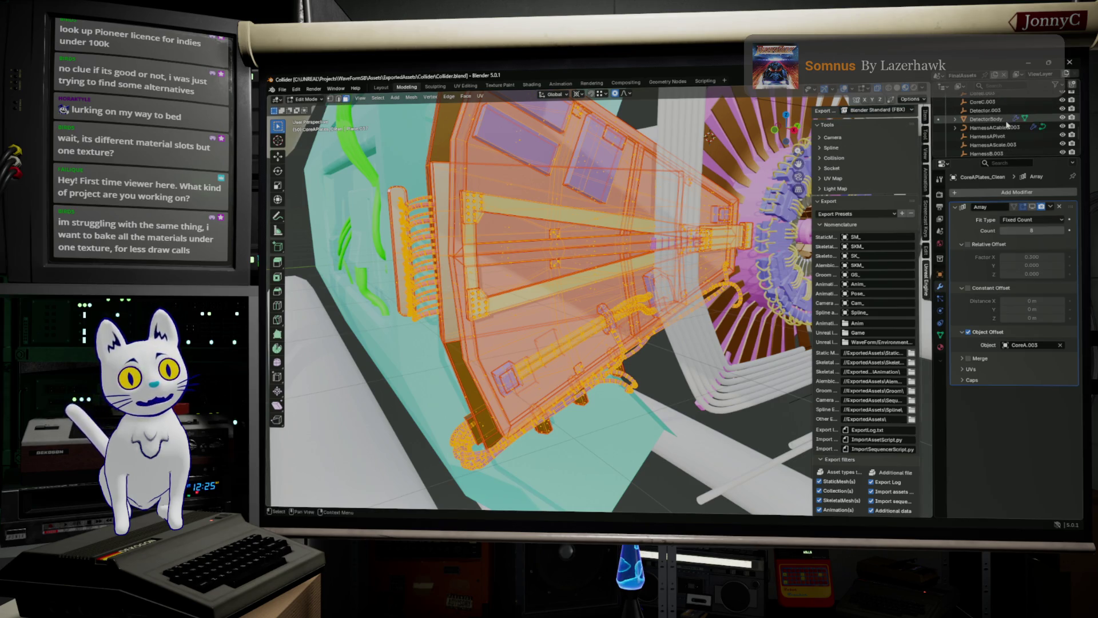
# Select CoreC.003, make the outliner taller to list more objects, and bring up the Face menu.
pyautogui.click(1000, 135)
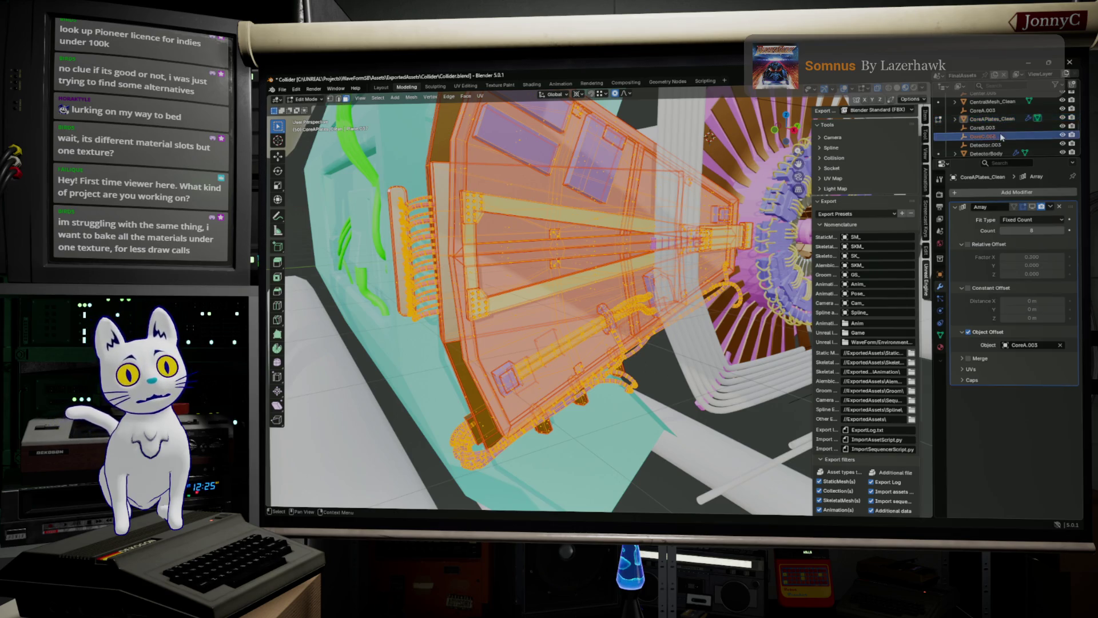
pyautogui.scroll(-2, 996, 138)
pyautogui.scroll(4, 996, 139)
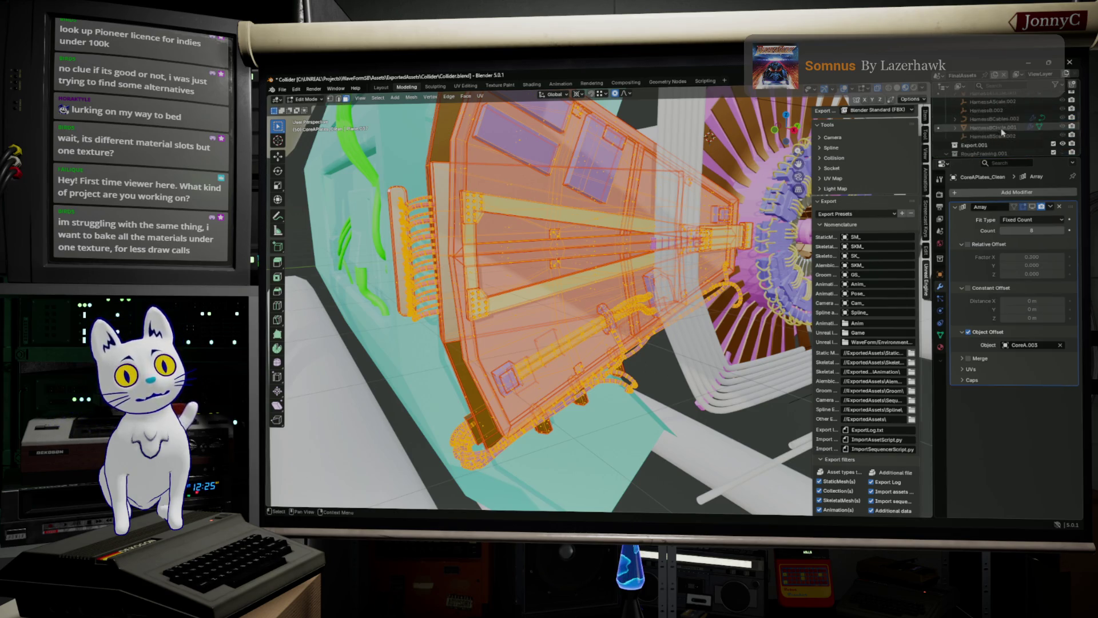
pyautogui.scroll(-2, 982, 138)
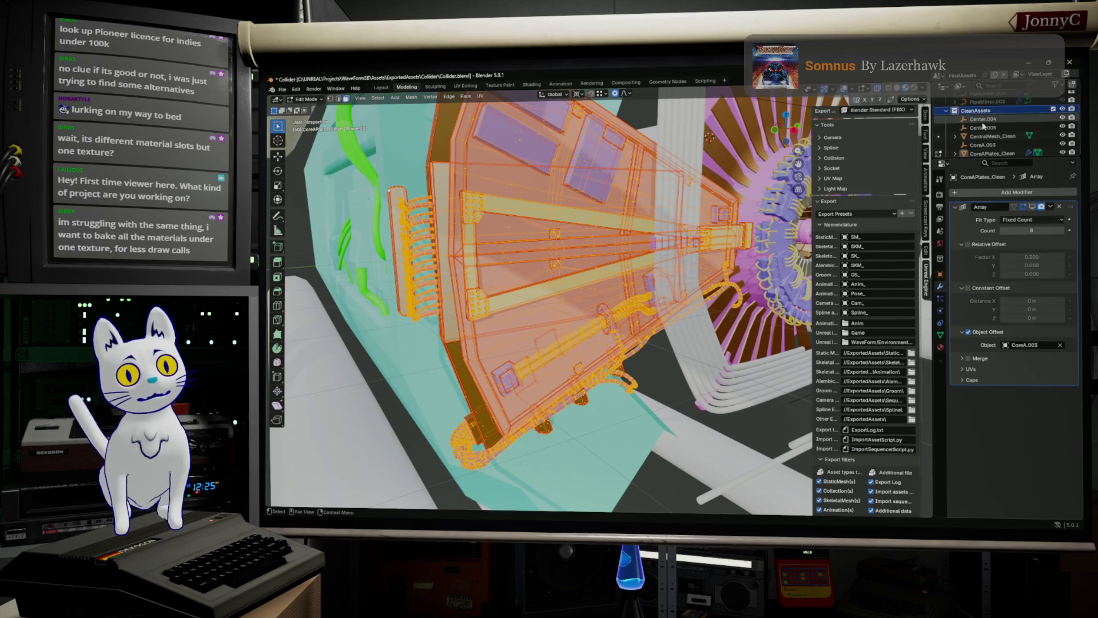
pyautogui.scroll(-2, 985, 136)
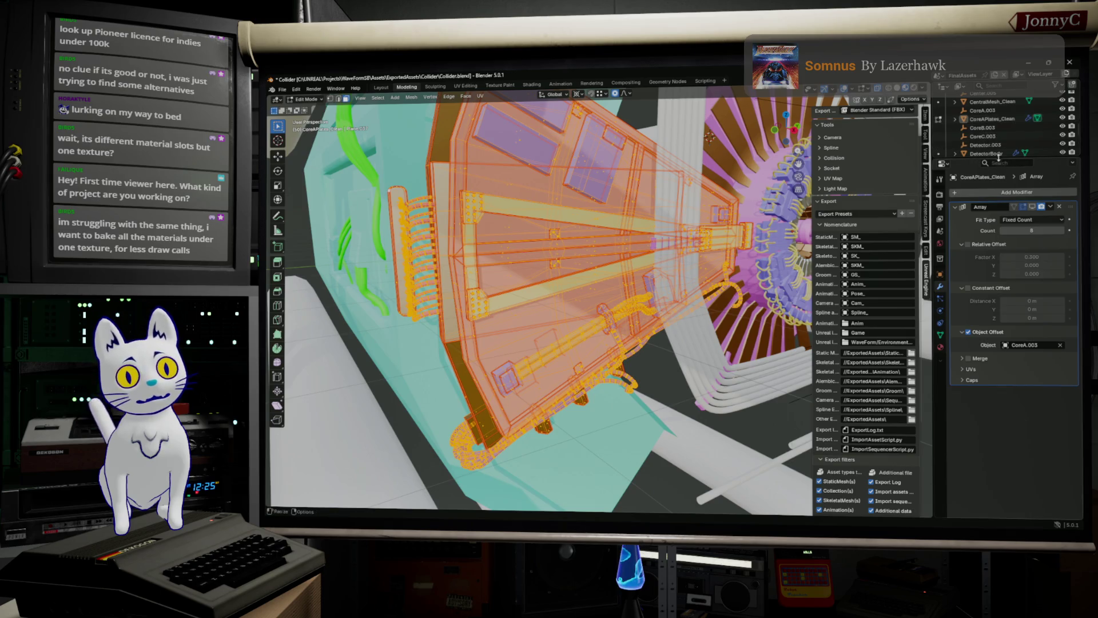
pyautogui.moveTo(999, 156); pyautogui.dragTo(998, 274)
pyautogui.hotkey('ctrl', 'f')
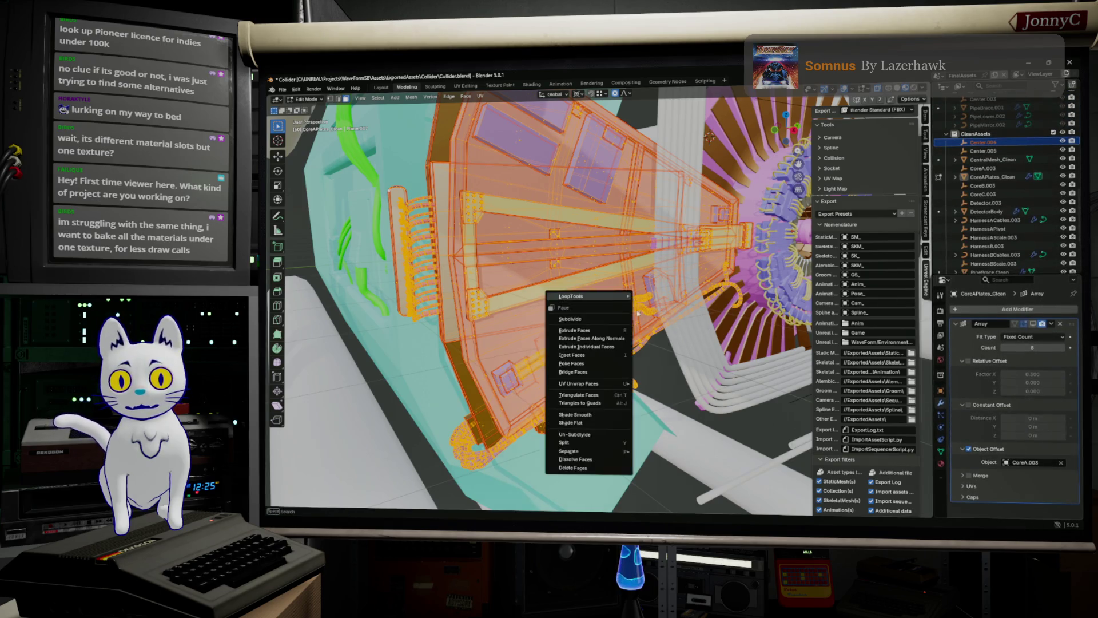
# Dismiss the Face menu and set the Screencast Keys font size to 69 and mouse size to 91.
pyautogui.moveTo(589, 297)
pyautogui.click(925, 282)
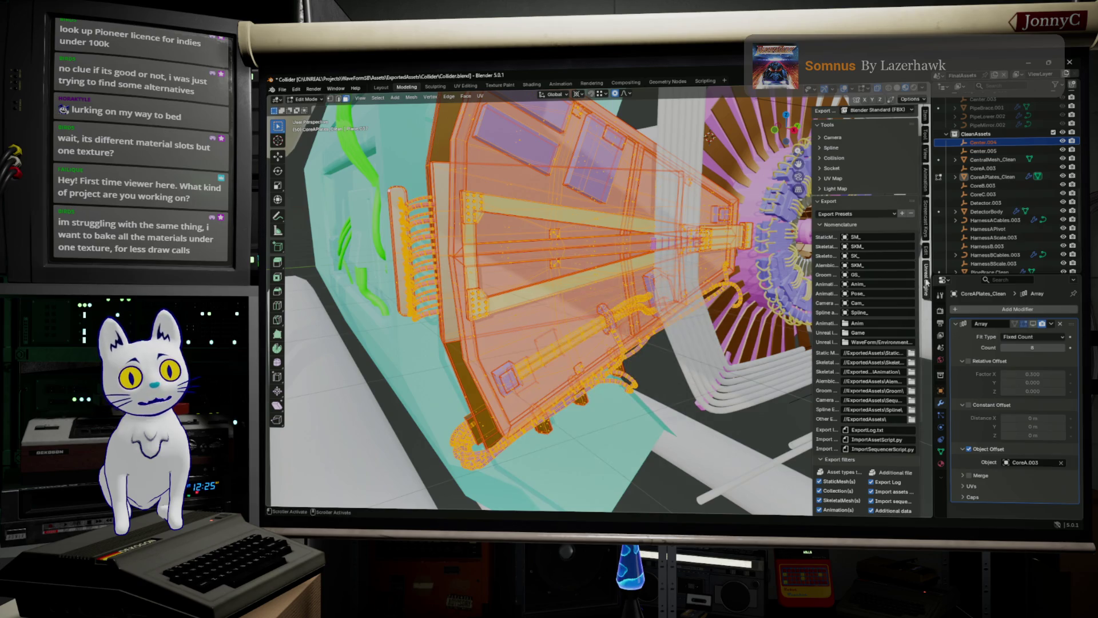
pyautogui.click(925, 282)
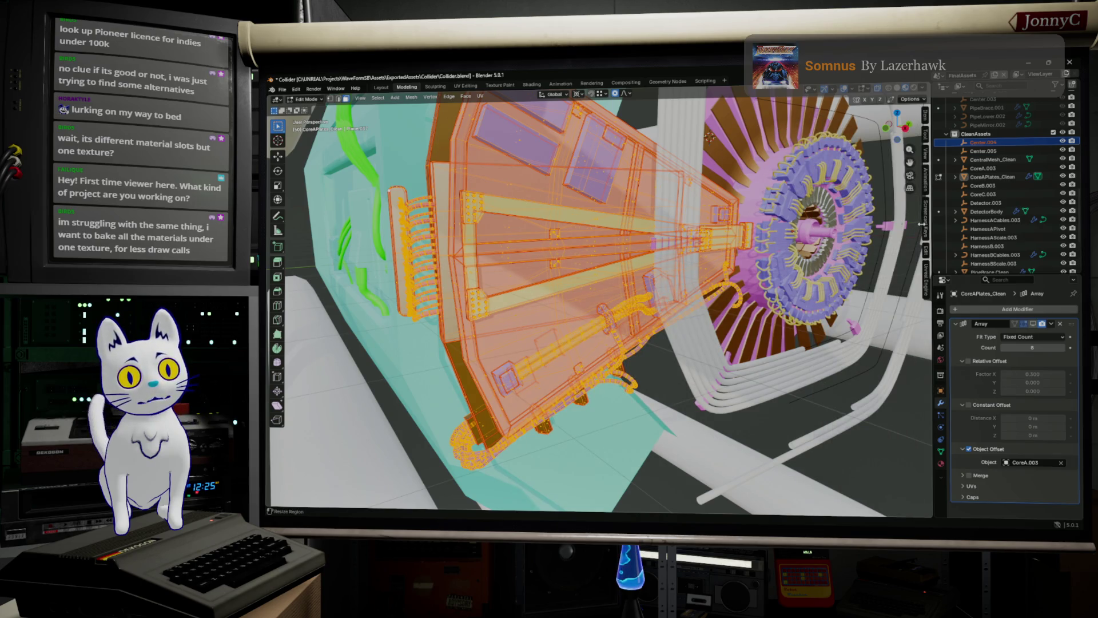
pyautogui.click(925, 226)
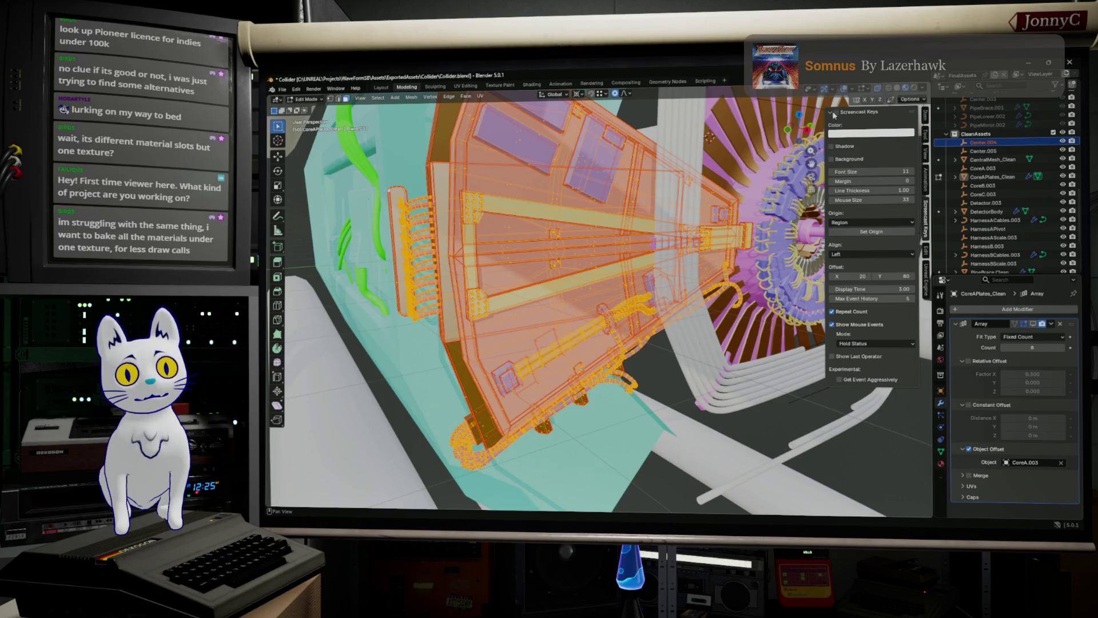
pyautogui.moveTo(837, 112); pyautogui.dragTo(922, 170, button='middle')
pyautogui.moveTo(906, 172)
pyautogui.mouseDown()
pyautogui.moveTo(898, 199)
pyautogui.moveTo(932, 199)
pyautogui.moveTo(919, 199)
pyautogui.mouseUp()
pyautogui.moveTo(515, 286)
pyautogui.mouseDown(button='middle')
pyautogui.moveTo(426, 307)
pyautogui.moveTo(481, 266)
pyautogui.mouseUp(button='middle')
# Scale the faces to 0.931, undo back to original size, and list CoreAPlates_Clean's material slots.
pyautogui.press('s')
pyautogui.press('d')
pyautogui.press('f')
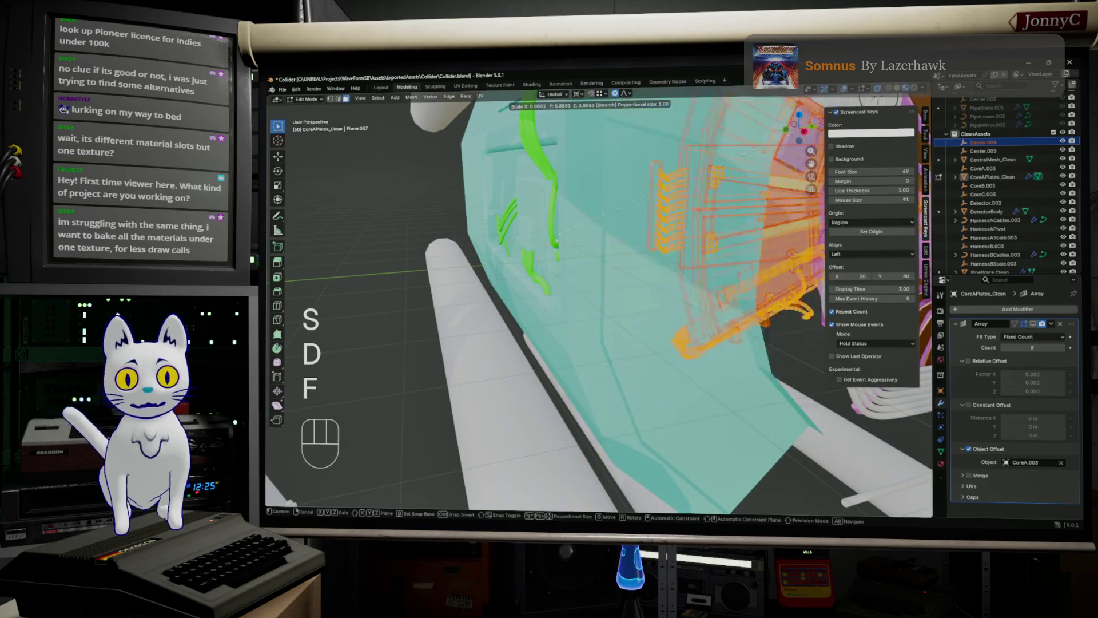
pyautogui.click(529, 306)
pyautogui.hotkey('ctrl', 'z')
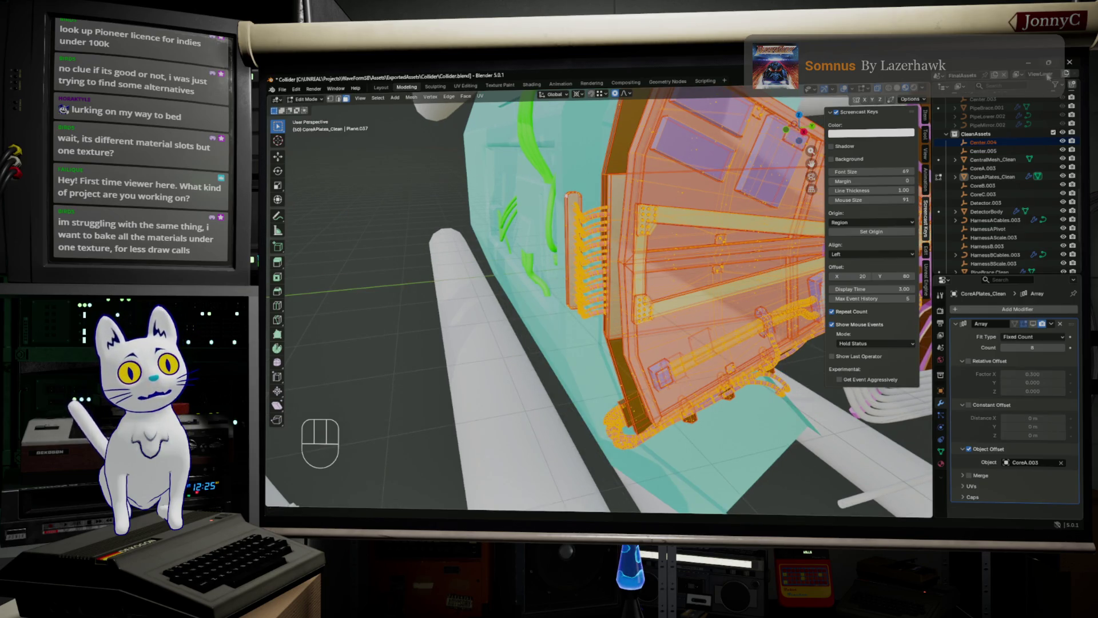
pyautogui.moveTo(772, 246)
pyautogui.keyDown('shift'); pyautogui.mouseDown(button='middle')
pyautogui.moveTo(698, 267)
pyautogui.moveTo(687, 169)
pyautogui.mouseUp(button='middle'); pyautogui.keyUp('shift')
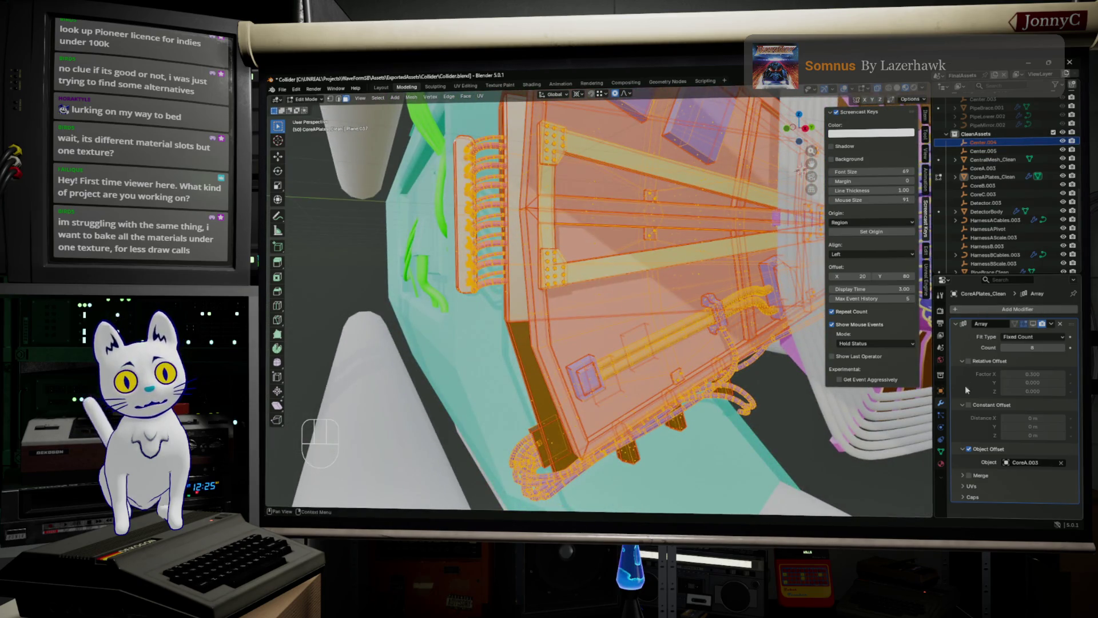
pyautogui.click(941, 464)
# Step through the CablesThick, CablesEnd and CoolingHoses material slots.
pyautogui.scroll(-1, 981, 341)
pyautogui.click(992, 330)
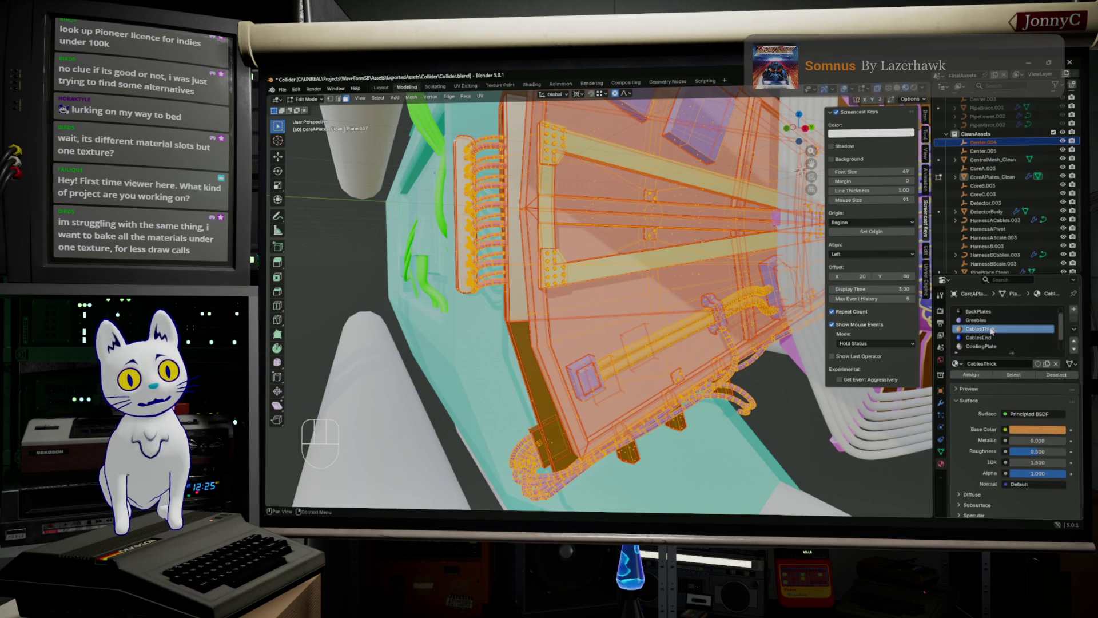
pyautogui.keyDown('shift'); pyautogui.click(997, 338); pyautogui.keyUp('shift')
pyautogui.scroll(-1, 1000, 346)
pyautogui.scroll(-1, 999, 343)
pyautogui.keyDown('shift'); pyautogui.click(998, 339); pyautogui.keyUp('shift')
pyautogui.scroll(3, 995, 340)
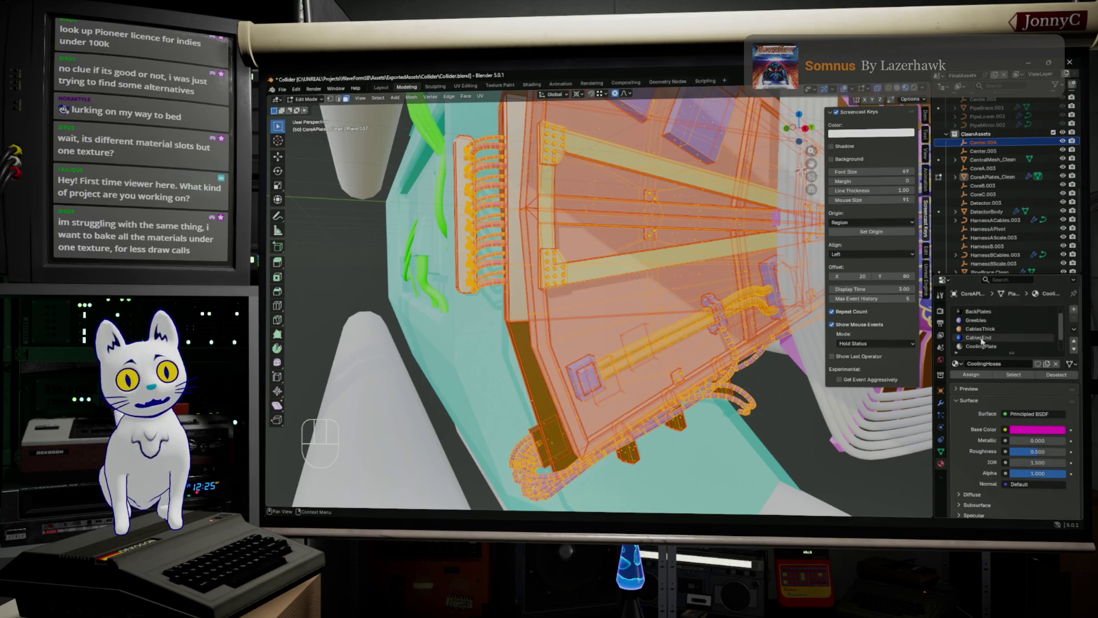
# Orbit and zoom around the collider disc to inspect the plates.
pyautogui.moveTo(760, 301); pyautogui.dragTo(743, 280, button='middle')
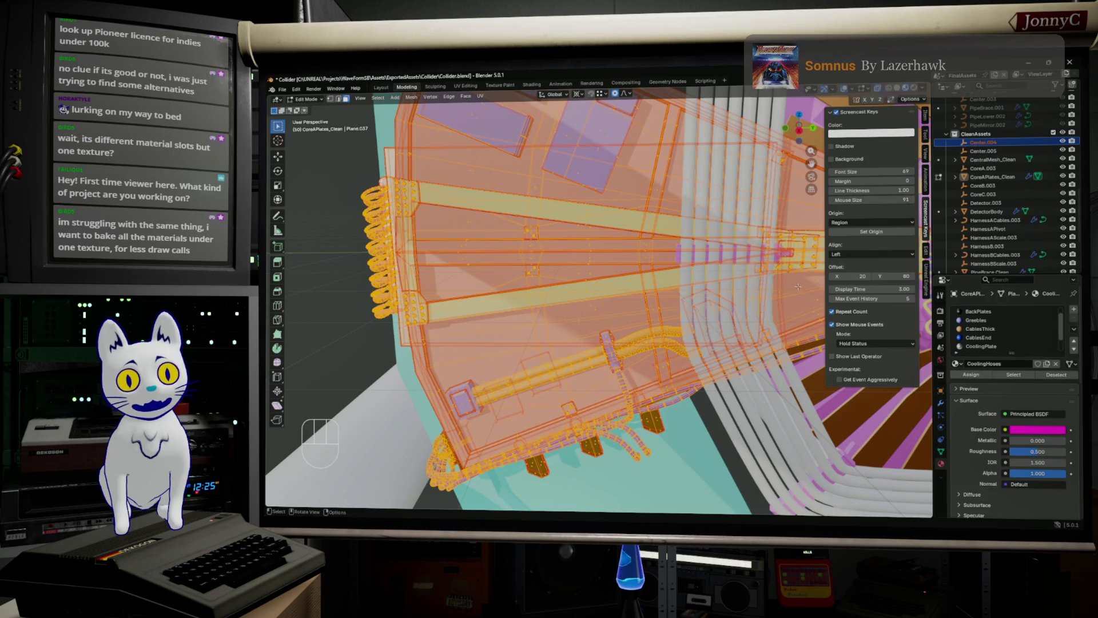
pyautogui.keyDown('shift'); pyautogui.moveTo(798, 287); pyautogui.dragTo(719, 304, button='middle'); pyautogui.keyUp('shift')
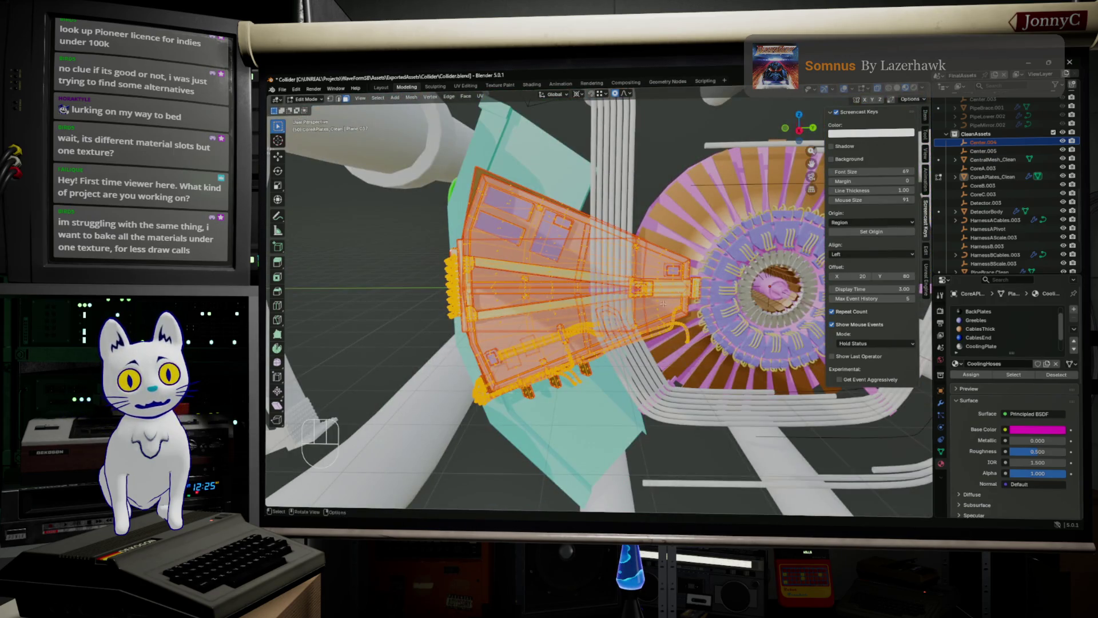
pyautogui.scroll(3, 665, 302)
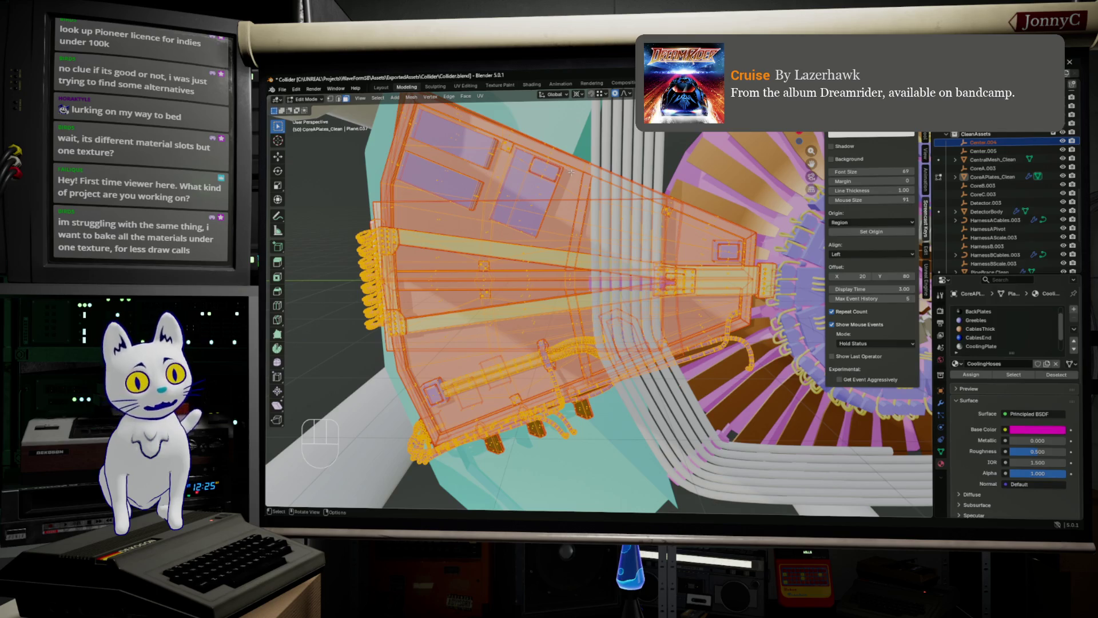
pyautogui.moveTo(592, 176); pyautogui.dragTo(614, 172, button='middle')
pyautogui.scroll(3, 615, 172)
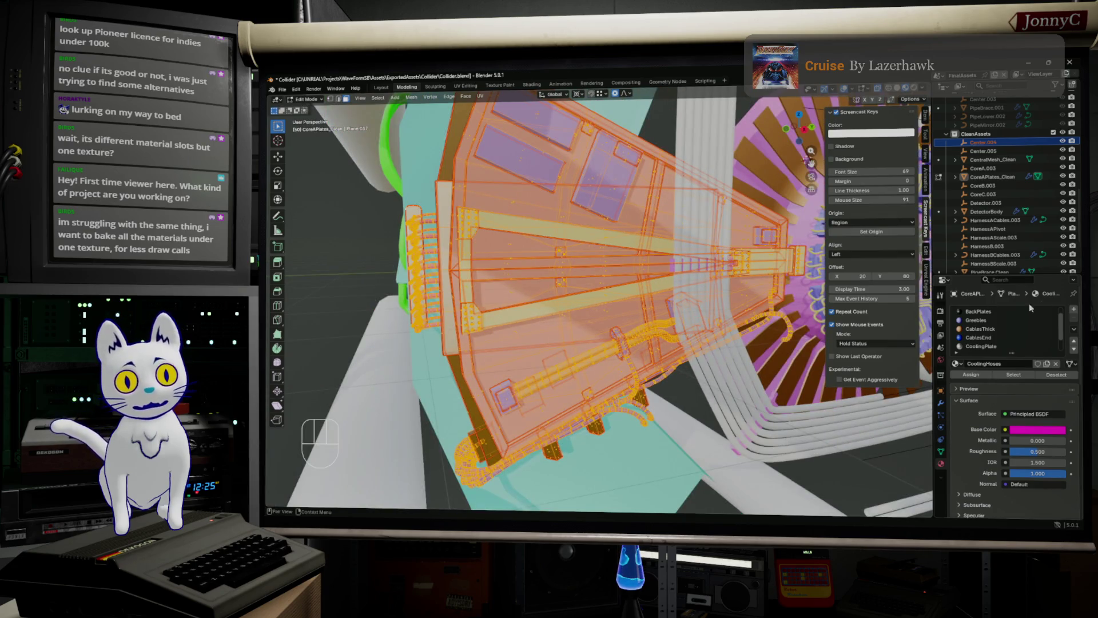
# Inspect the CablesEnd part, then make Plate current and switch to the UV Editing workspace.
pyautogui.scroll(-2, 1015, 218)
pyautogui.scroll(-4, 1014, 218)
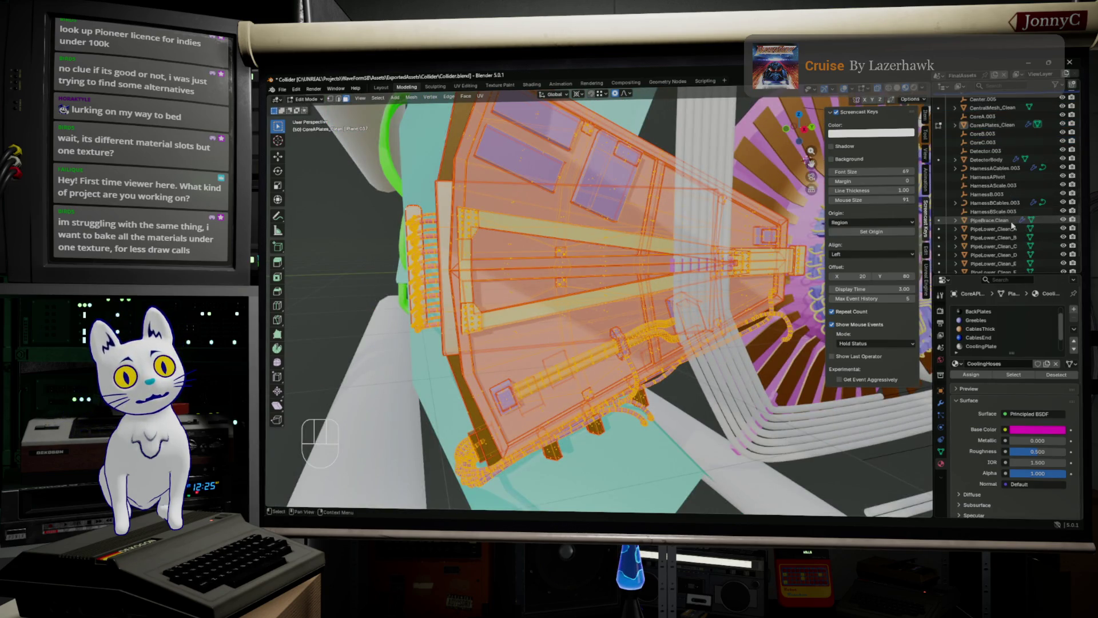
pyautogui.scroll(-4, 1012, 261)
pyautogui.click(982, 338)
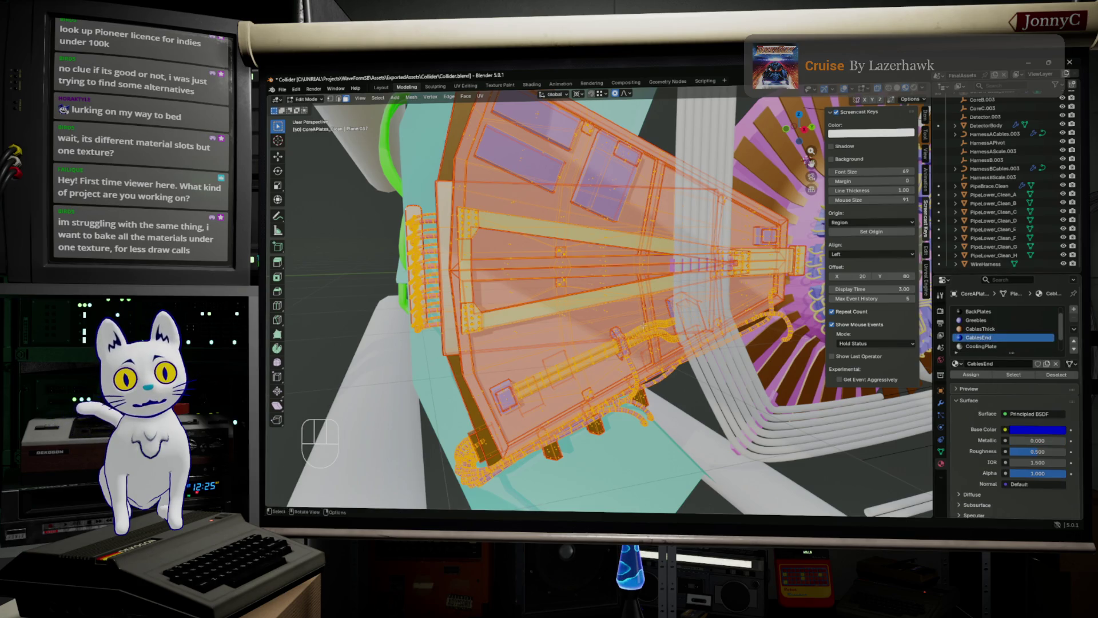
pyautogui.moveTo(715, 320); pyautogui.dragTo(802, 306, button='middle')
pyautogui.scroll(3, 629, 255)
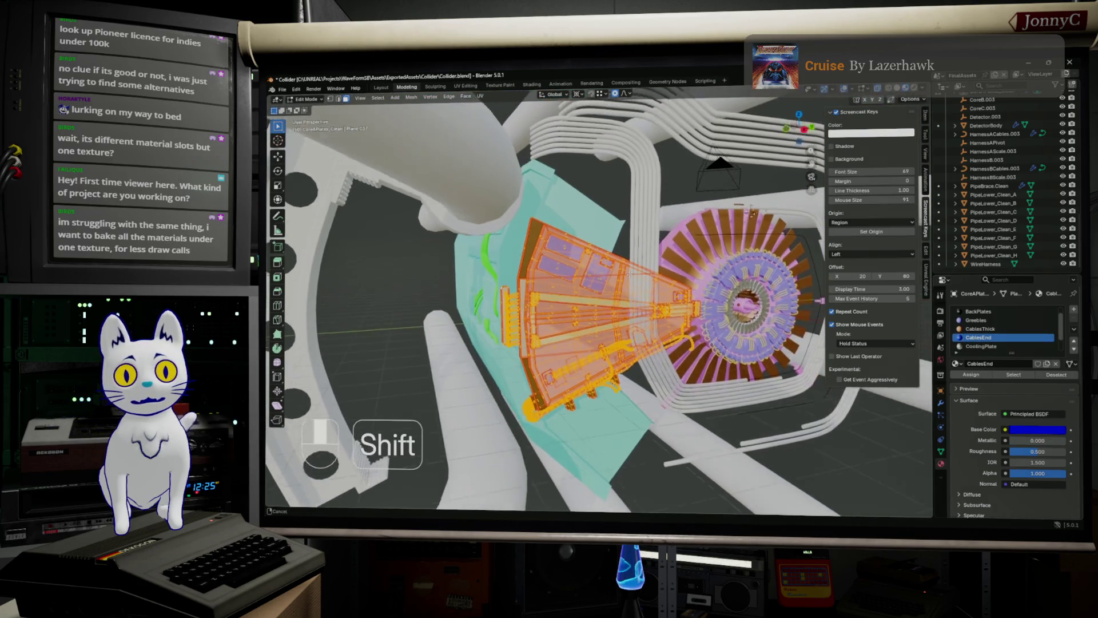
pyautogui.keyDown('shift'); pyautogui.moveTo(629, 257); pyautogui.dragTo(629, 276, button='middle'); pyautogui.keyUp('shift')
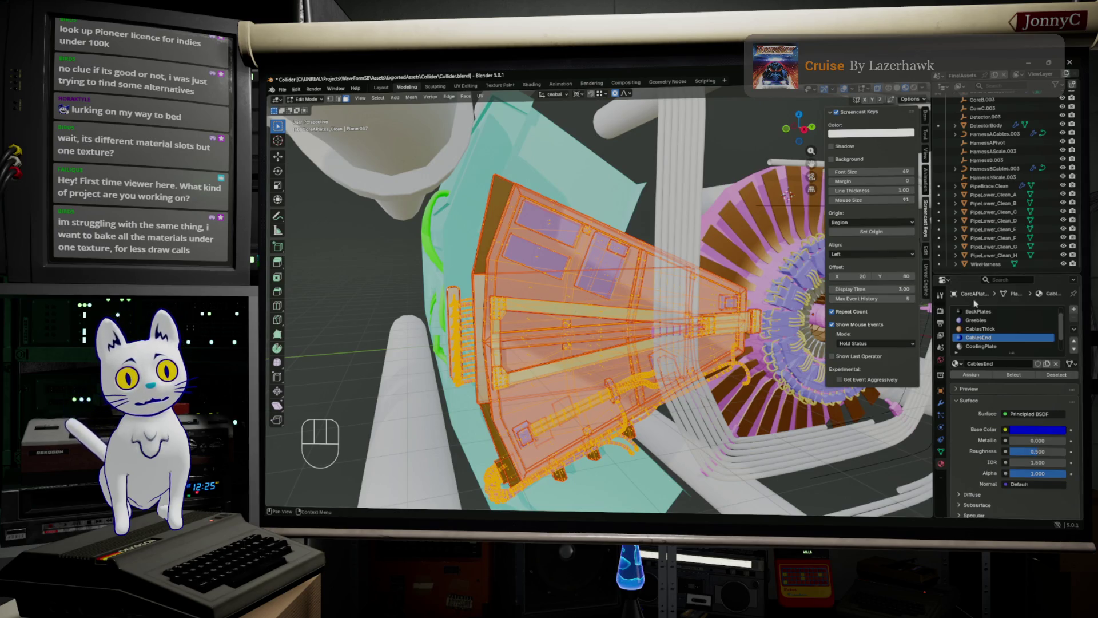
pyautogui.scroll(1, 998, 327)
pyautogui.scroll(-1, 998, 327)
pyautogui.scroll(1, 998, 327)
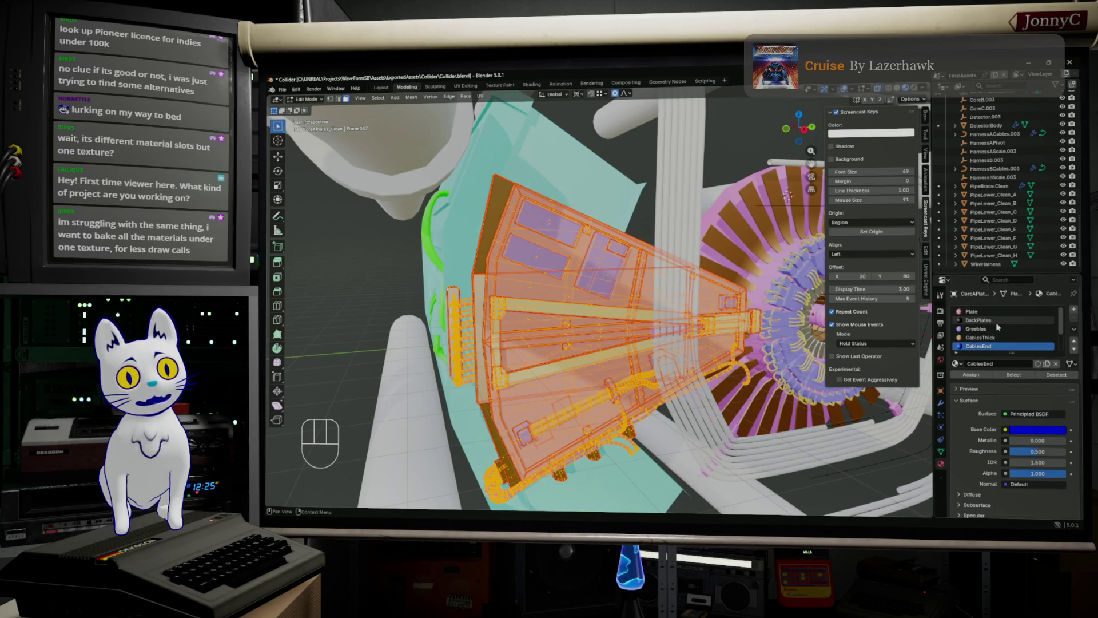
pyautogui.click(998, 311)
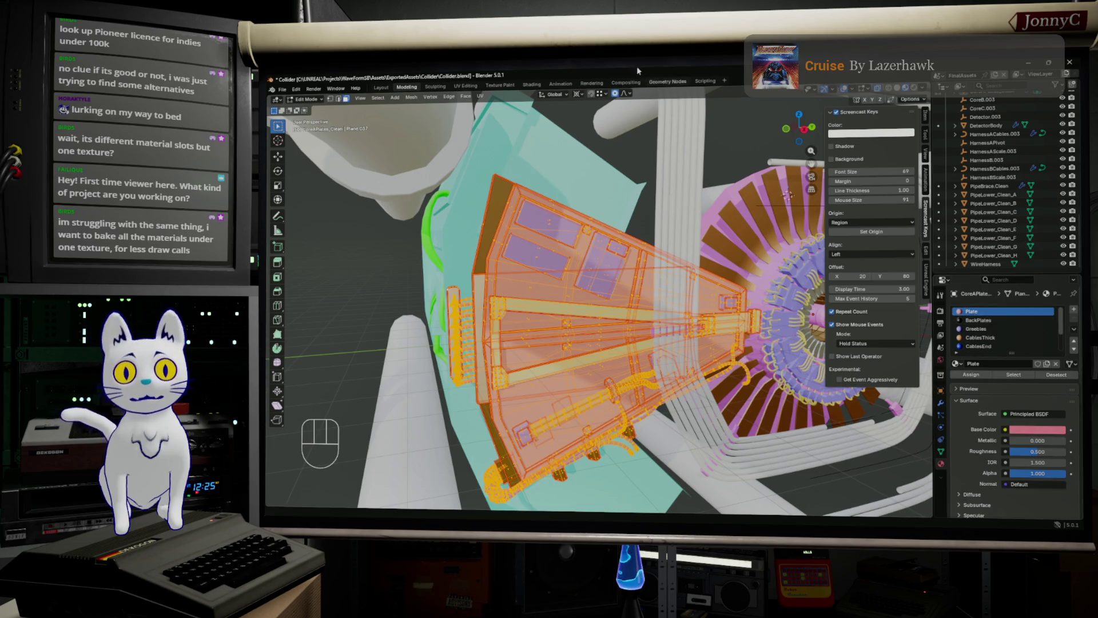
pyautogui.click(465, 86)
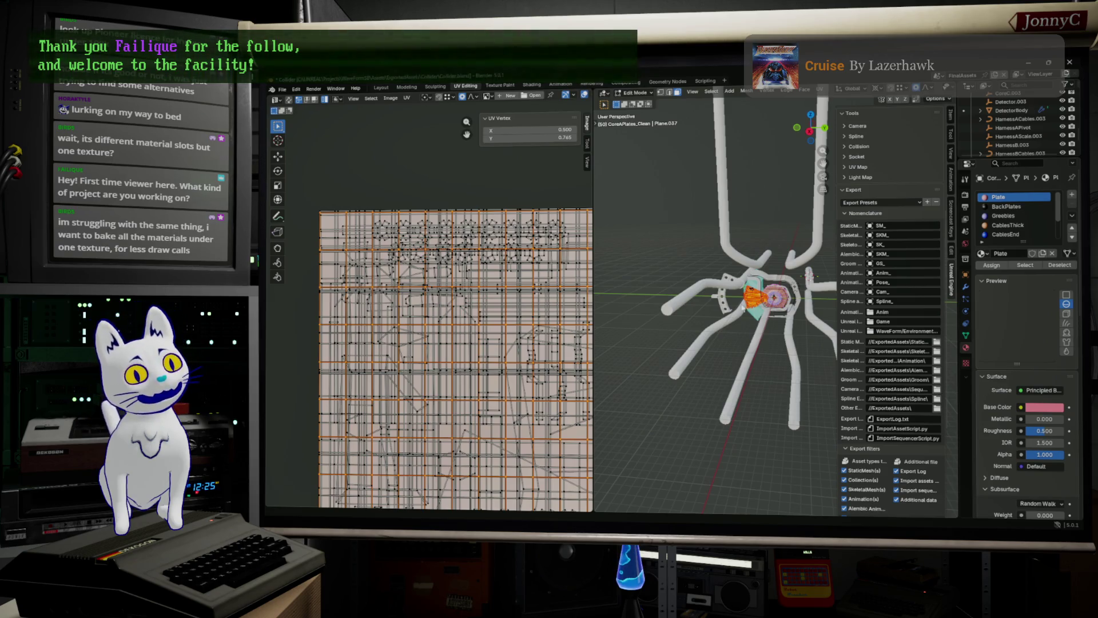
# Orbit around the tubes while checking the CoolingHoses, Braces and Plate material slots.
pyautogui.moveTo(760, 320)
pyautogui.mouseDown(button='middle')
pyautogui.moveTo(659, 371)
pyautogui.moveTo(723, 310)
pyautogui.moveTo(661, 349)
pyautogui.moveTo(662, 321)
pyautogui.mouseUp(button='middle')
pyautogui.scroll(5, 722, 309)
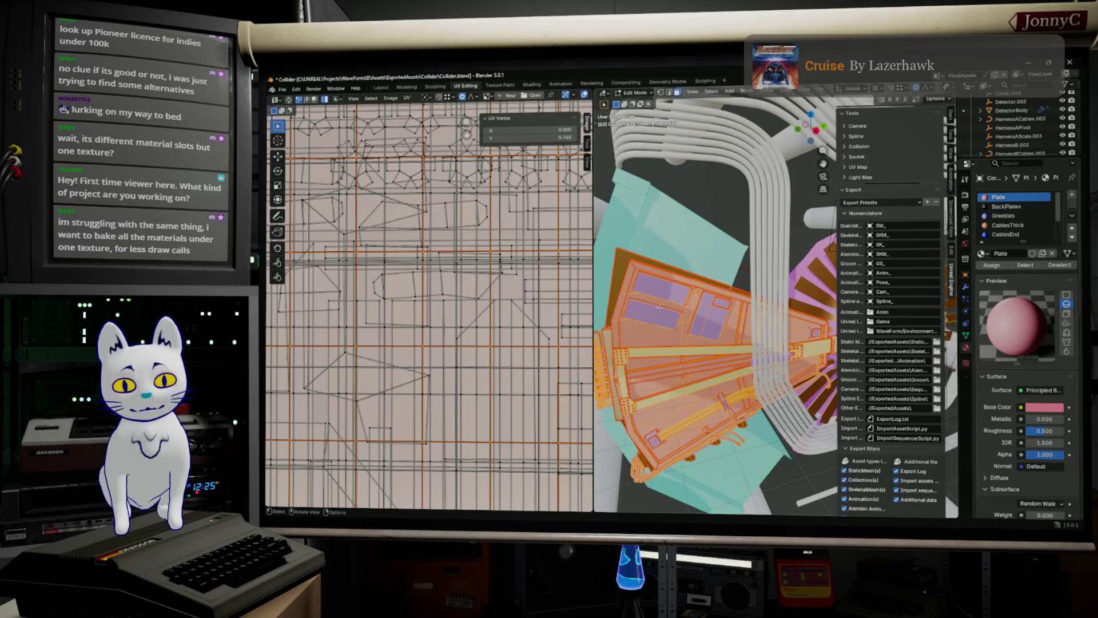
pyautogui.keyDown('shift'); pyautogui.moveTo(603, 302); pyautogui.dragTo(886, 361, button='middle'); pyautogui.keyUp('shift')
pyautogui.scroll(-3, 1014, 238)
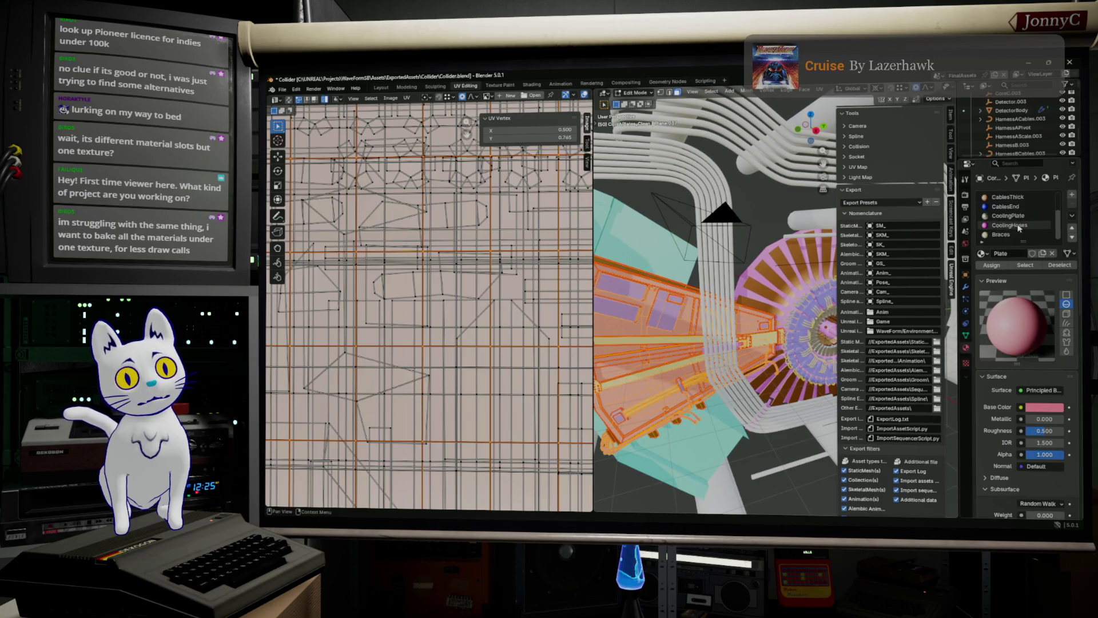
pyautogui.click(1022, 225)
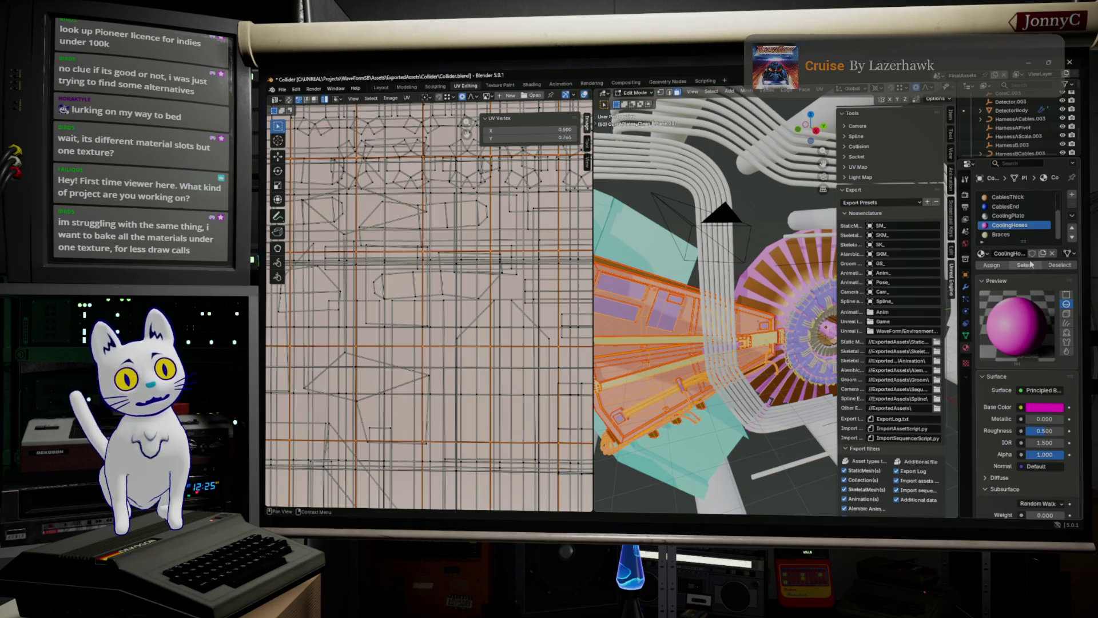
pyautogui.moveTo(801, 321); pyautogui.dragTo(834, 327, button='middle')
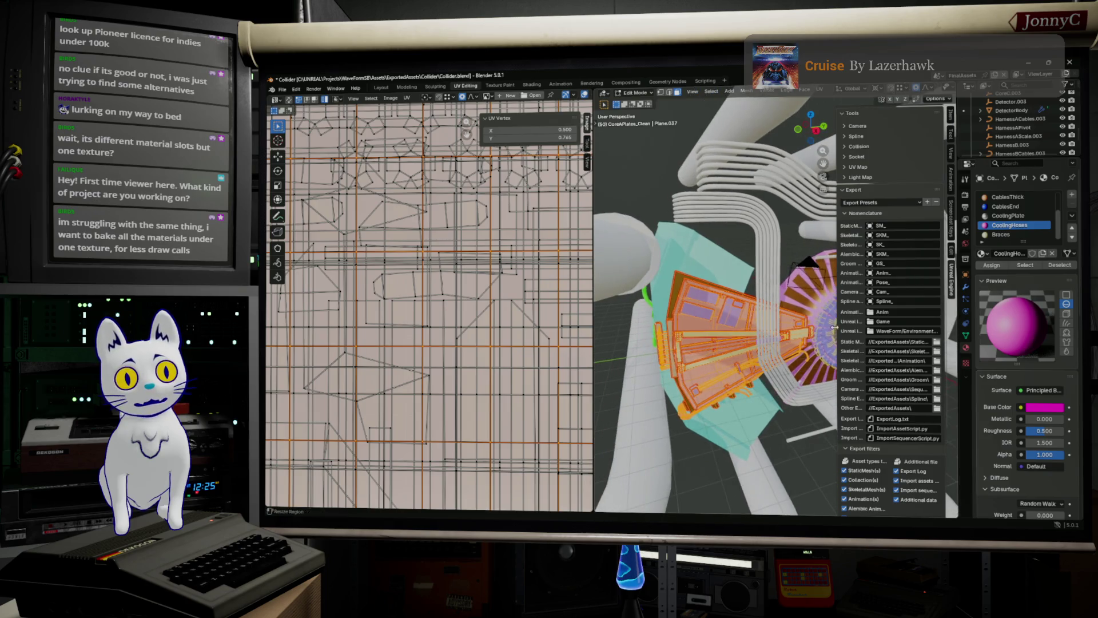
pyautogui.click(787, 337)
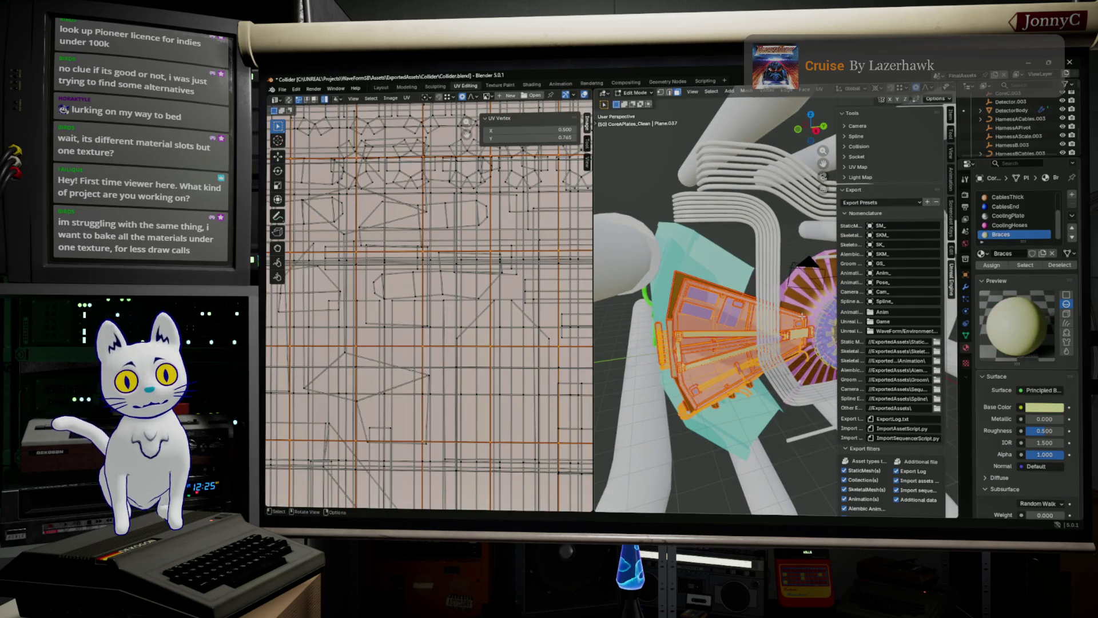
pyautogui.click(803, 316)
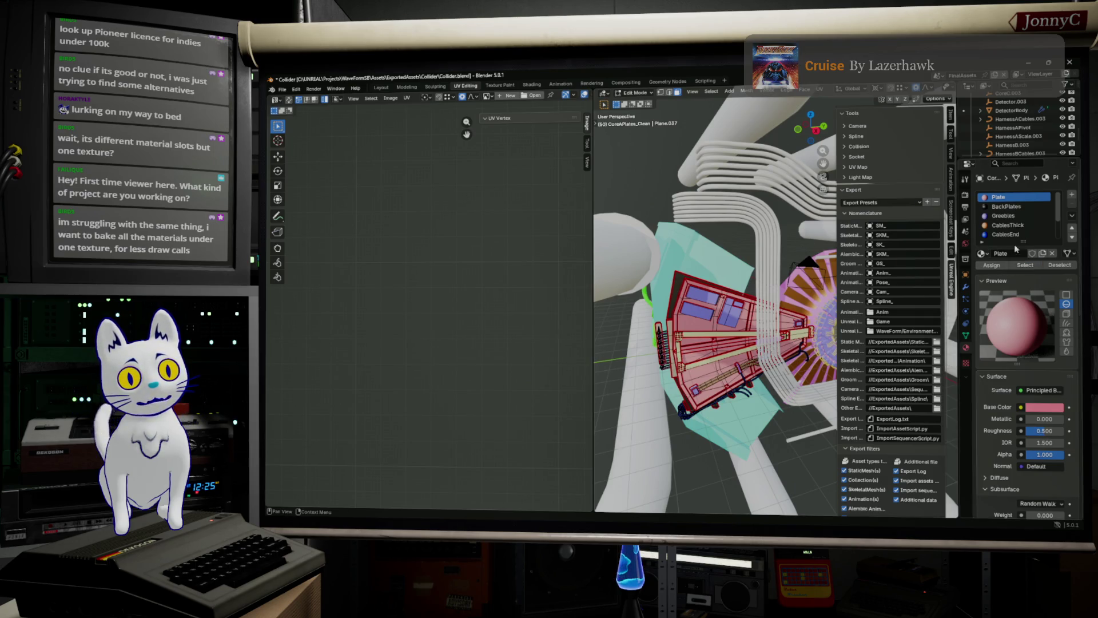
pyautogui.scroll(-3, 1013, 227)
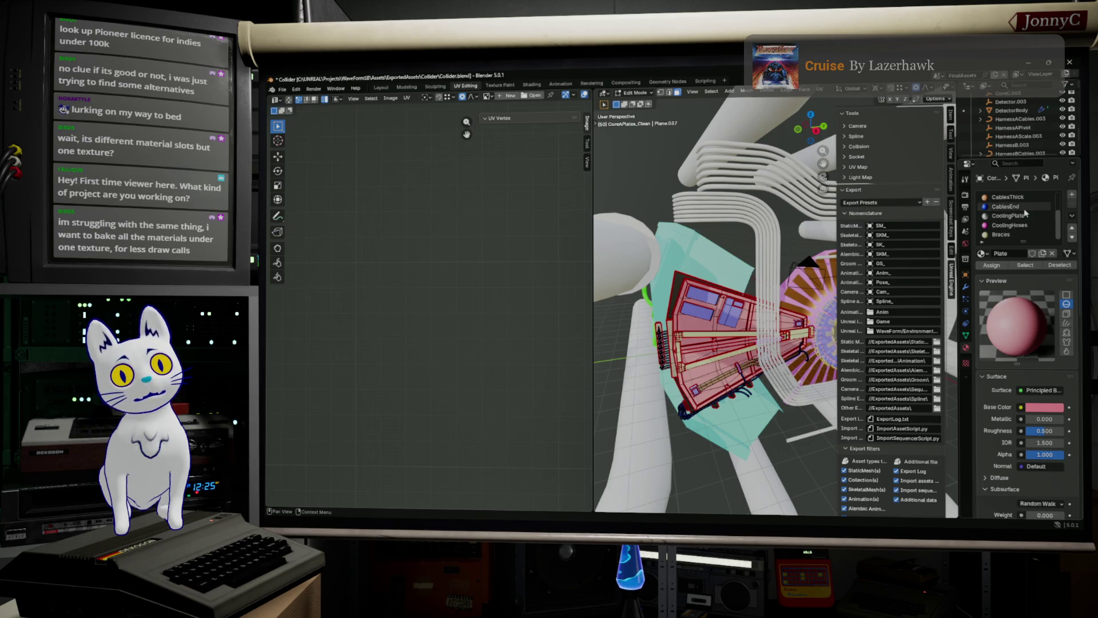
# Select the CoolingHoses faces and shrink their UVs into the lower-right corner.
pyautogui.click(1028, 226)
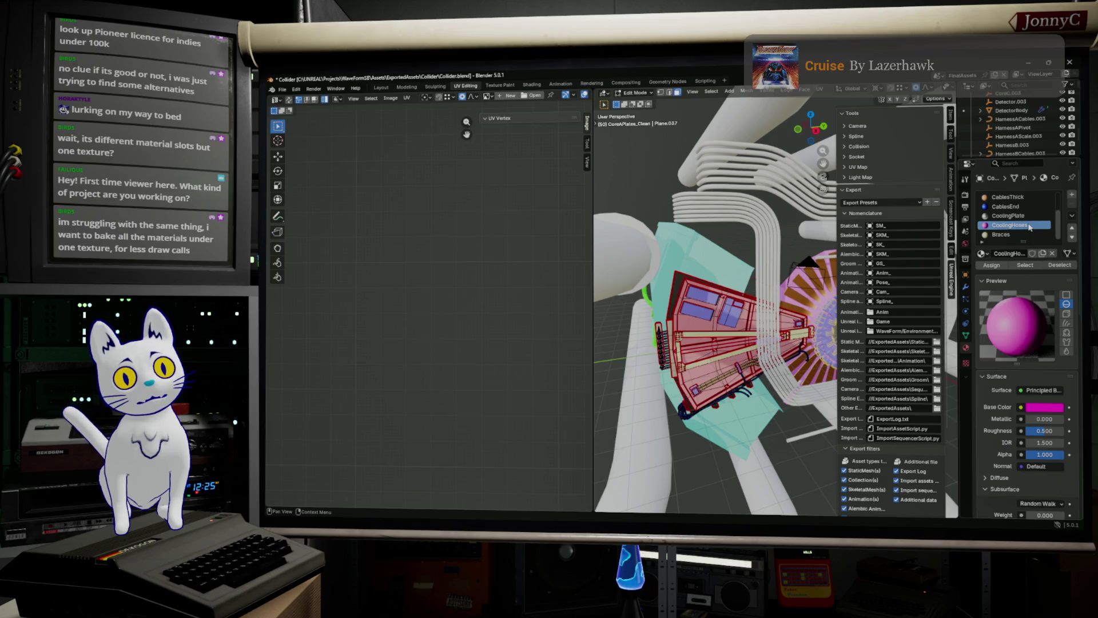
pyautogui.click(1025, 266)
pyautogui.scroll(-5, 476, 316)
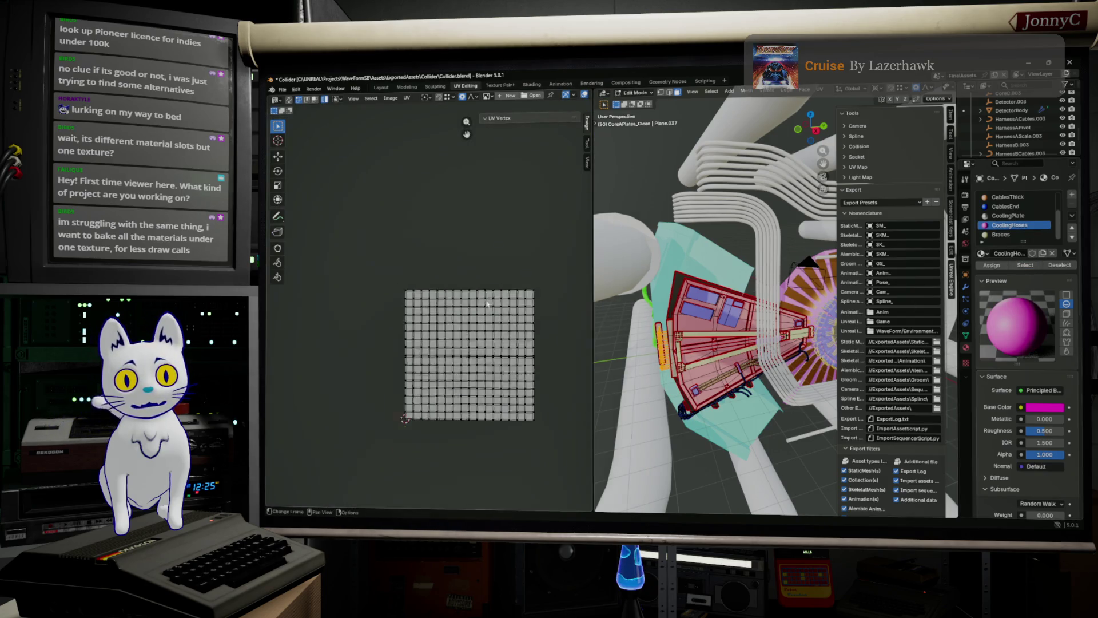
pyautogui.scroll(6, 475, 316)
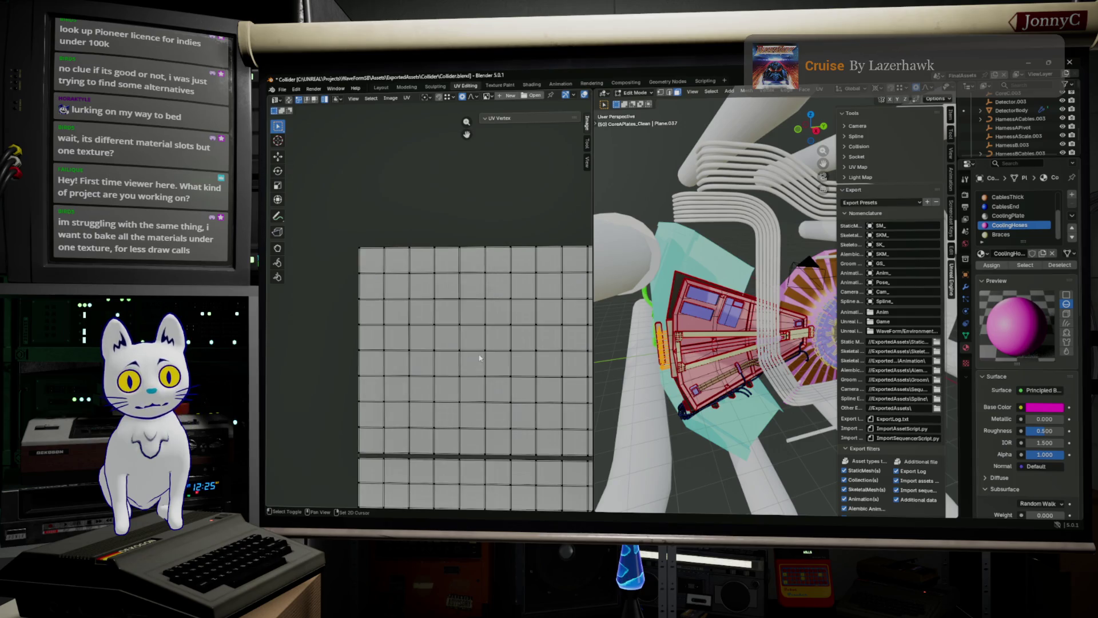
pyautogui.press('a')
pyautogui.scroll(-6, 456, 298)
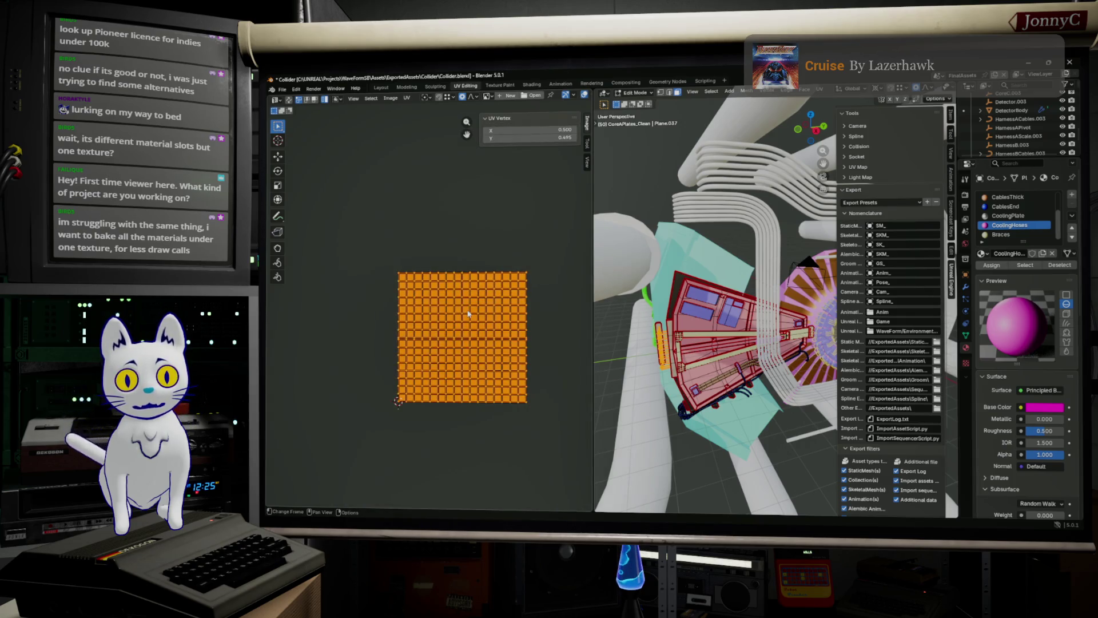
pyautogui.press('s')
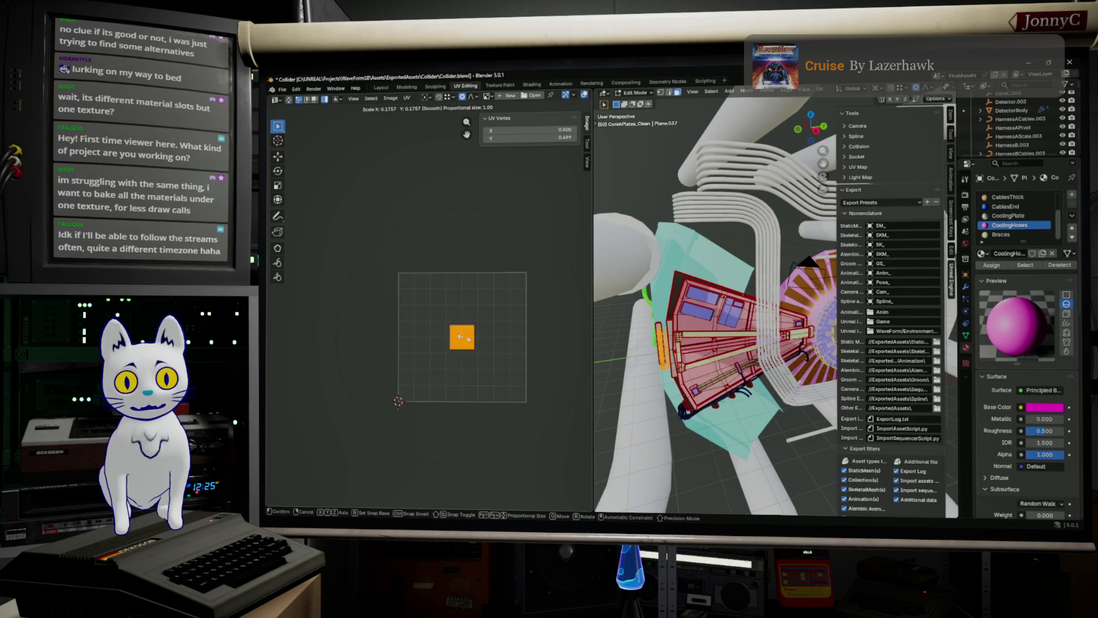
pyautogui.click(458, 337)
pyautogui.scroll(2, 415, 296)
pyautogui.press('g')
pyautogui.click(484, 361)
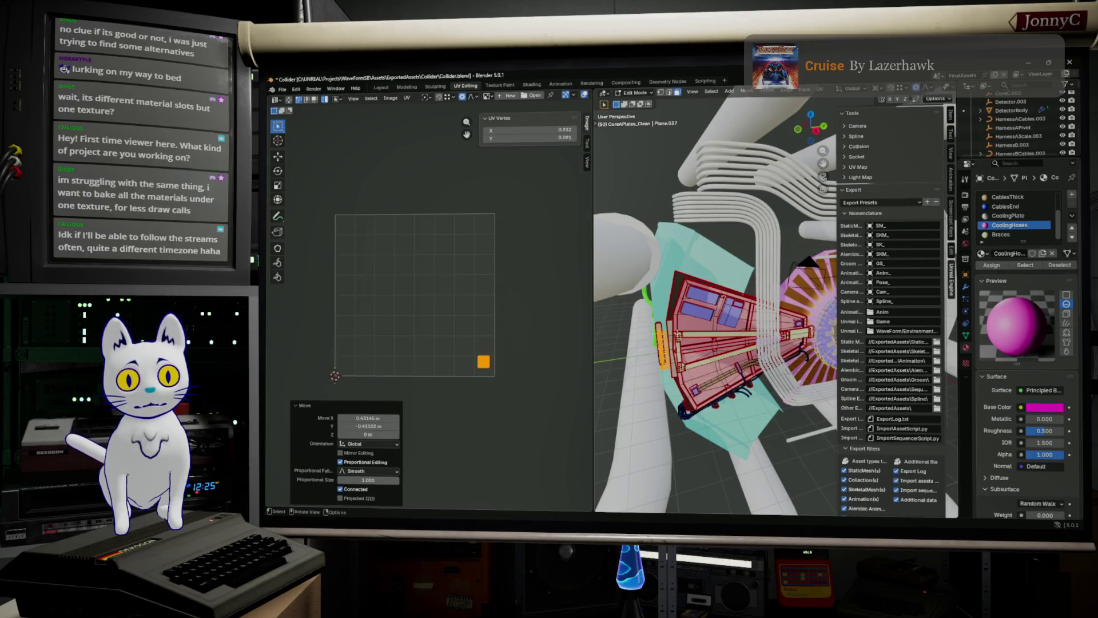
# Select the whole mesh to display all UVs, then cycle the CoolingPlate and CablesEnd slots.
pyautogui.moveTo(781, 331); pyautogui.dragTo(788, 343, button='middle')
pyautogui.scroll(4, 782, 334)
pyautogui.press('a')
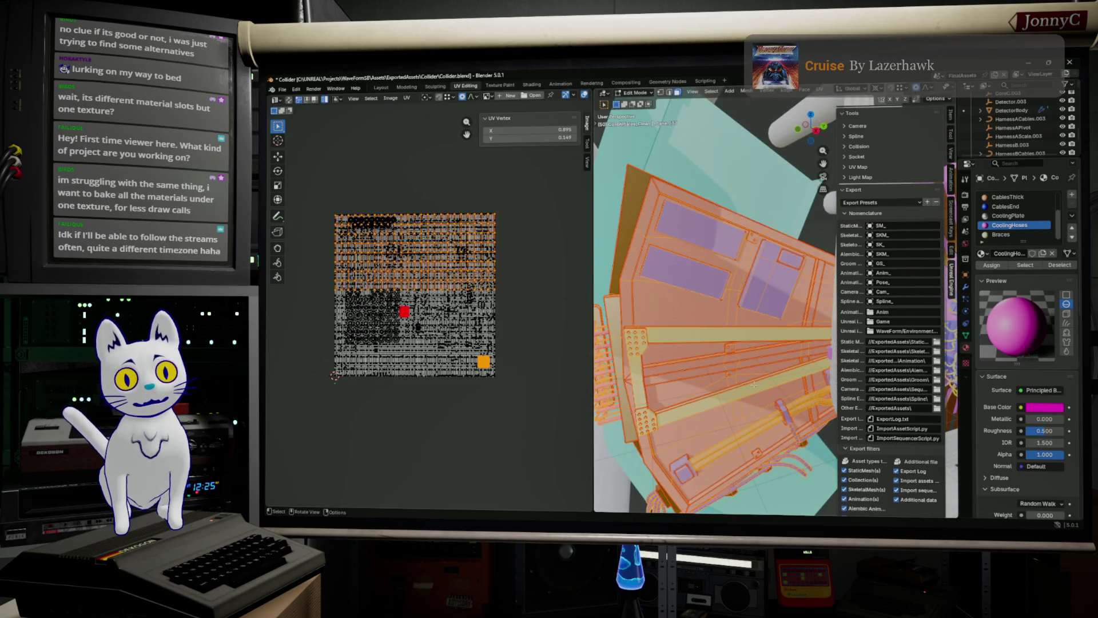
pyautogui.moveTo(740, 329); pyautogui.dragTo(787, 280, button='middle')
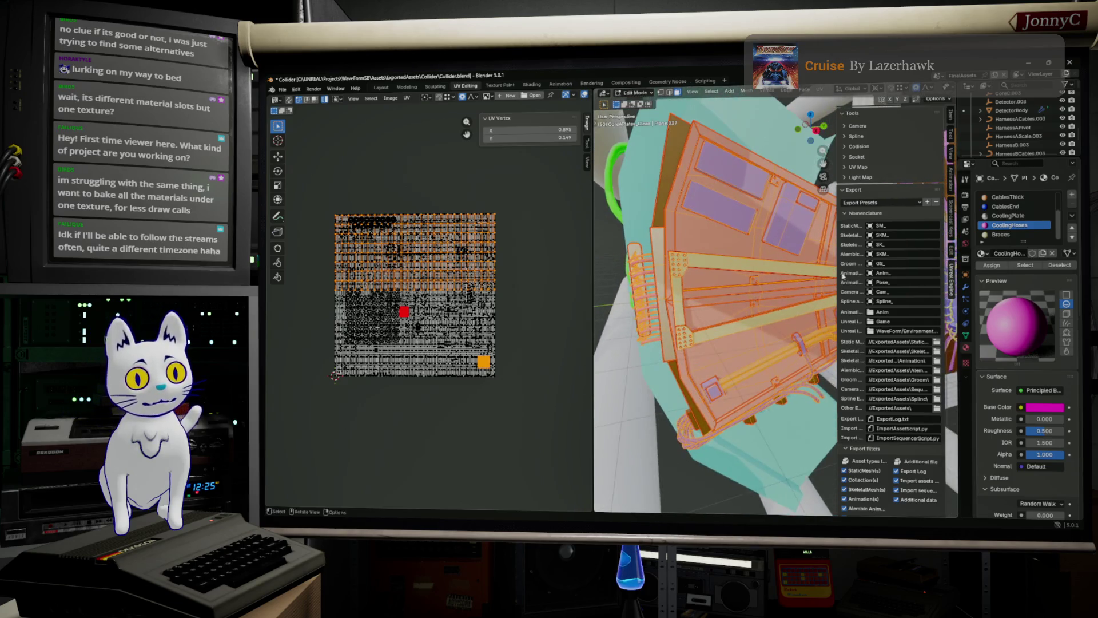
pyautogui.click(1024, 216)
pyautogui.click(1024, 208)
# Select only the CablesThick faces and scale their UVs down to 0.05.
pyautogui.scroll(2, 1024, 212)
pyautogui.click(1024, 215)
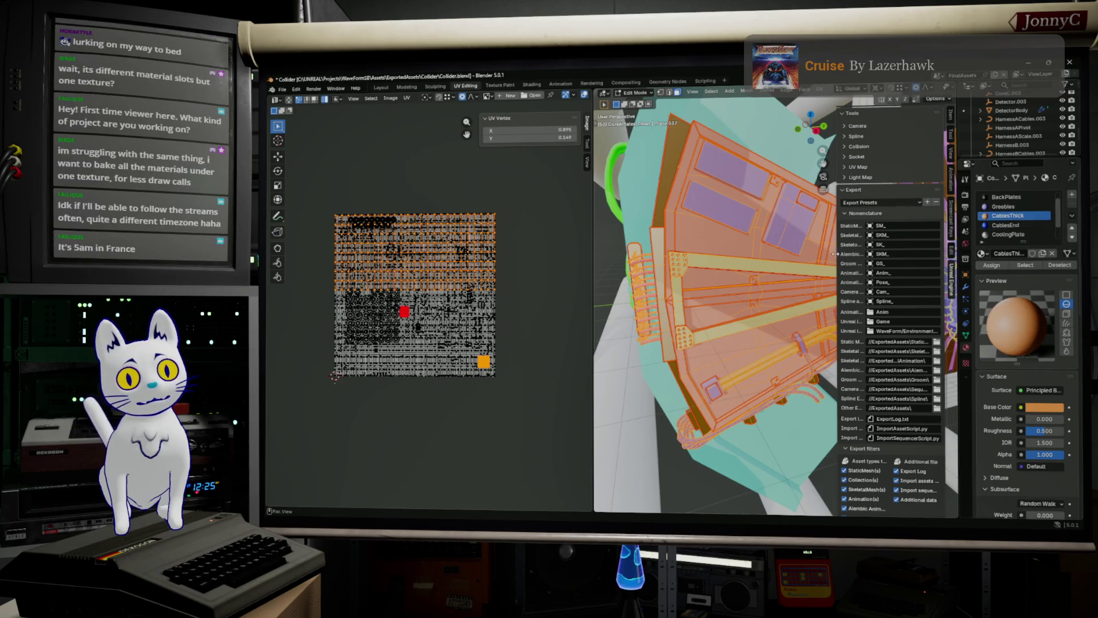
pyautogui.moveTo(813, 252); pyautogui.dragTo(794, 246, button='middle')
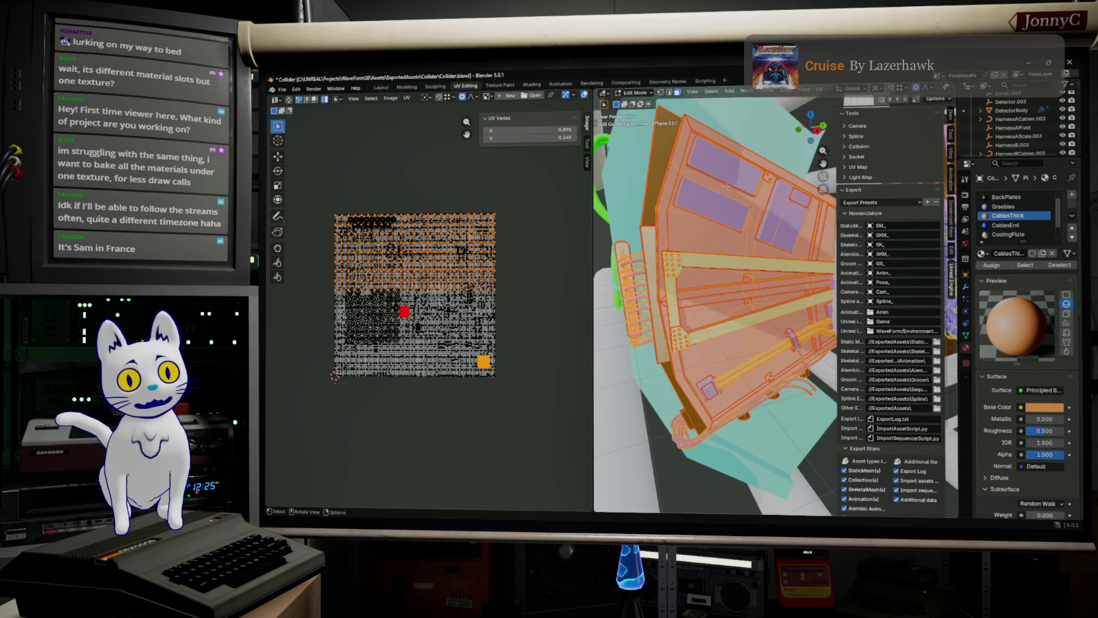
pyautogui.hotkey('alt', 'a')
pyautogui.click(1027, 269)
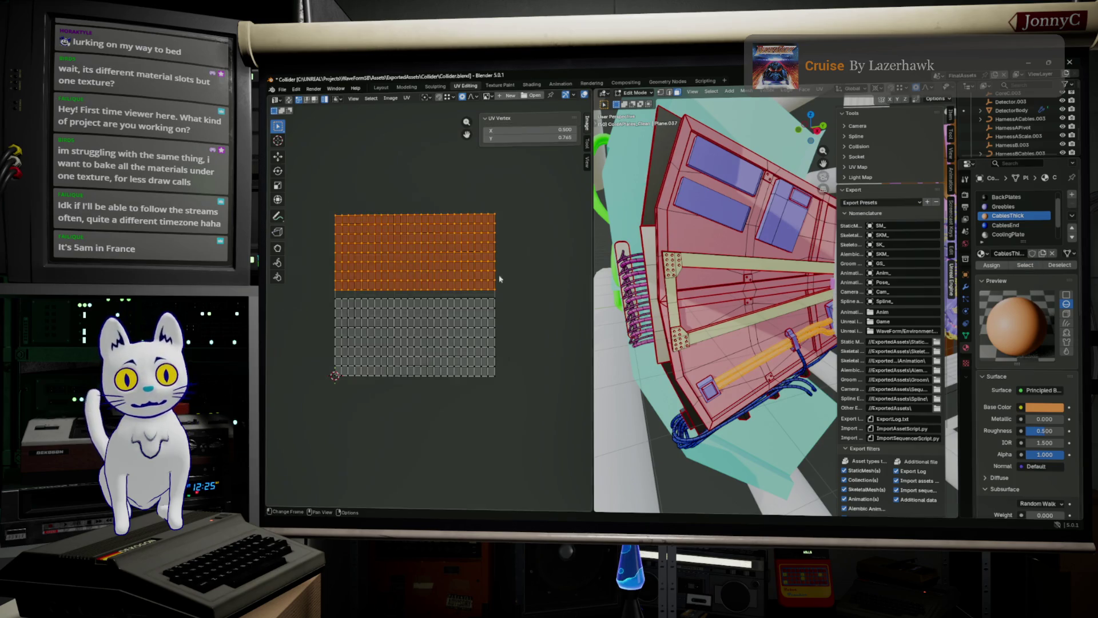
pyautogui.scroll(-2, 507, 279)
pyautogui.press('a')
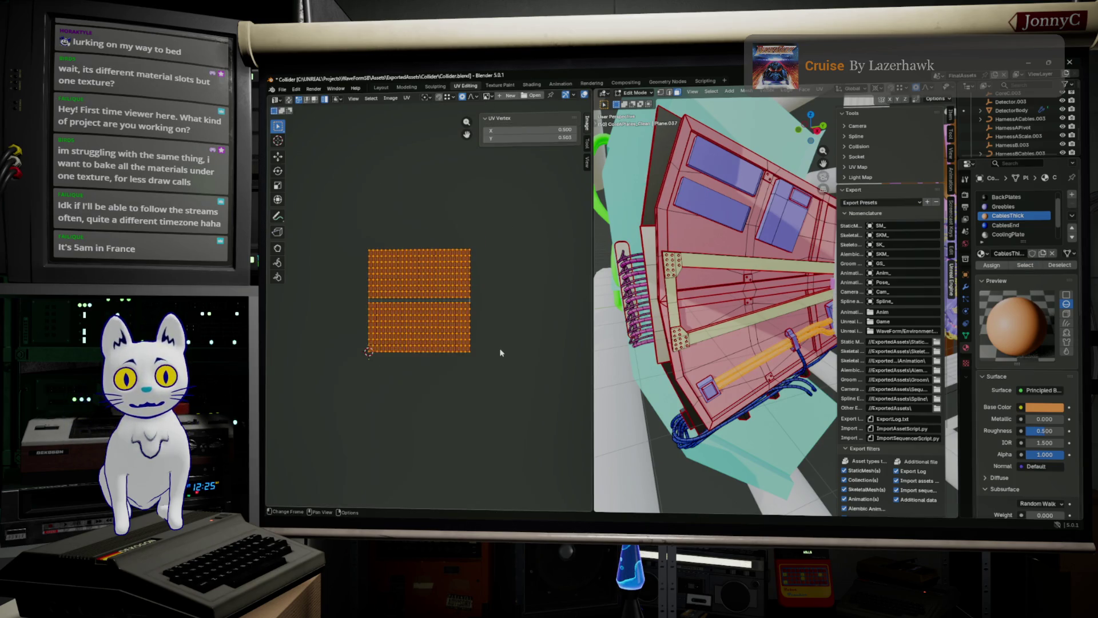
pyautogui.press('s')
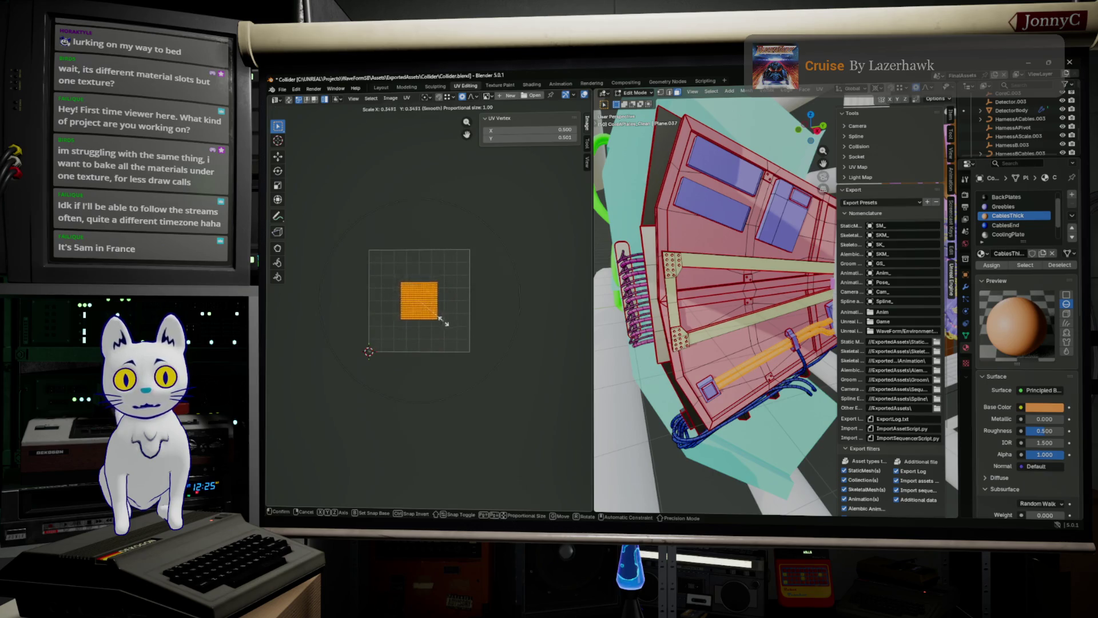
pyautogui.click(419, 299)
# Move the cable UVs, then stack the upper cable island above the lower one.
pyautogui.press('g')
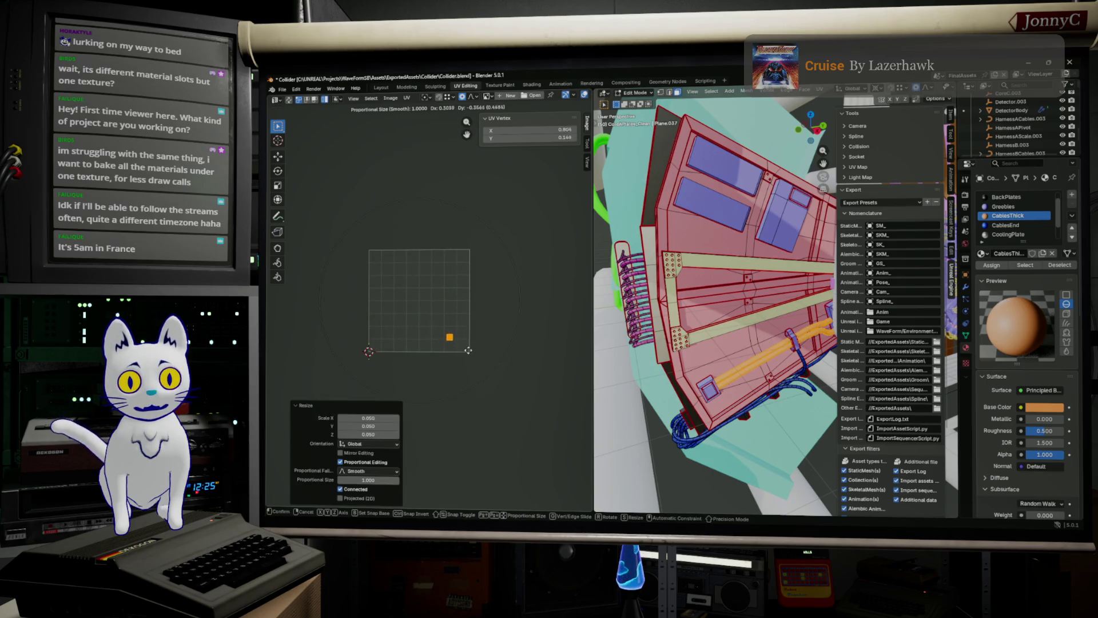
pyautogui.click(469, 347)
pyautogui.scroll(4, 423, 309)
pyautogui.scroll(2, 385, 277)
pyautogui.moveTo(385, 277); pyautogui.dragTo(288, 225, button='middle')
pyautogui.scroll(4, 476, 383)
pyautogui.moveTo(476, 383); pyautogui.dragTo(416, 328, button='middle')
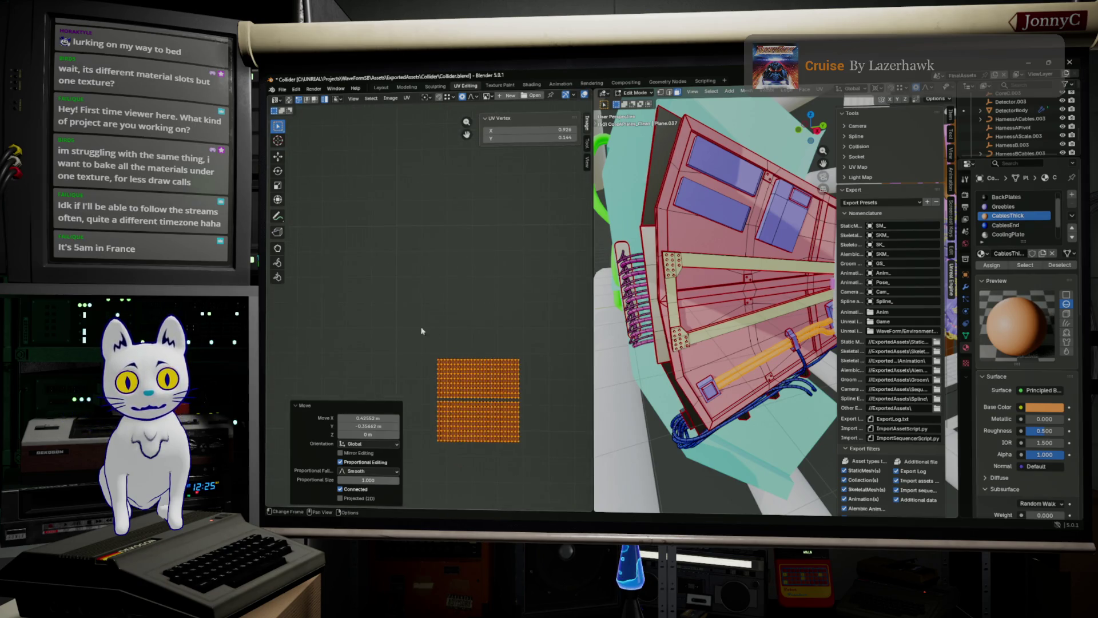
pyautogui.moveTo(417, 328); pyautogui.dragTo(523, 399)
pyautogui.press('g')
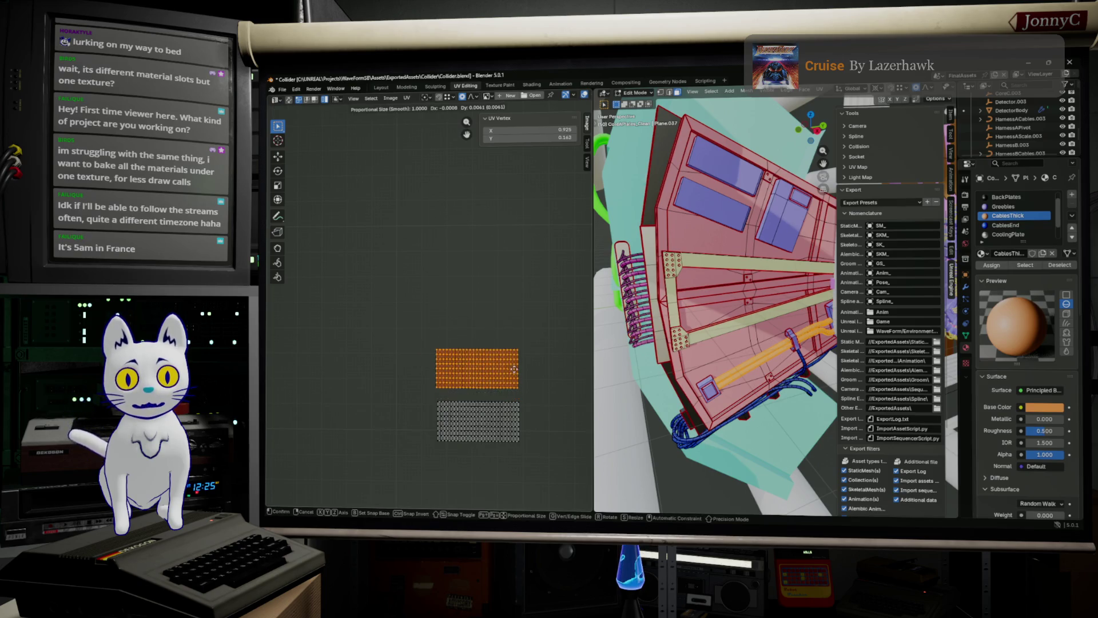
pyautogui.click(537, 391)
# Move both cable islands together just right of the UV square.
pyautogui.scroll(-4, 536, 391)
pyautogui.moveTo(520, 398); pyautogui.dragTo(428, 302)
pyautogui.press('g')
pyautogui.click(490, 317)
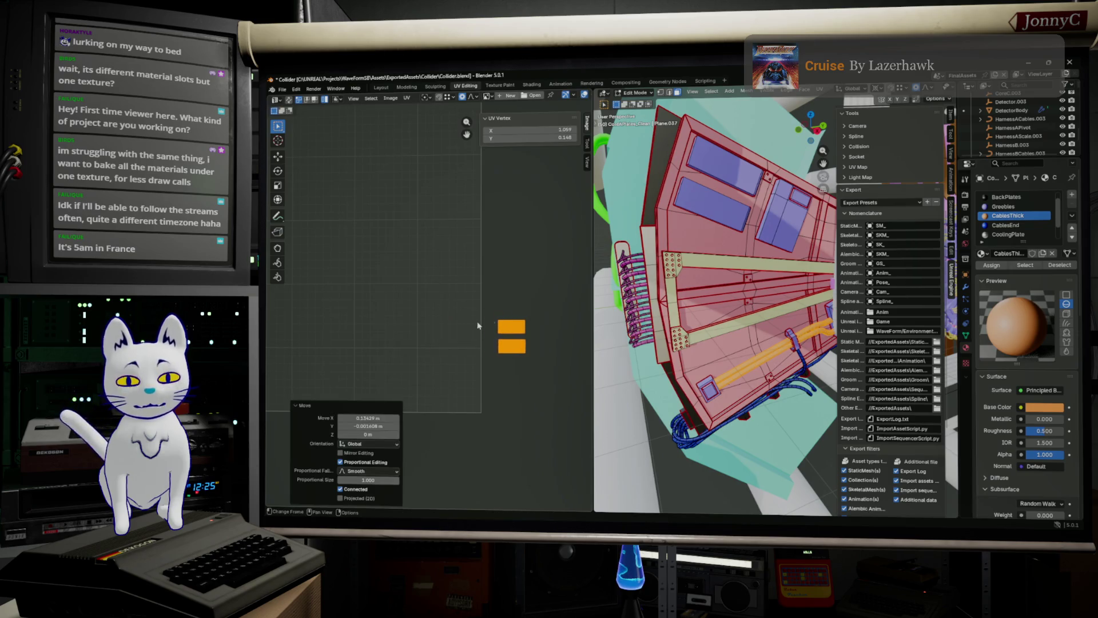
pyautogui.click(1025, 227)
pyautogui.keyDown('ctrl'); pyautogui.scroll(4, 1011, 226); pyautogui.keyUp('ctrl')
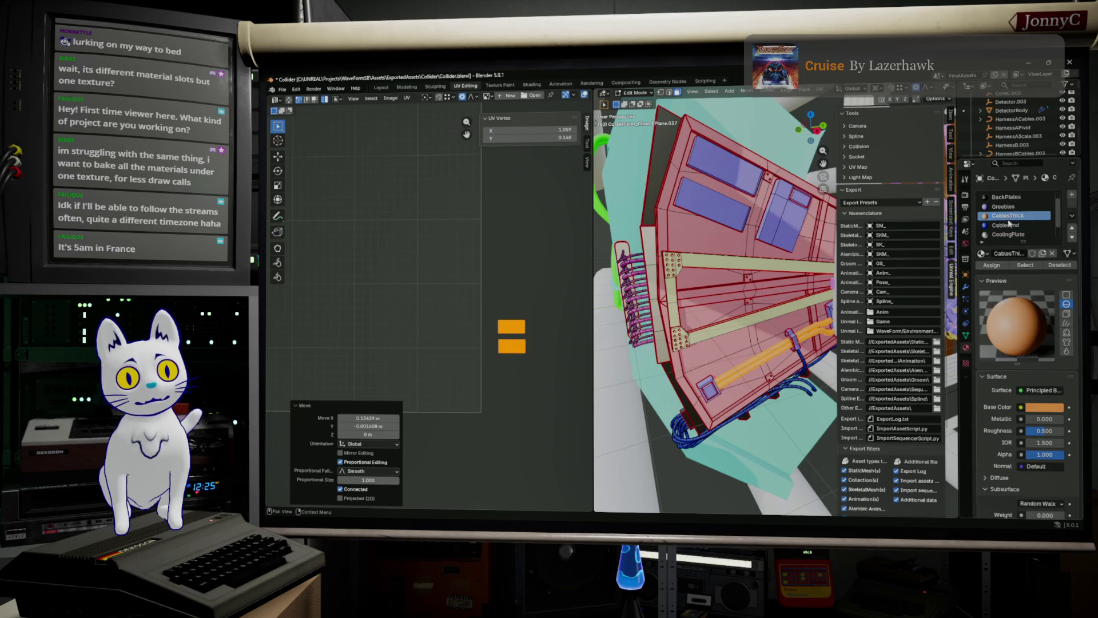
pyautogui.click(758, 301)
pyautogui.press('a')
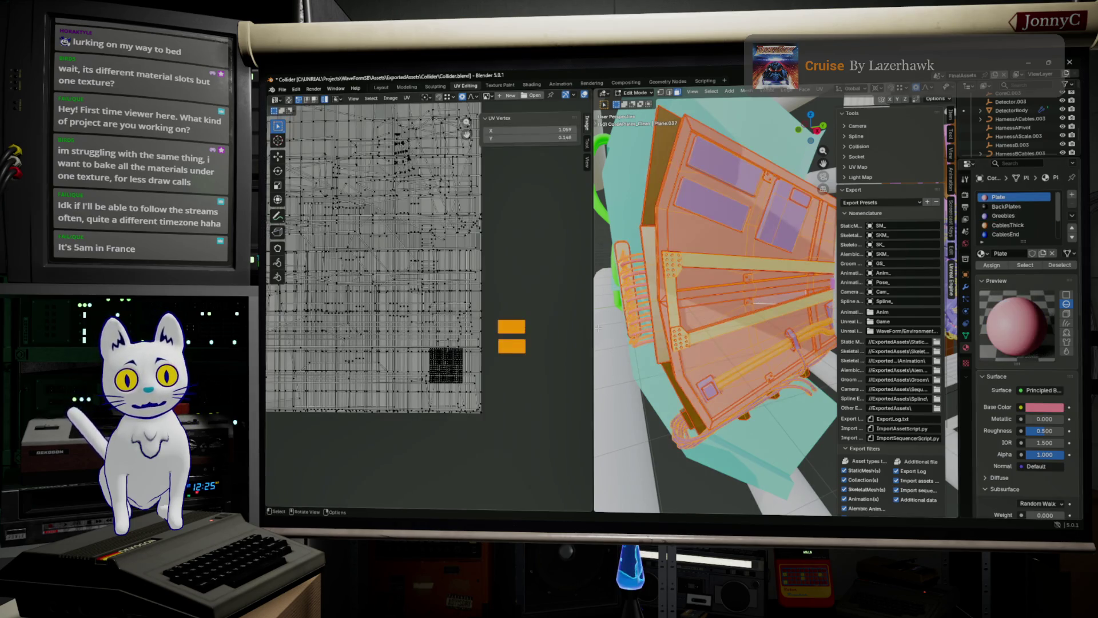
pyautogui.click(1010, 226)
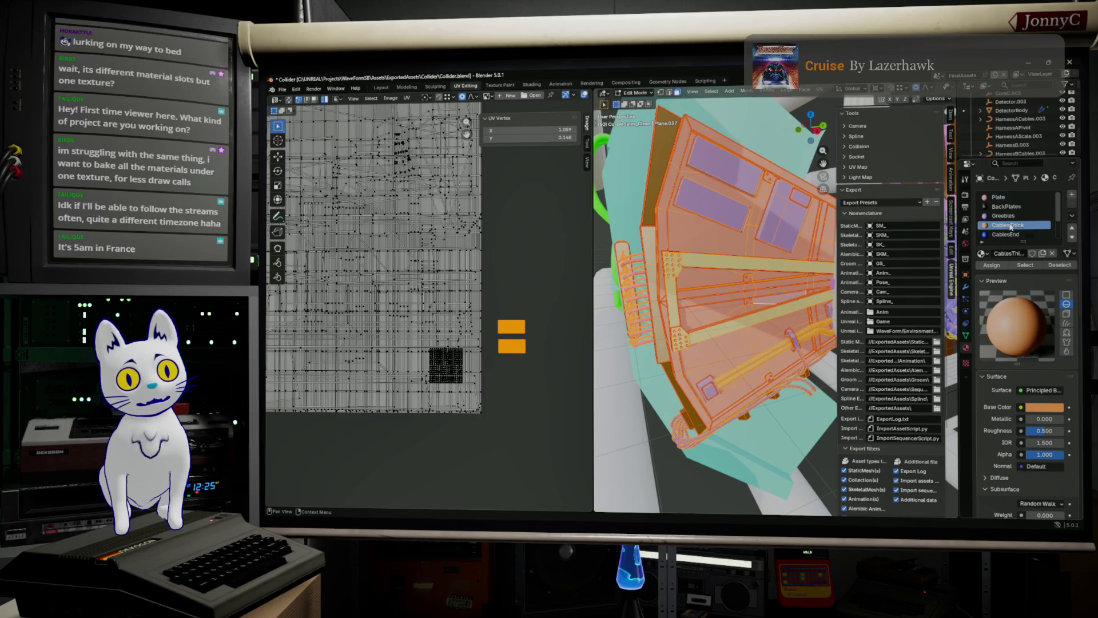
pyautogui.press('a')
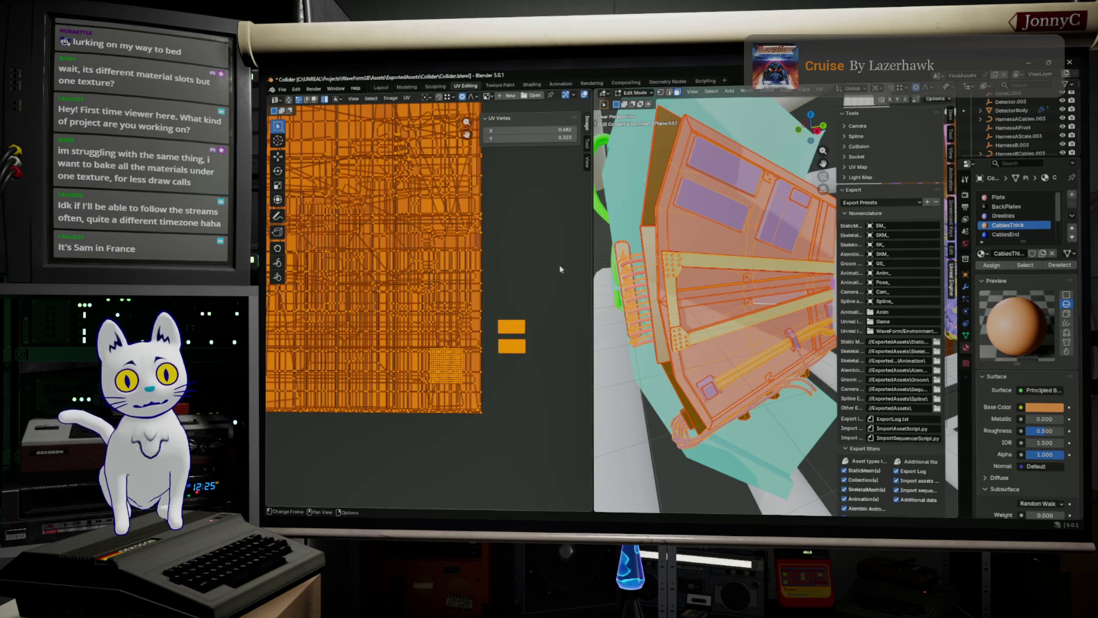
pyautogui.hotkey('alt', 'a')
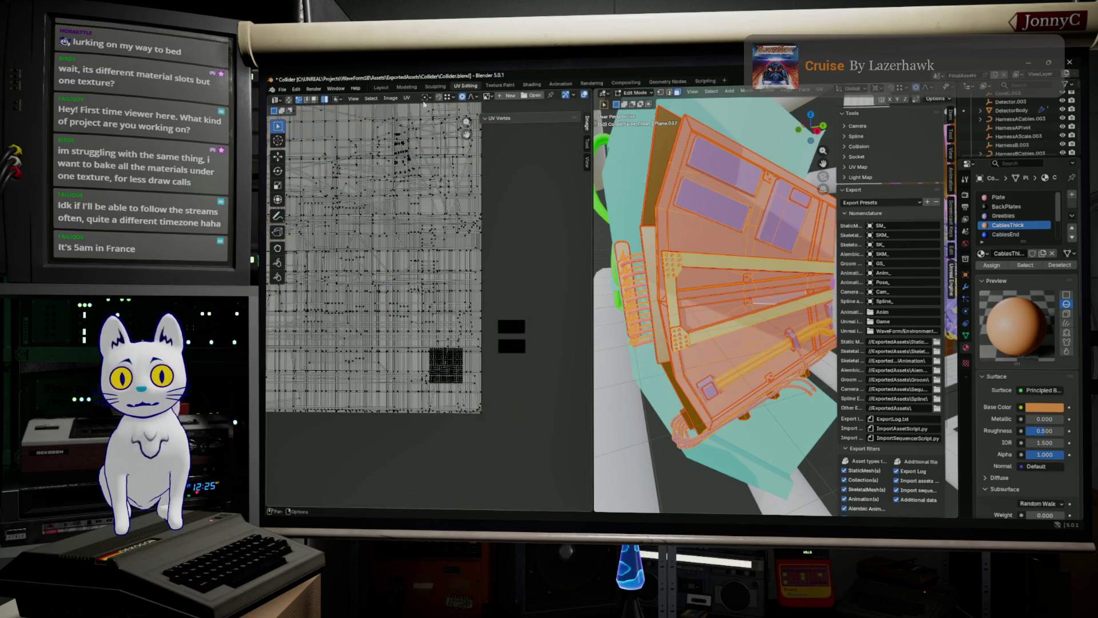
pyautogui.hotkey('alt', 'a')
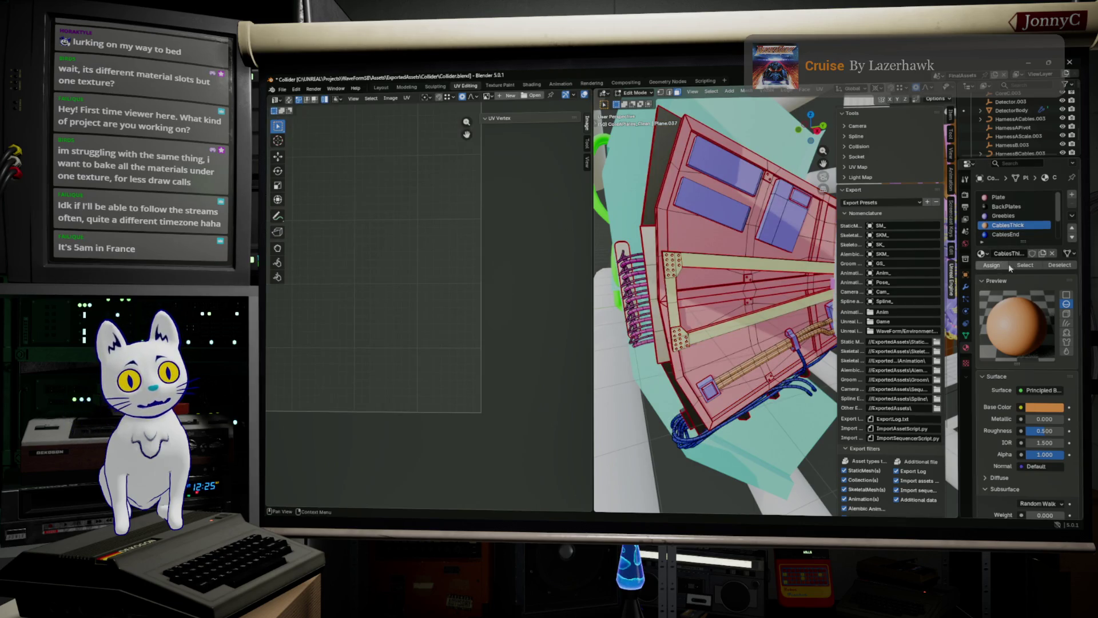
pyautogui.click(1025, 265)
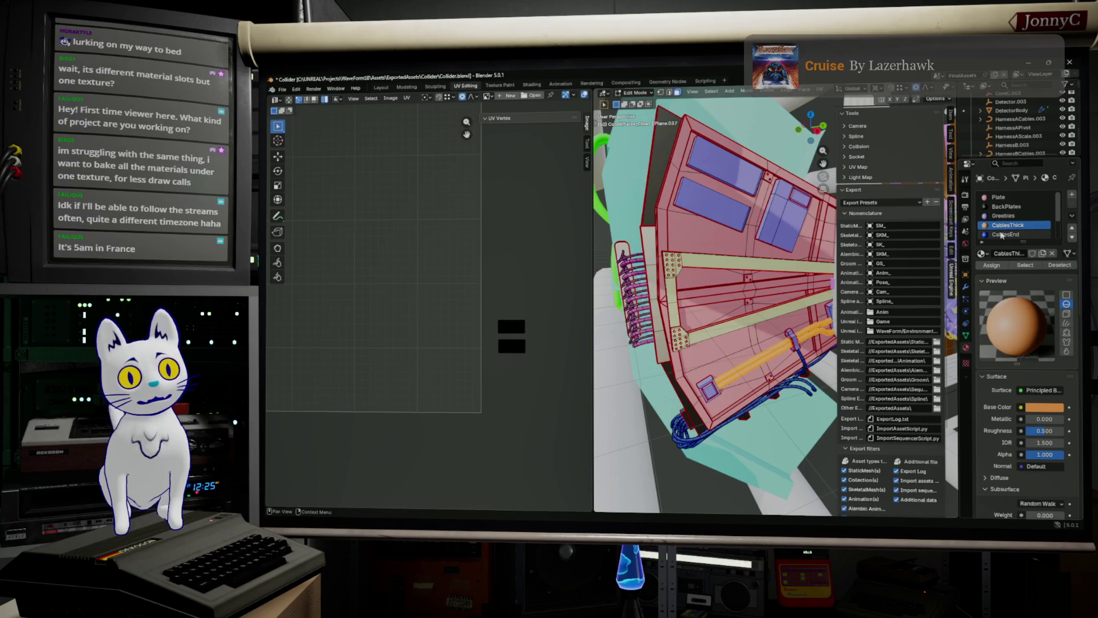
pyautogui.click(1006, 234)
pyautogui.click(1023, 263)
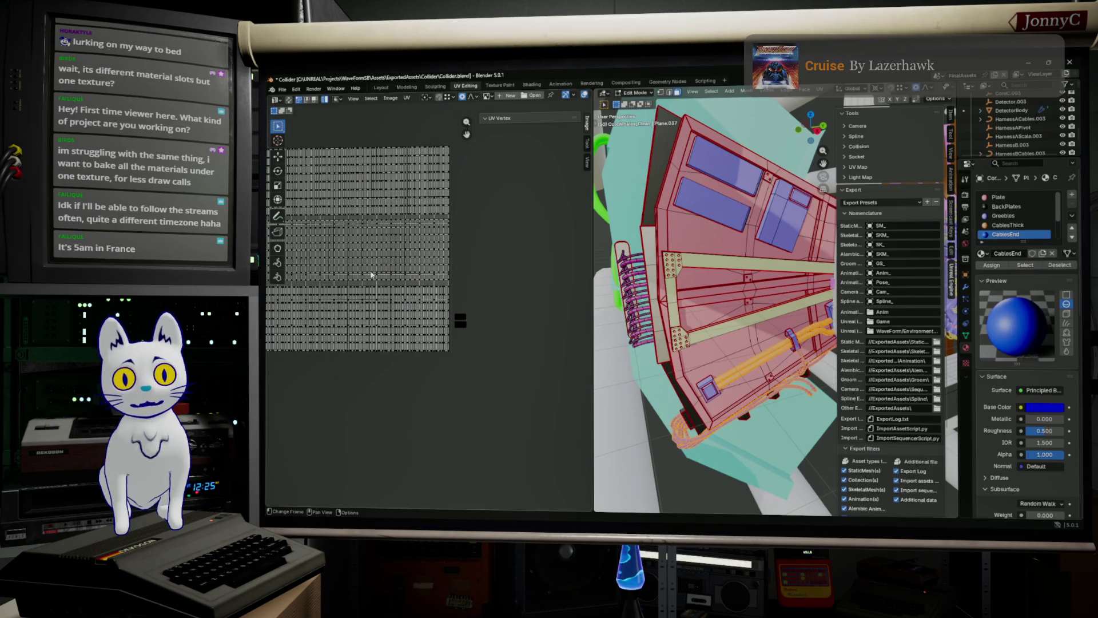
# Cancel a first scale attempt and box-select the top and bottom rows of CablesEnd UVs.
pyautogui.scroll(-2, 401, 278)
pyautogui.scroll(3, 440, 280)
pyautogui.press('a')
pyautogui.press('s')
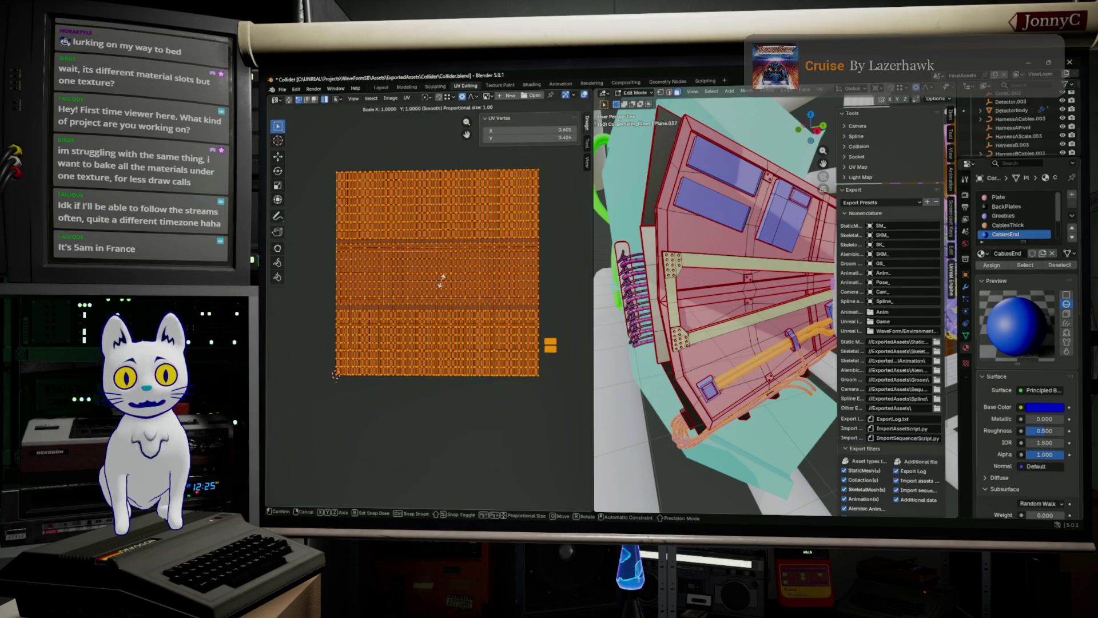
pyautogui.rightClick(462, 282)
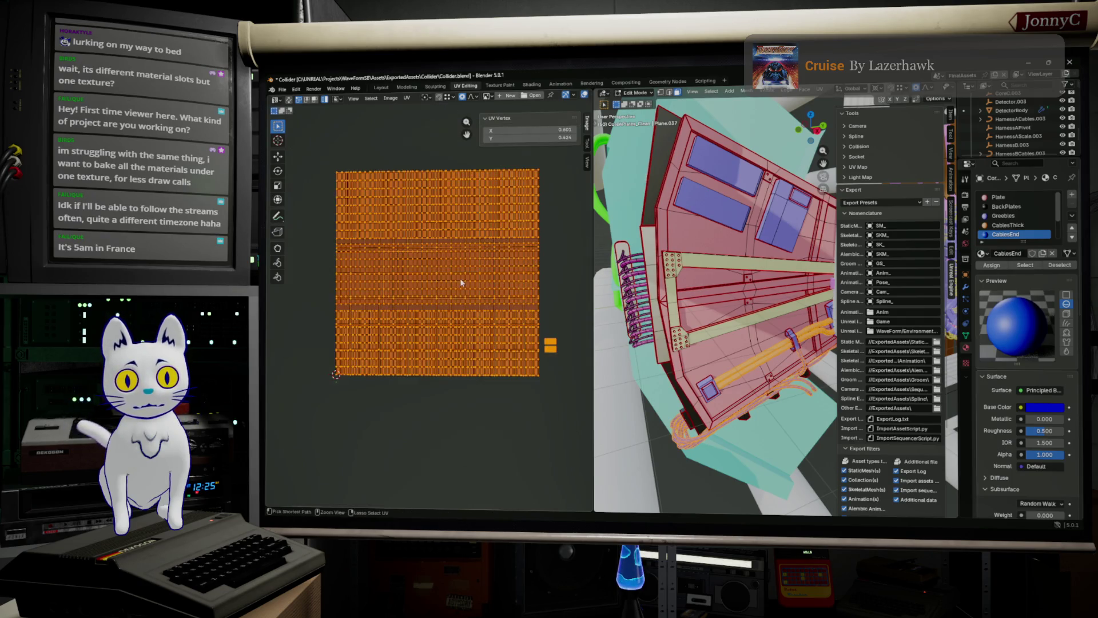
pyautogui.moveTo(292, 162); pyautogui.dragTo(382, 311)
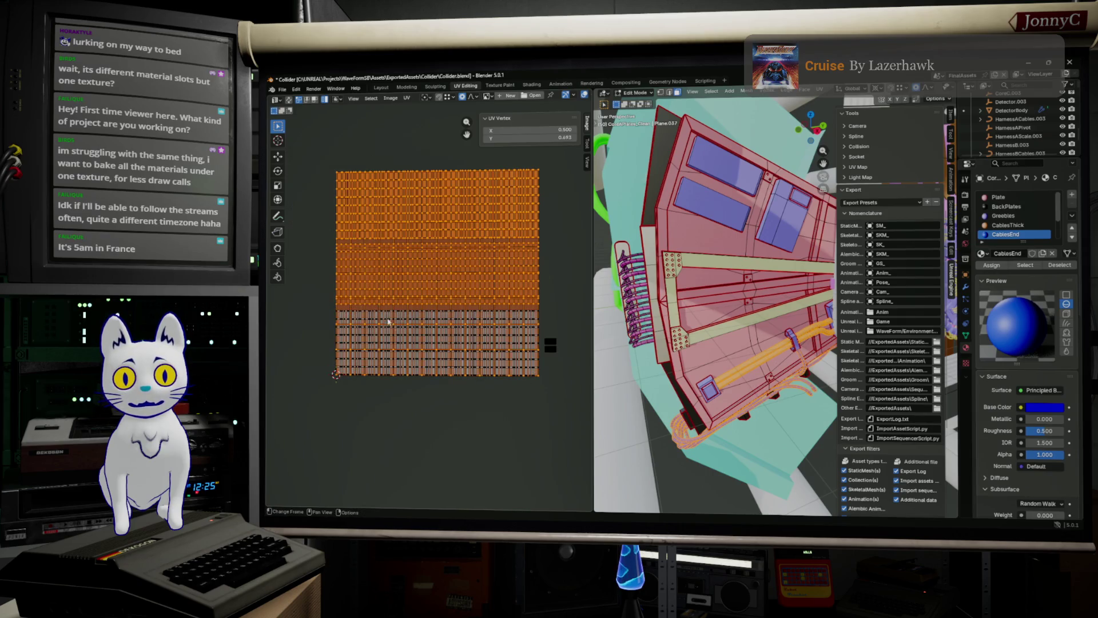
pyautogui.keyDown('shift'); pyautogui.moveTo(431, 399); pyautogui.dragTo(383, 292); pyautogui.keyUp('shift')
# Scale the CablesEnd UVs to 0.126 and park them right of the UV square.
pyautogui.press('s')
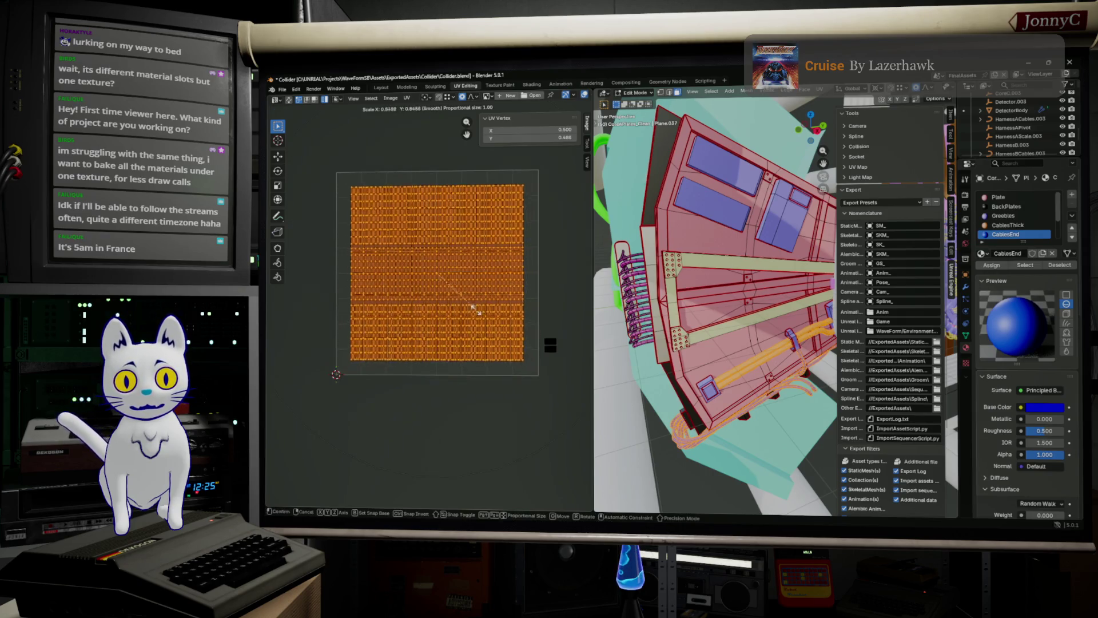
pyautogui.click(443, 277)
pyautogui.press('g')
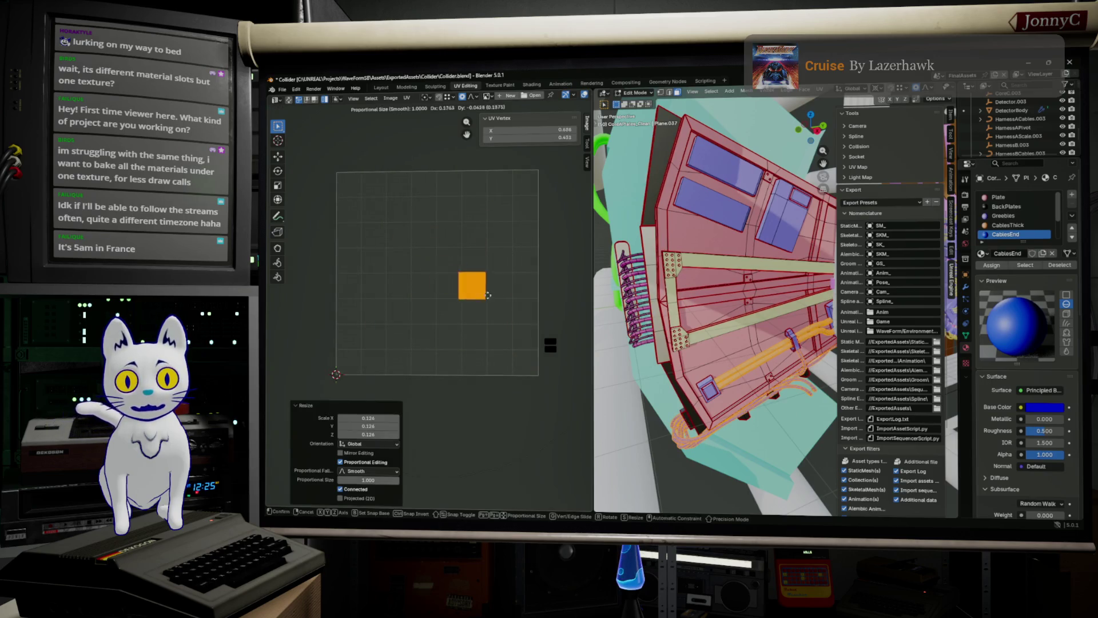
pyautogui.click(570, 321)
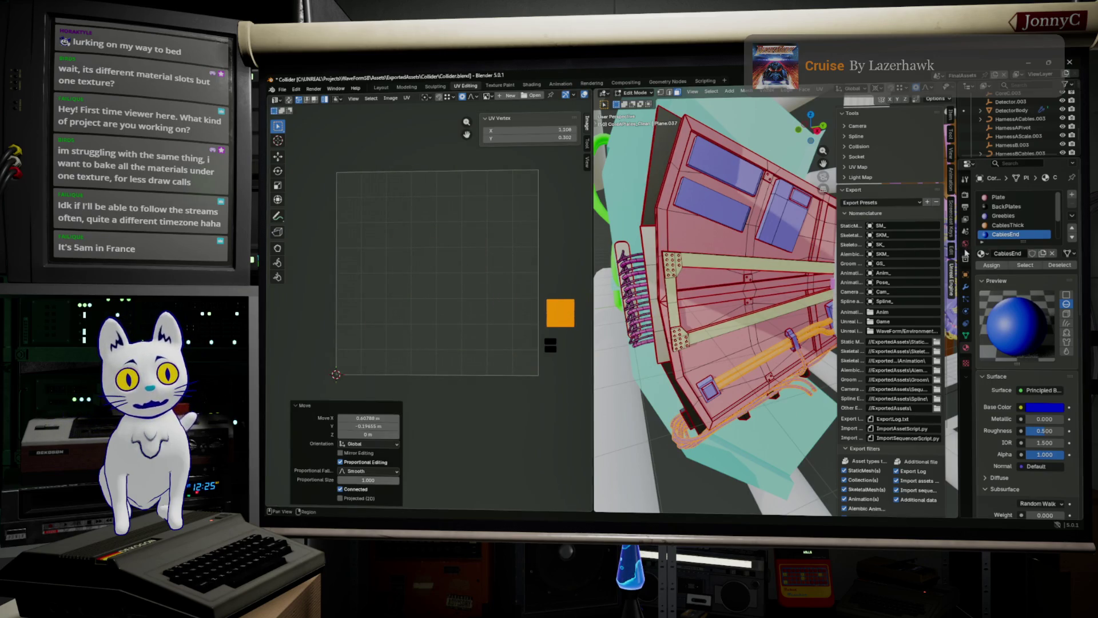
pyautogui.scroll(-1, 1007, 229)
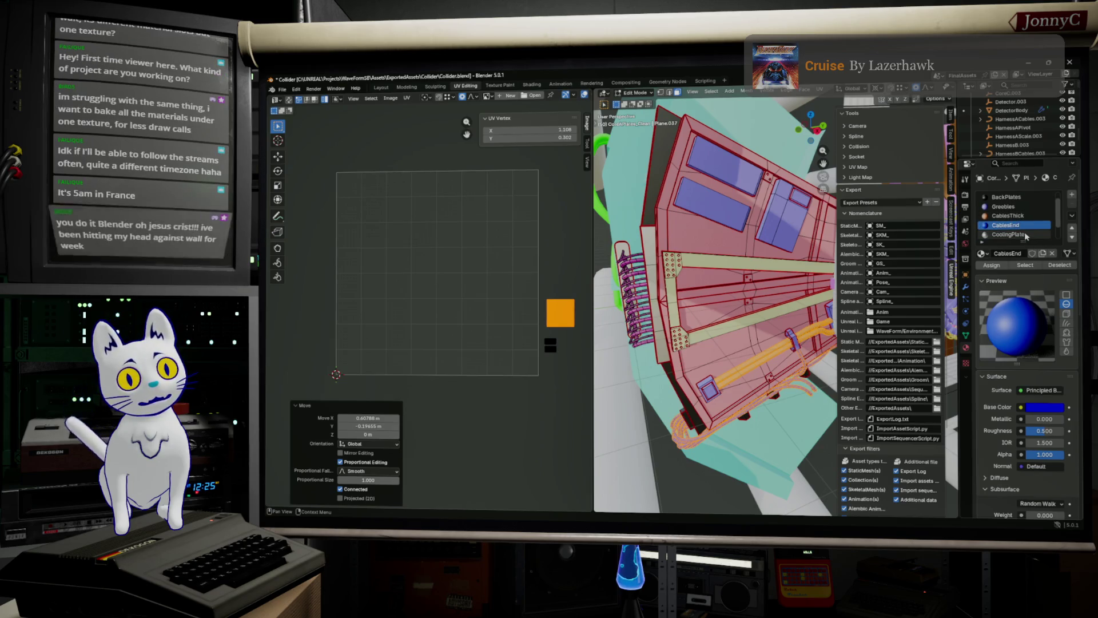
pyautogui.click(1026, 235)
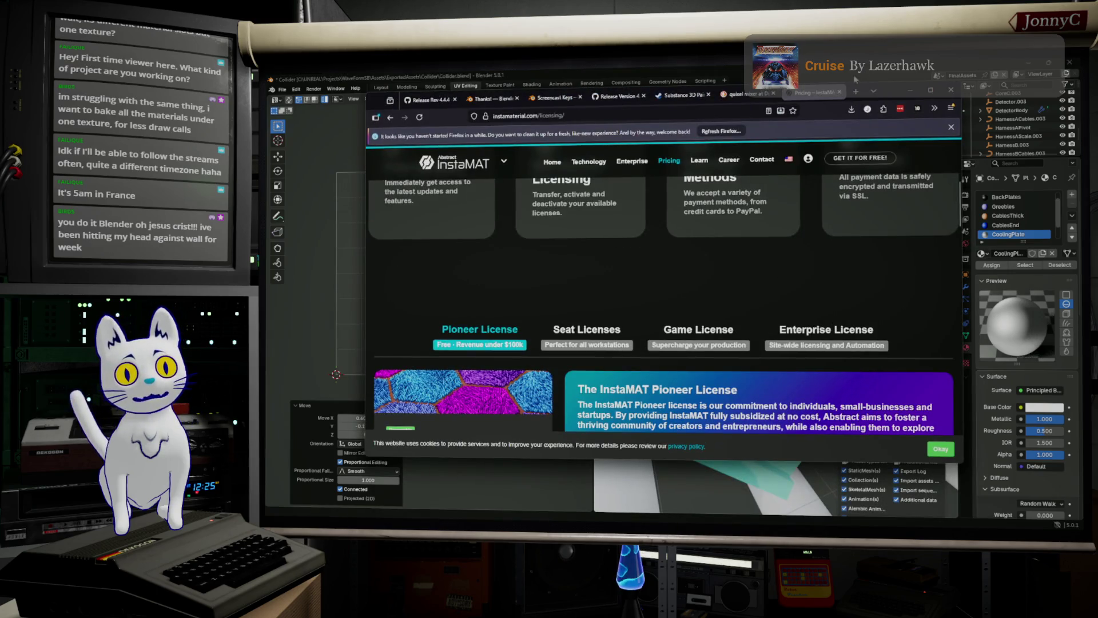
# Open a new browser tab beside the InstaMAT licensing page.
pyautogui.click(856, 91)
# Search DuckDuckGo for 'low poly character' and show the image results.
pyautogui.click(769, 112)
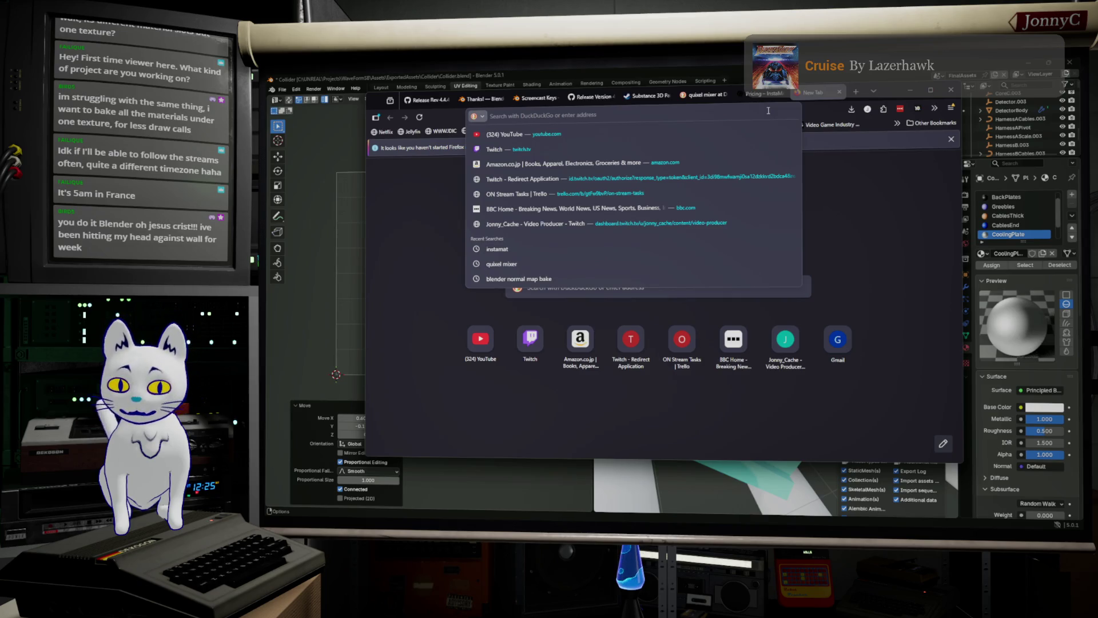
pyautogui.write('low poly')
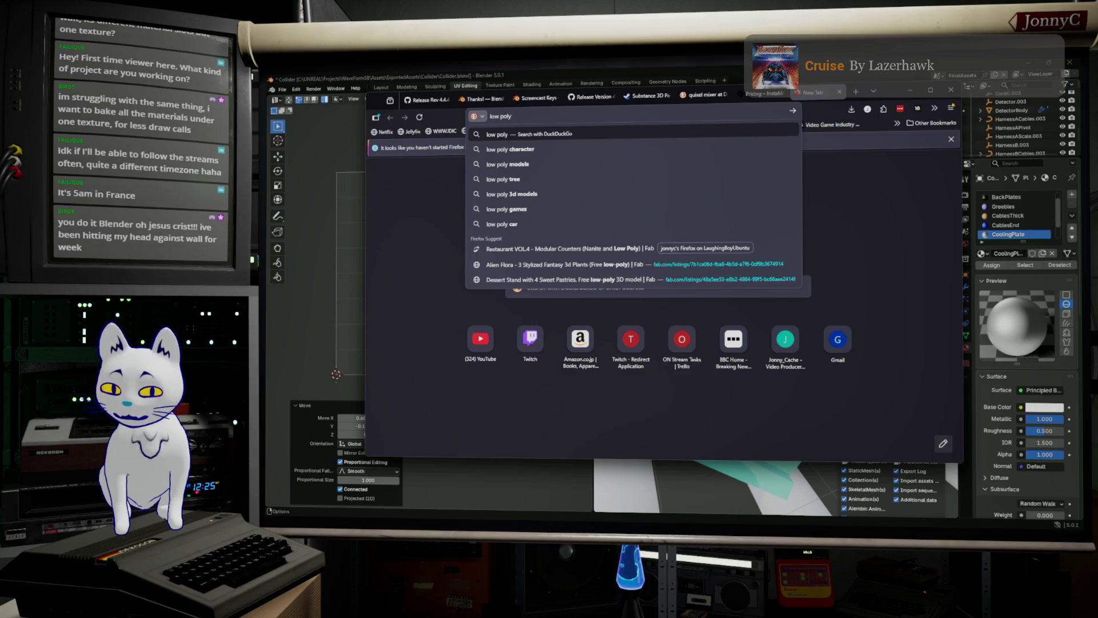
pyautogui.write(' character')
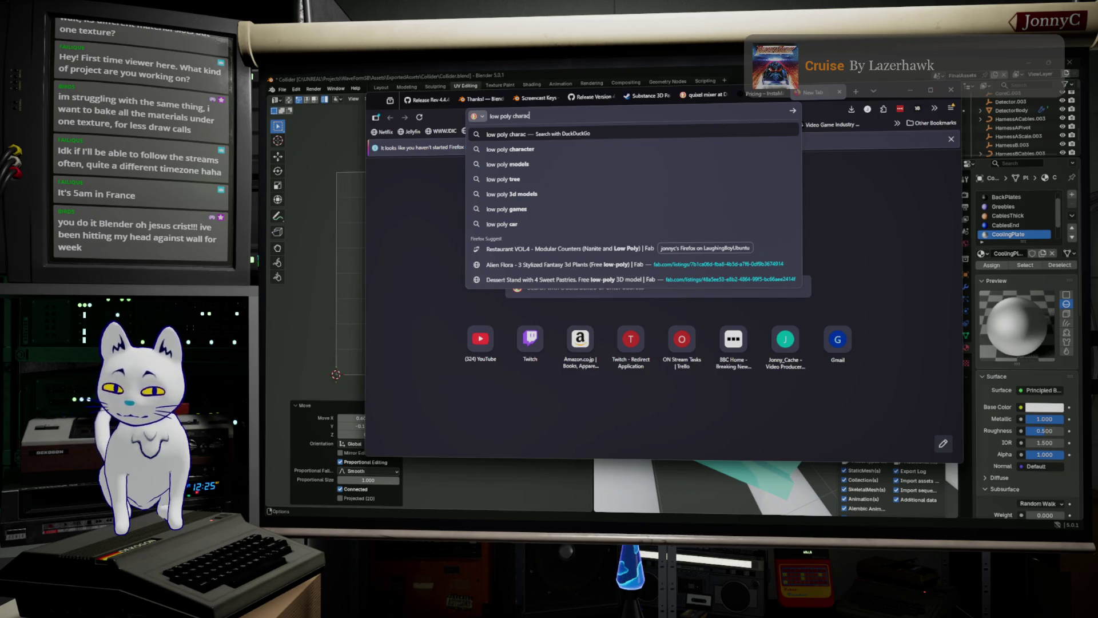
pyautogui.press('Return')
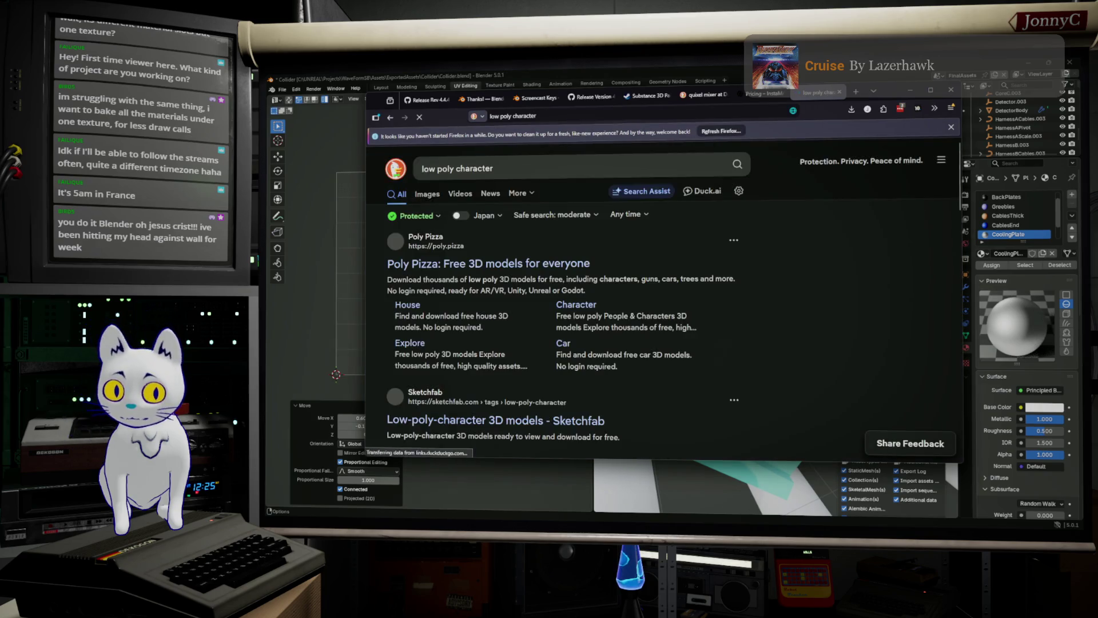
pyautogui.click(429, 195)
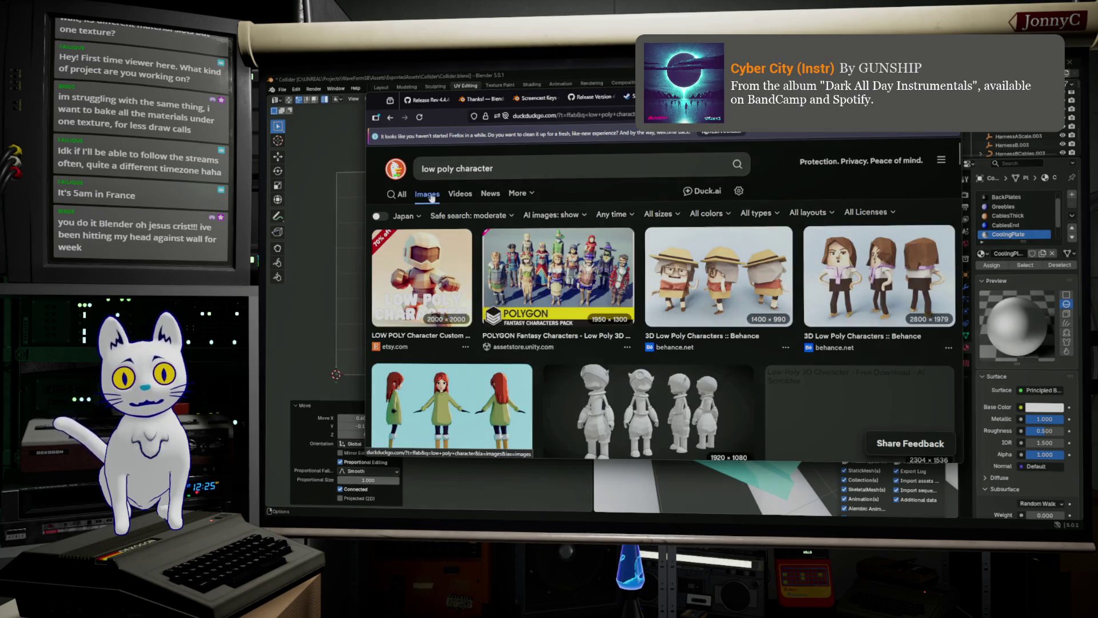
# Preview the hat-wearing and red-haired turnaround character images, then close the browser.
pyautogui.click(731, 288)
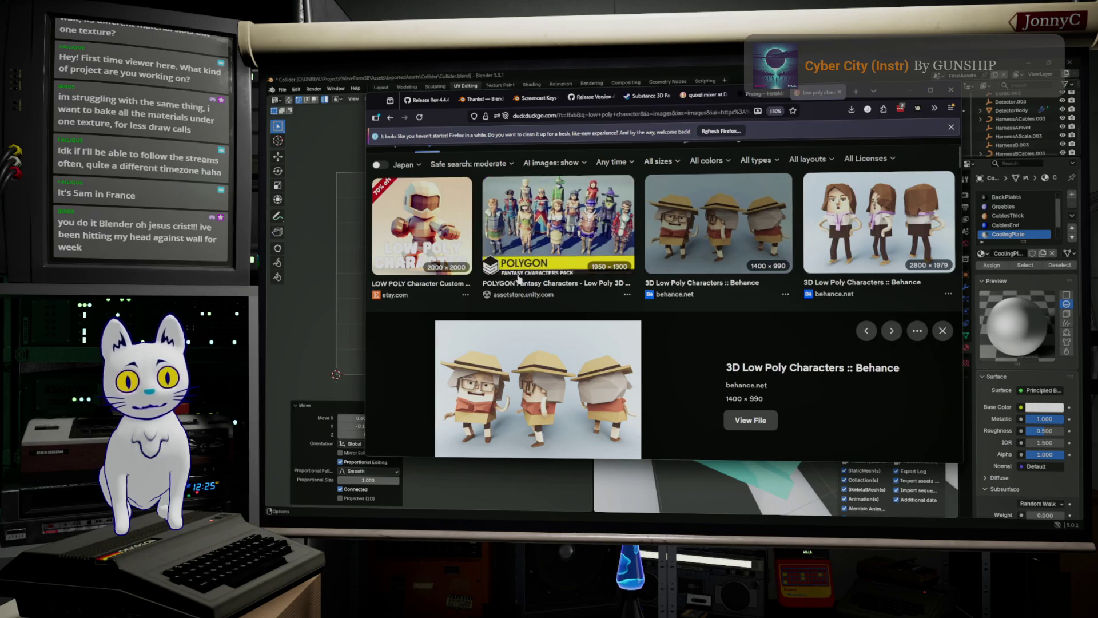
pyautogui.scroll(-5, 542, 317)
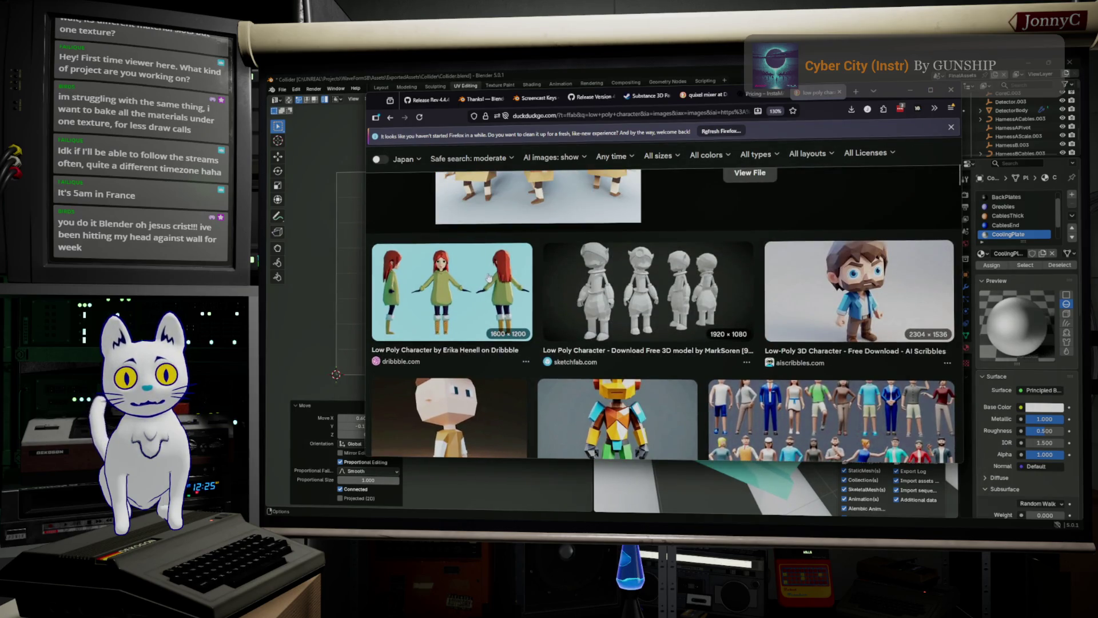
pyautogui.click(496, 290)
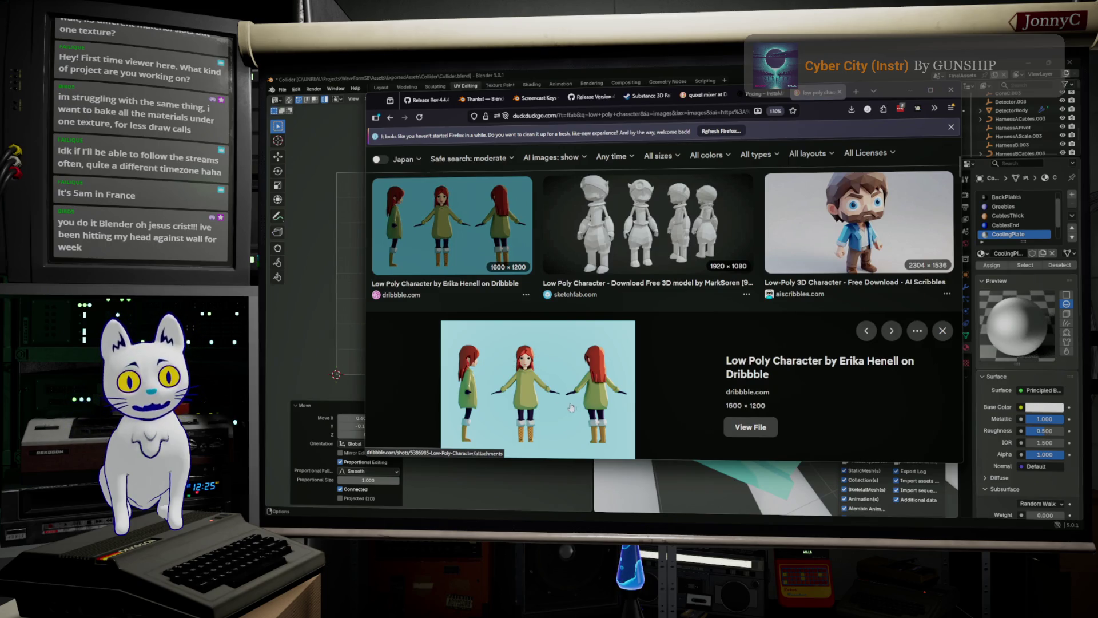
pyautogui.scroll(-5, 569, 407)
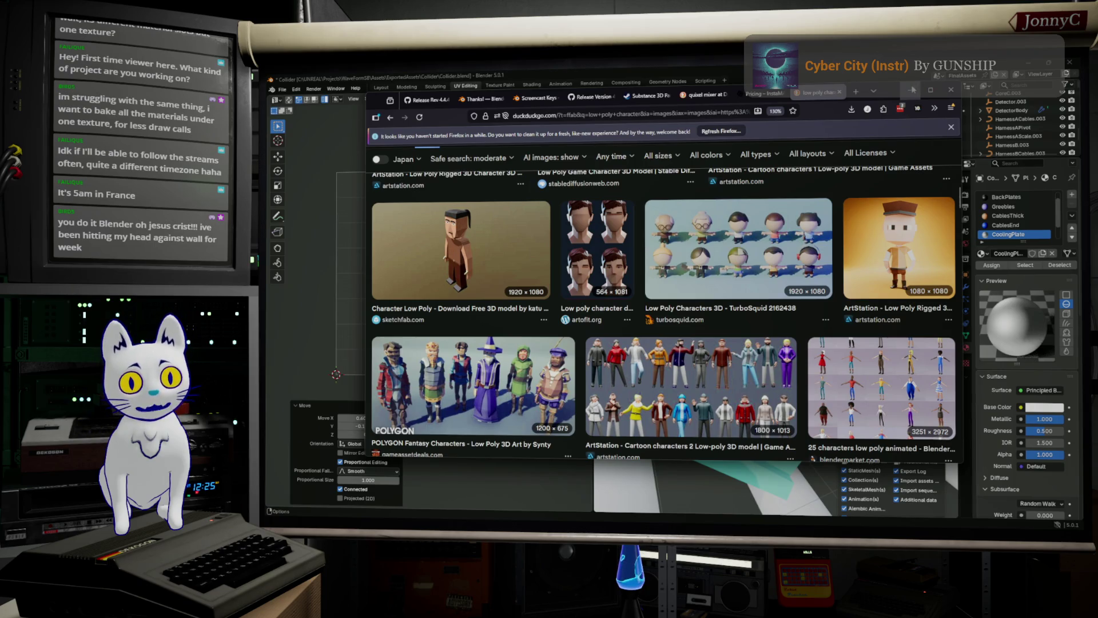
pyautogui.scroll(-10, 579, 274)
pyautogui.scroll(-1, 580, 274)
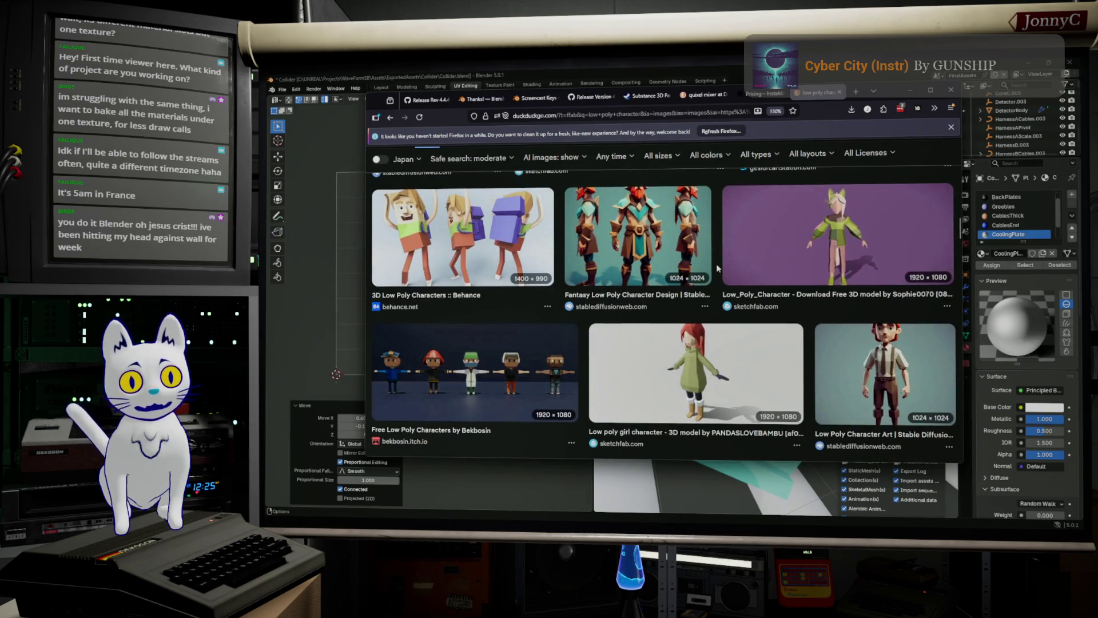
pyautogui.click(949, 90)
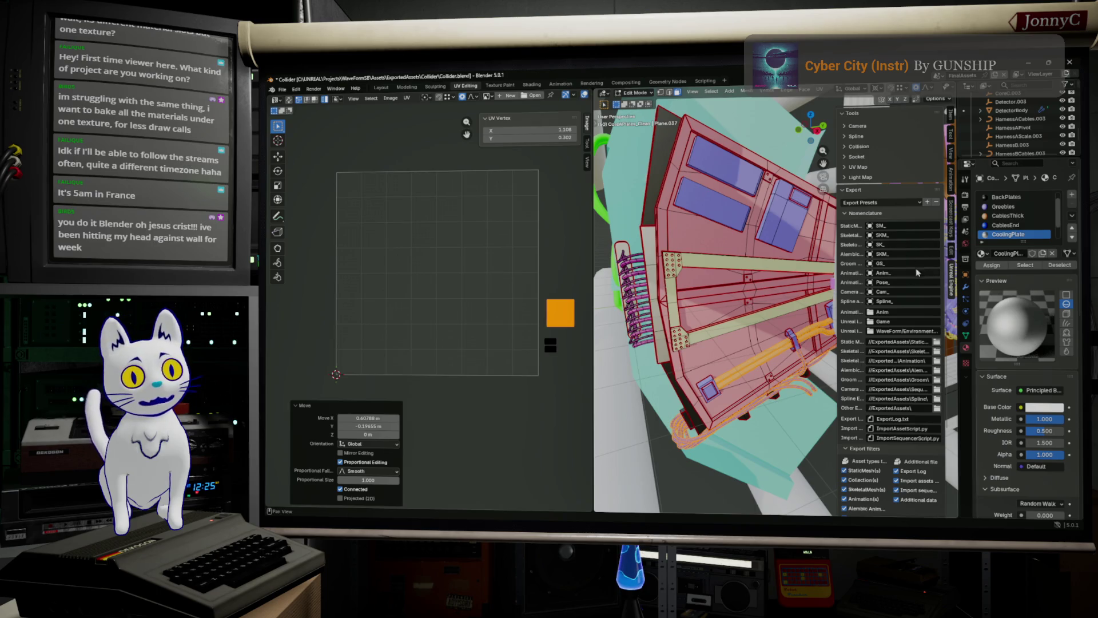
# Assign the selected faces to the CoolingHoses material slot and select its faces.
pyautogui.scroll(-1, 1010, 234)
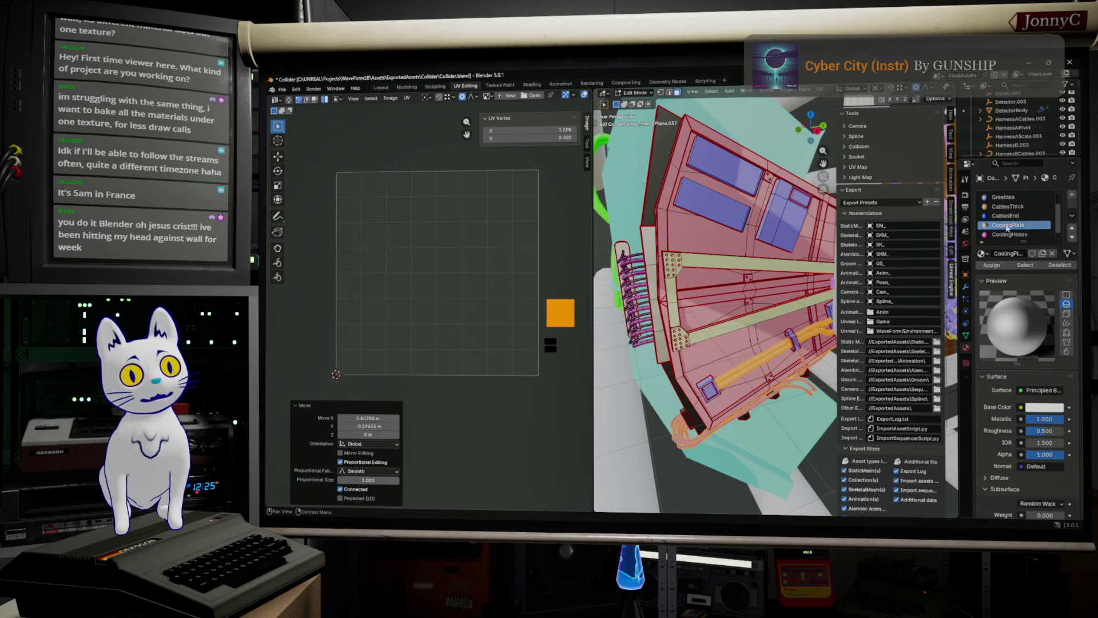
pyautogui.click(1010, 234)
pyautogui.click(995, 266)
pyautogui.click(1023, 266)
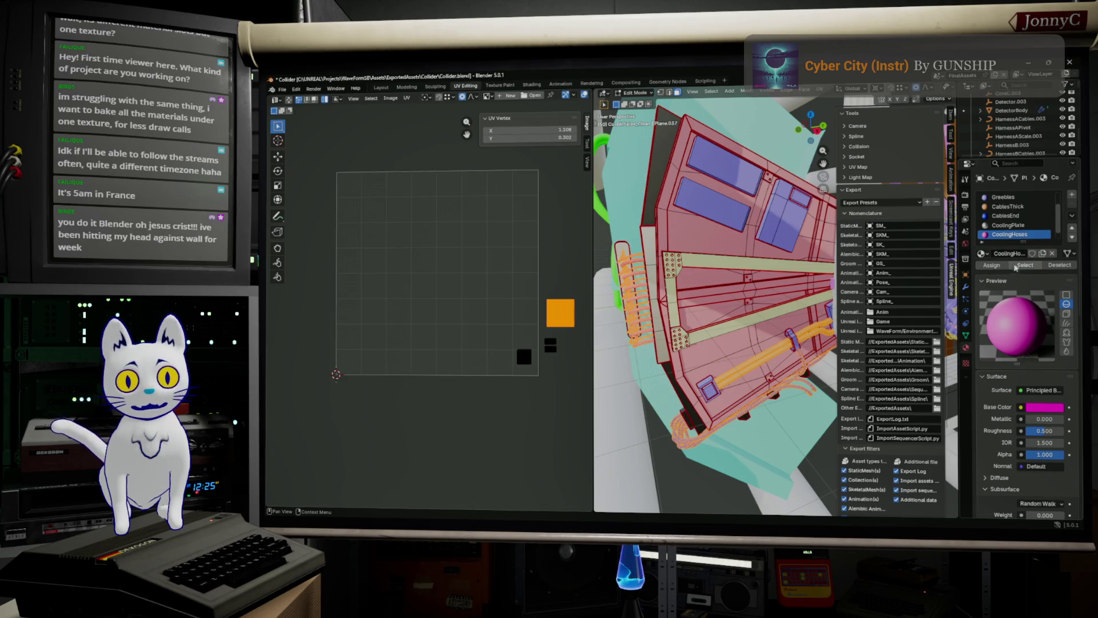
# Move the small UV island to a new spot, then select the whole mesh to show all UVs.
pyautogui.press('b')
pyautogui.moveTo(493, 331); pyautogui.dragTo(539, 379)
pyautogui.press('g')
pyautogui.click(594, 360)
pyautogui.click(551, 376)
pyautogui.press('a')
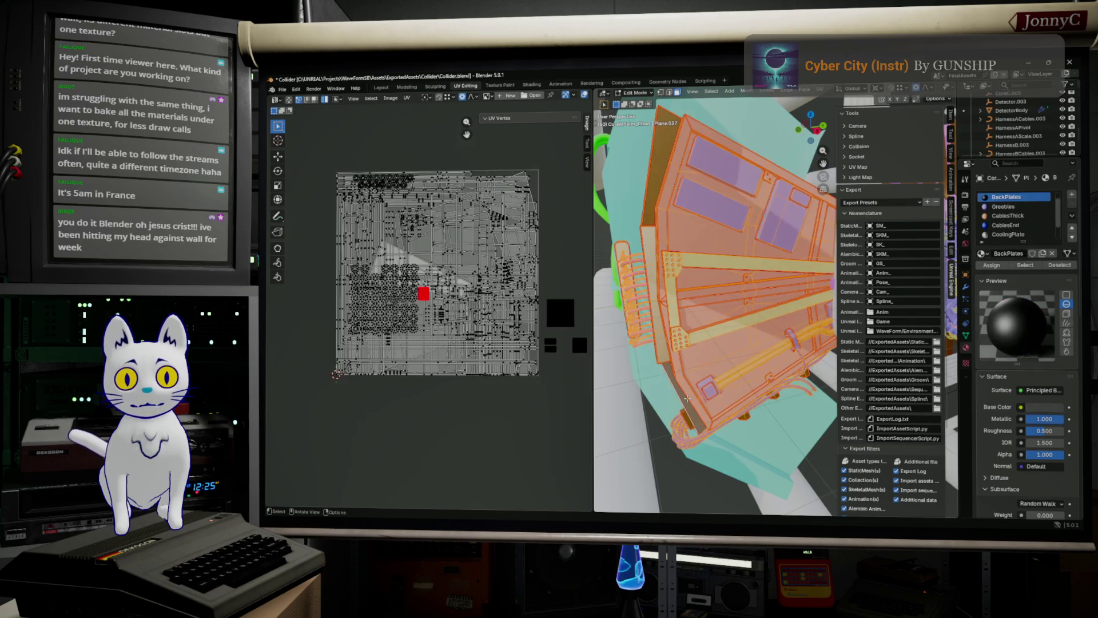
pyautogui.scroll(5, 452, 317)
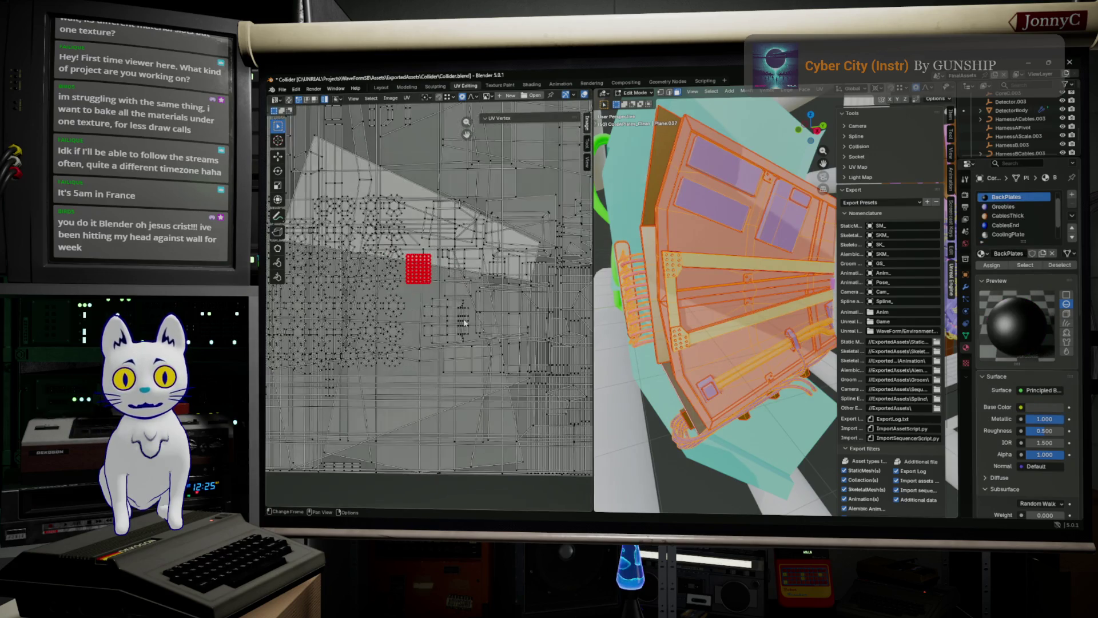
pyautogui.scroll(1, 464, 323)
pyautogui.scroll(-3, 465, 323)
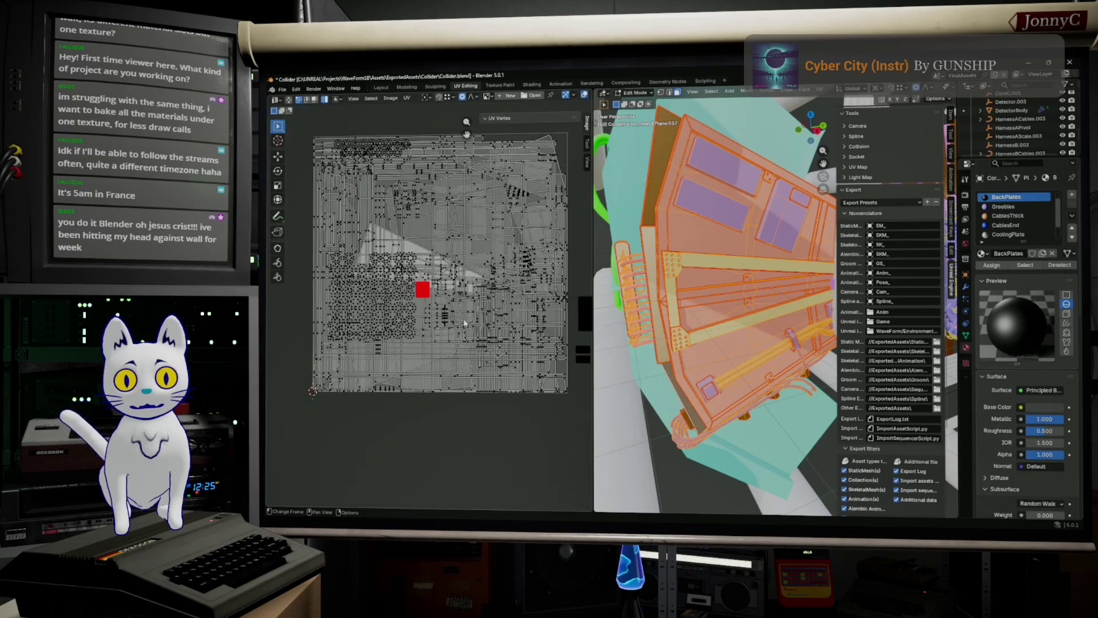
pyautogui.moveTo(464, 324); pyautogui.dragTo(365, 401, button='middle')
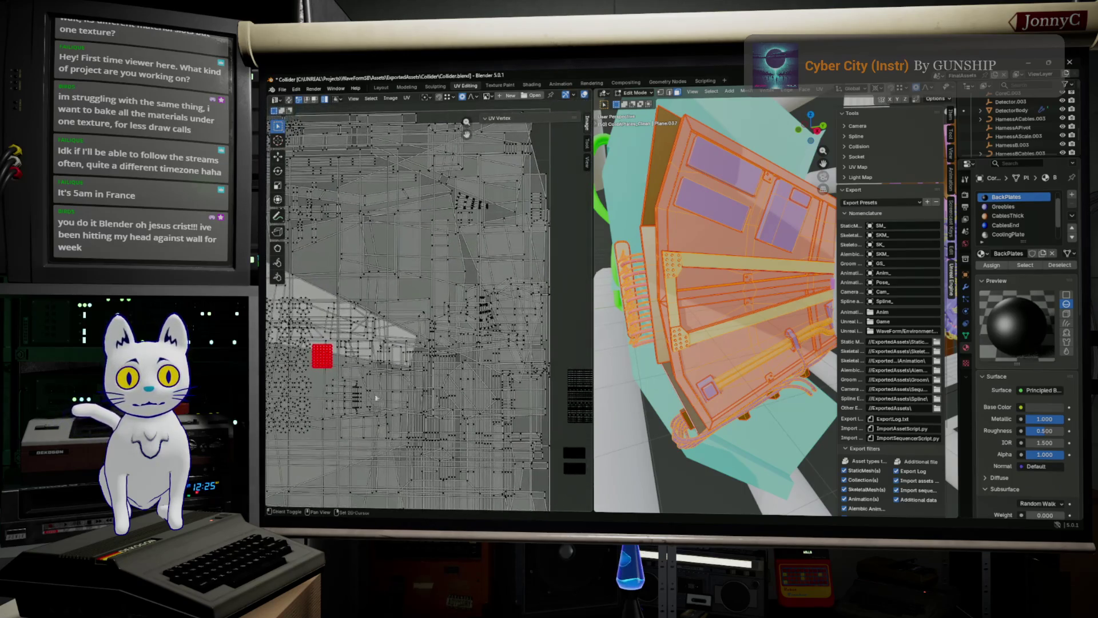
# Deselect the faces using the BackPlates and Braces materials.
pyautogui.click(1029, 206)
pyautogui.click(1030, 197)
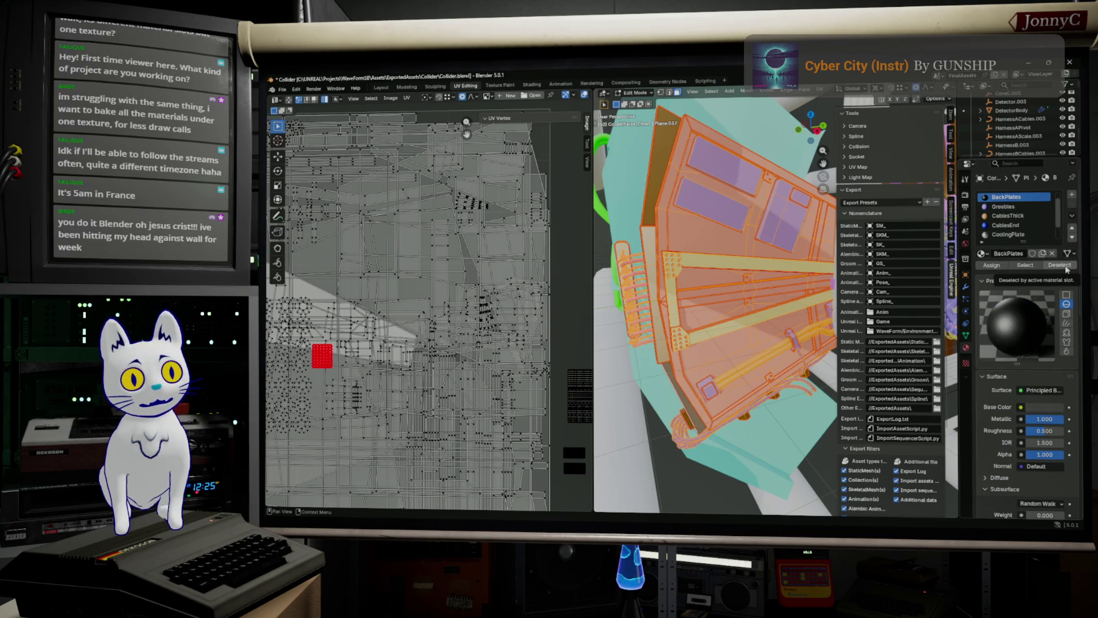
pyautogui.click(1060, 264)
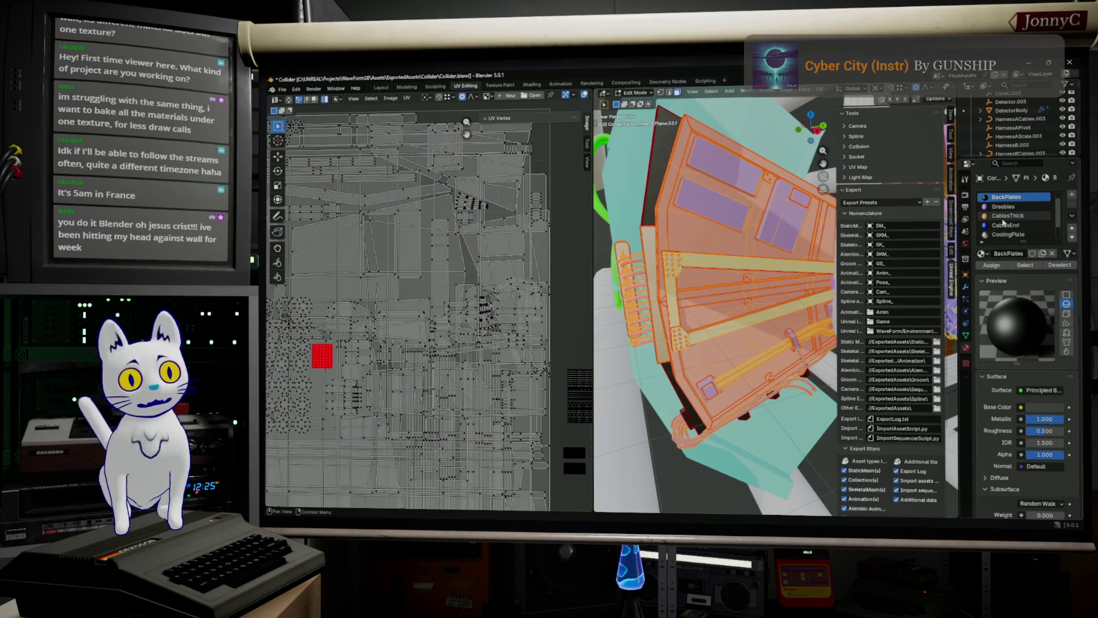
pyautogui.scroll(-1, 1023, 219)
pyautogui.click(1029, 226)
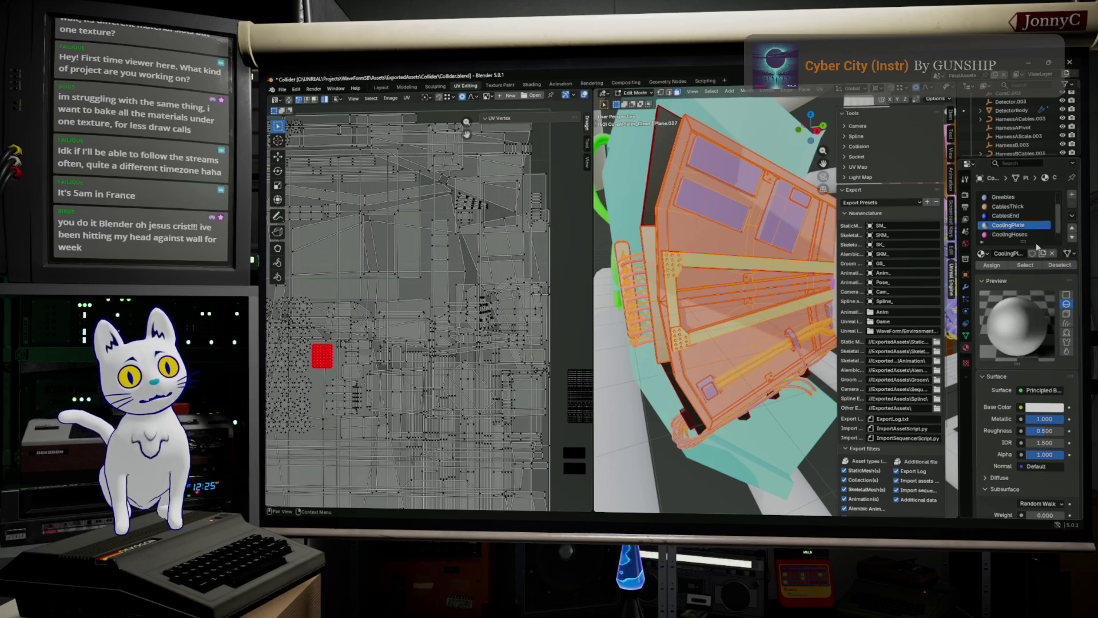
pyautogui.scroll(-4, 425, 316)
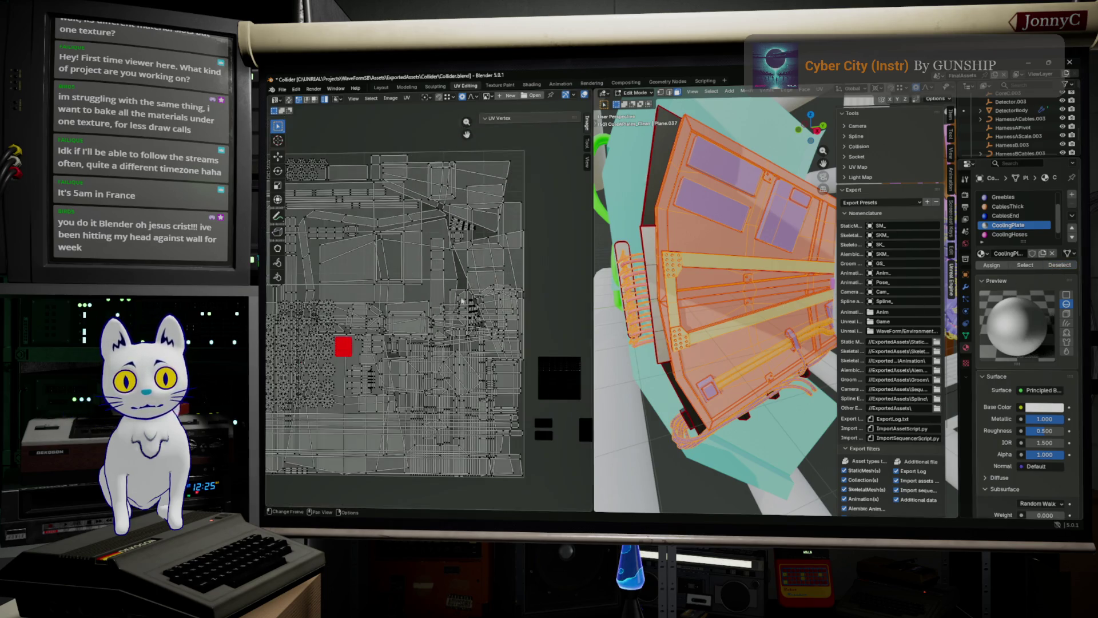
pyautogui.moveTo(425, 315); pyautogui.dragTo(476, 305, button='middle')
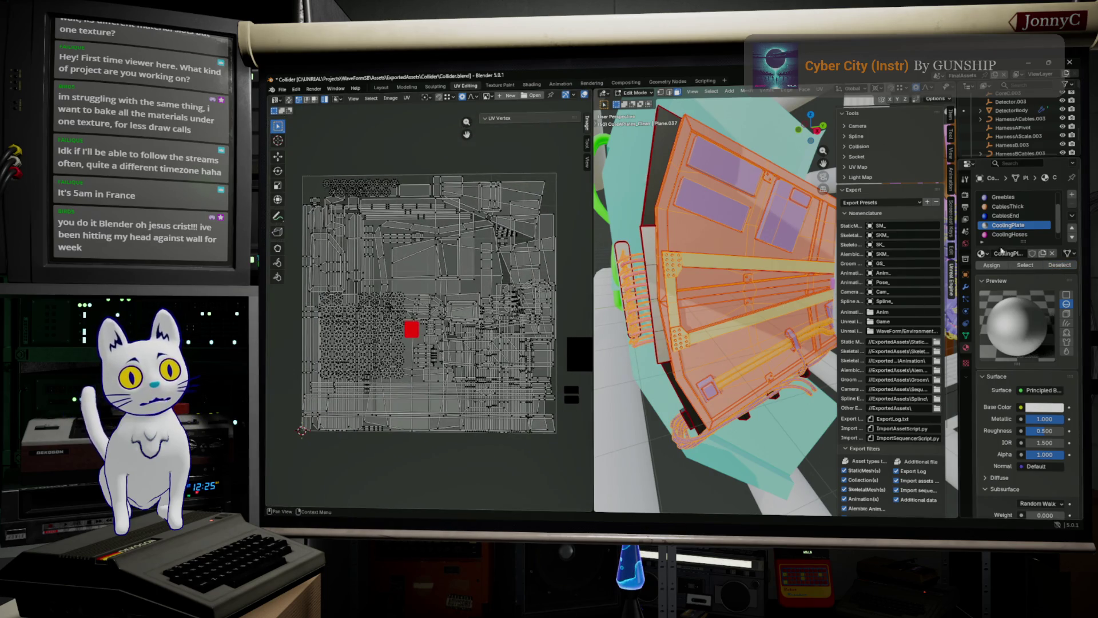
pyautogui.scroll(-1, 1047, 227)
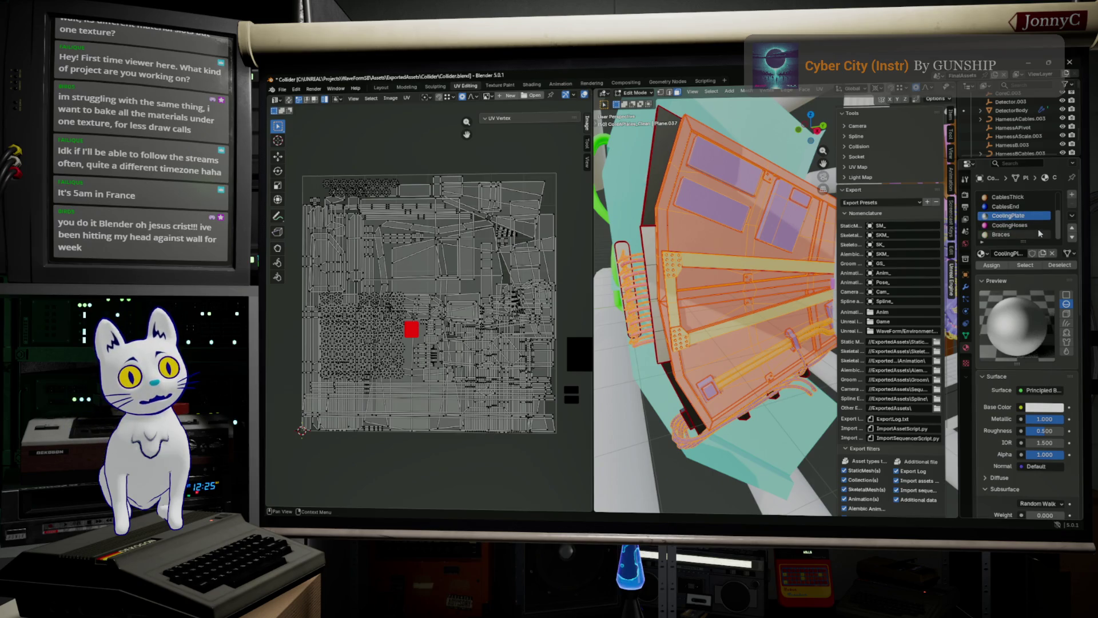
pyautogui.click(1040, 234)
pyautogui.click(1060, 266)
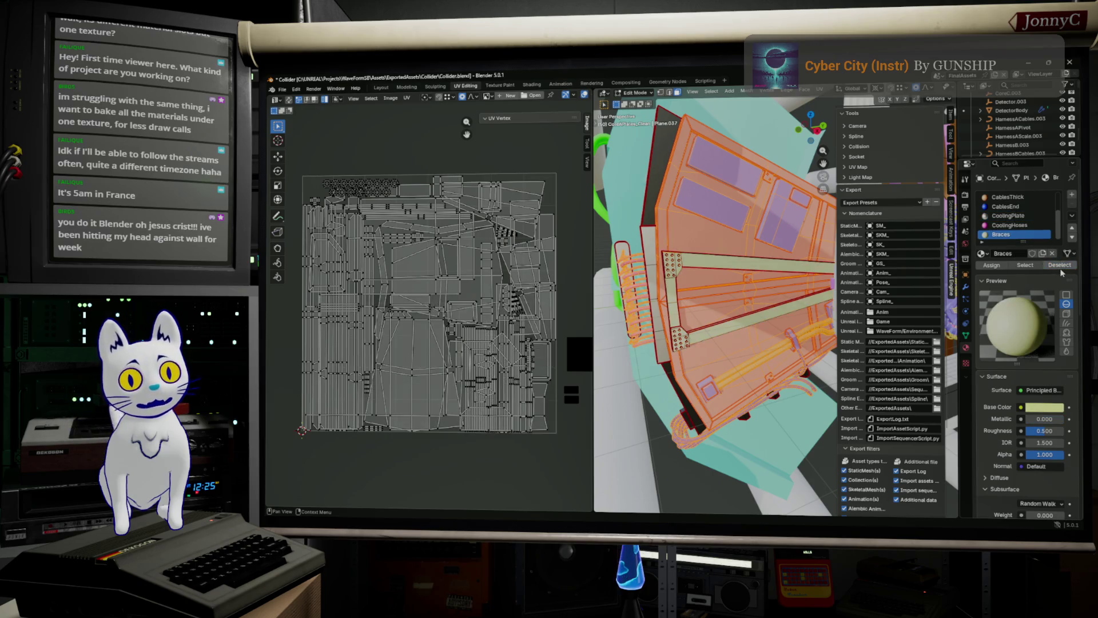
# Deselect and reselect the Plate faces, then deselect all mesh faces.
pyautogui.scroll(3, 1018, 229)
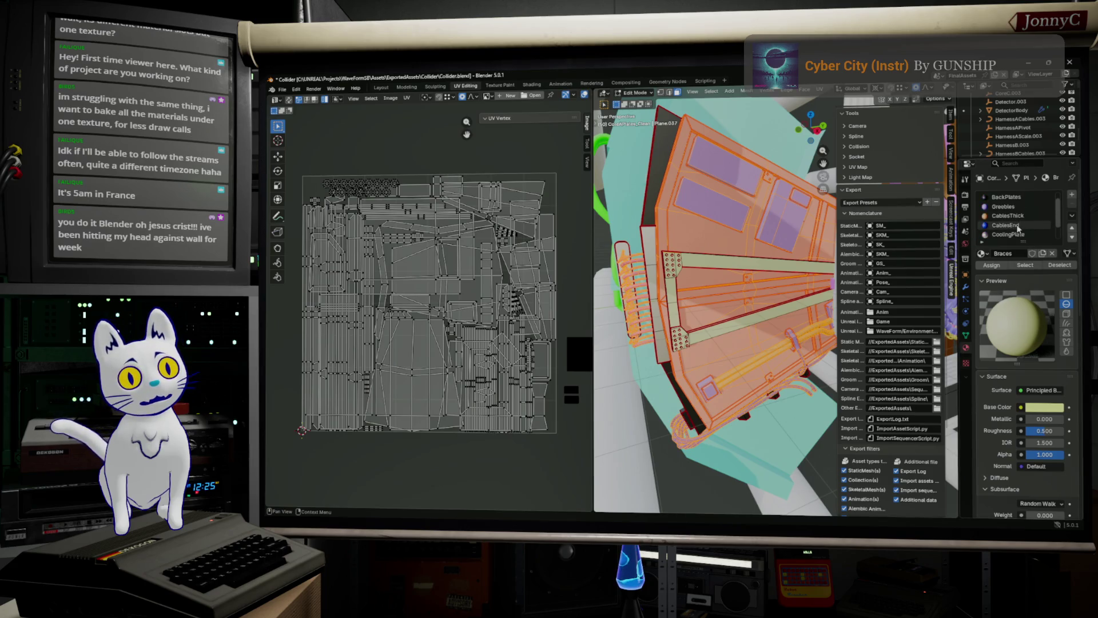
pyautogui.click(1032, 199)
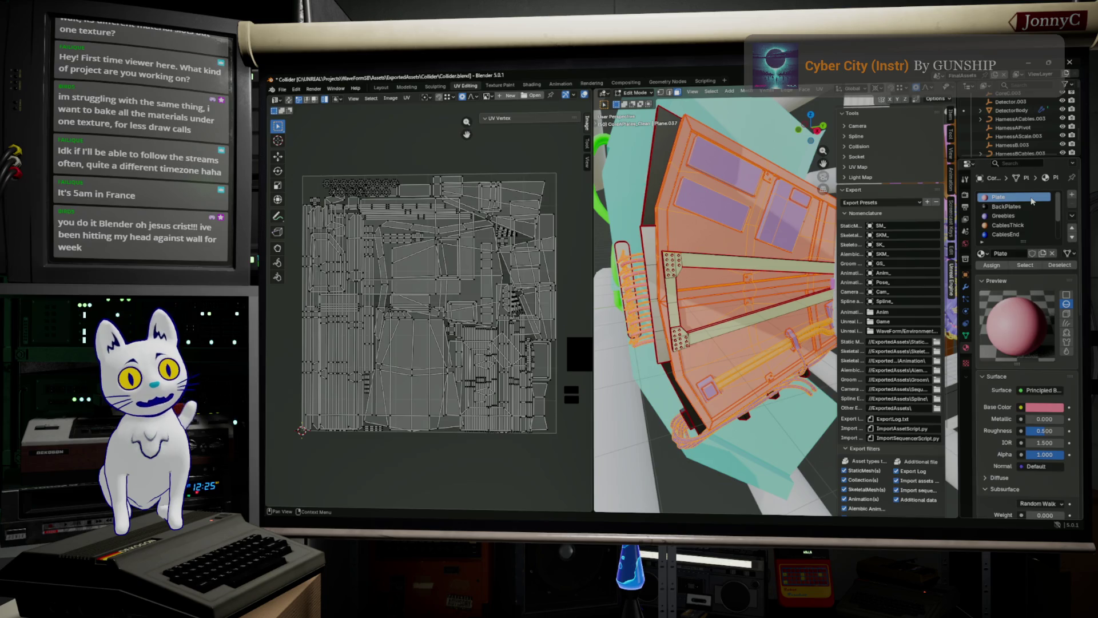
pyautogui.click(1057, 266)
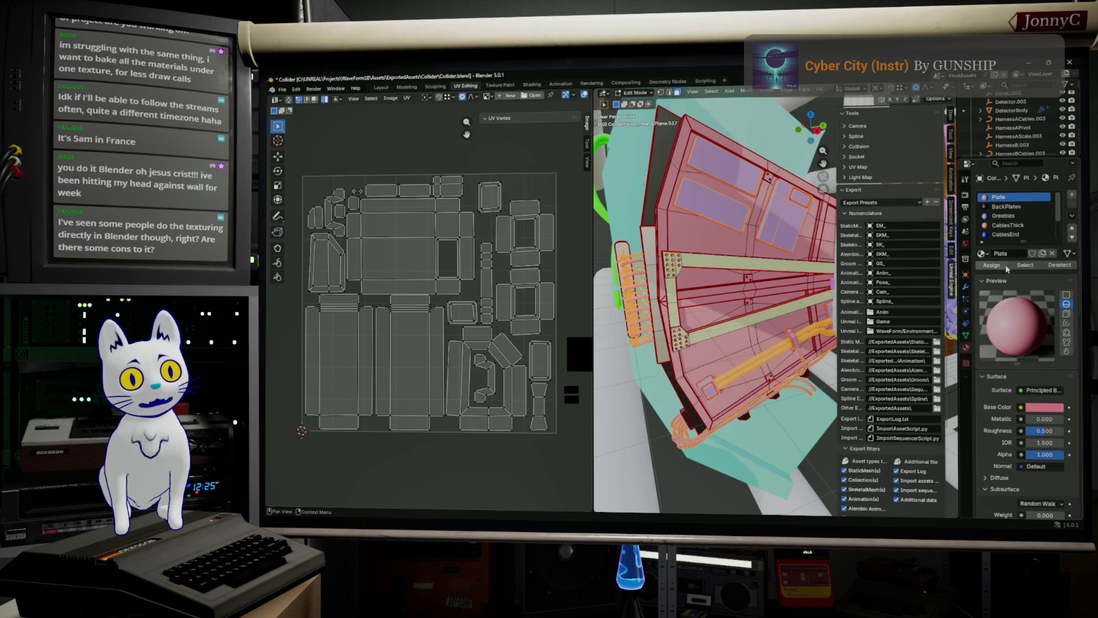
pyautogui.click(1025, 266)
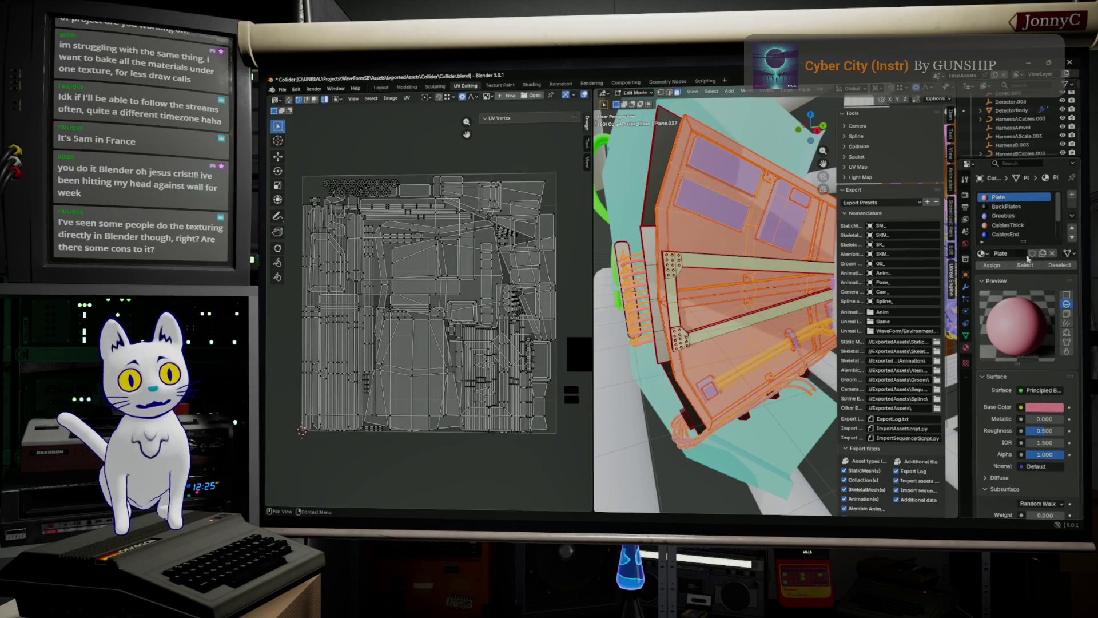
pyautogui.click(1004, 216)
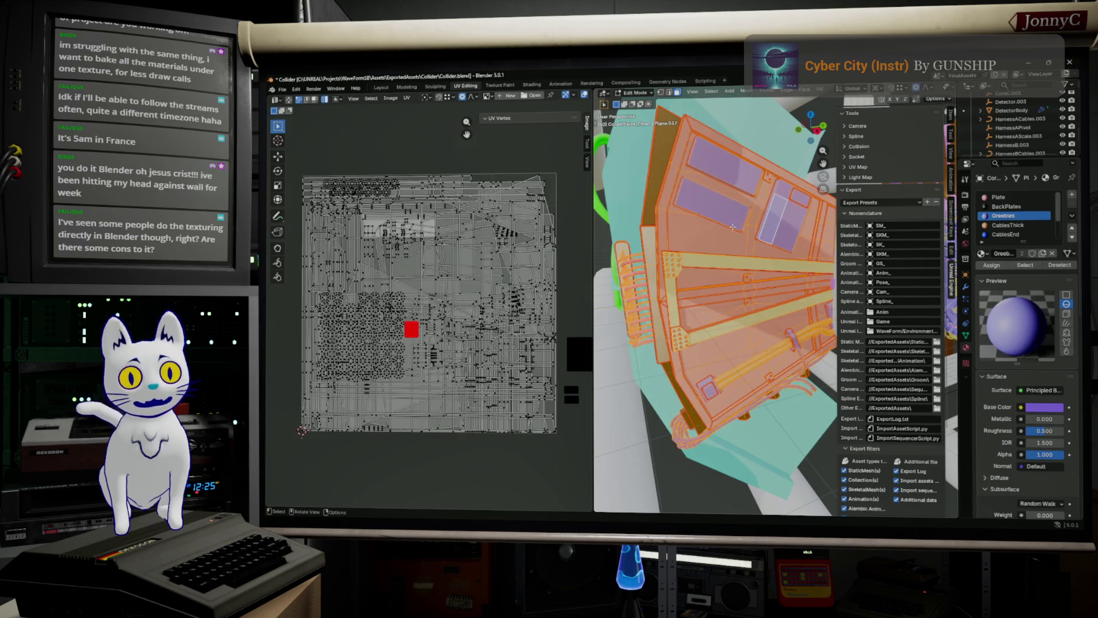
pyautogui.hotkey('alt', 'a')
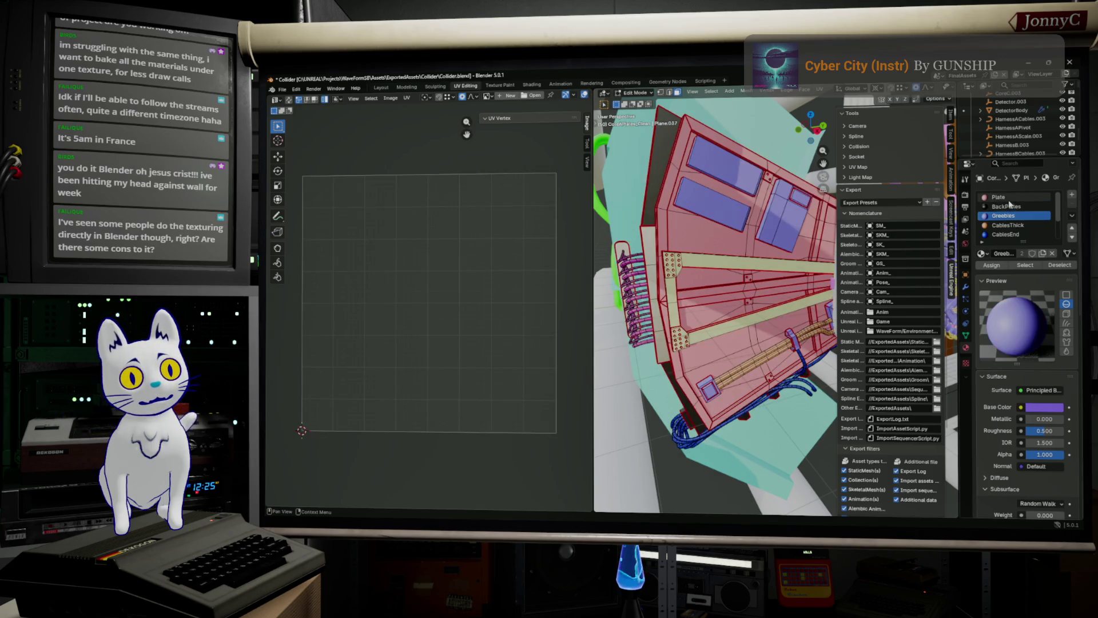
# Select the faces of the Plate, CoolingHoses, CablesEnd and CablesThick material slots.
pyautogui.click(1001, 196)
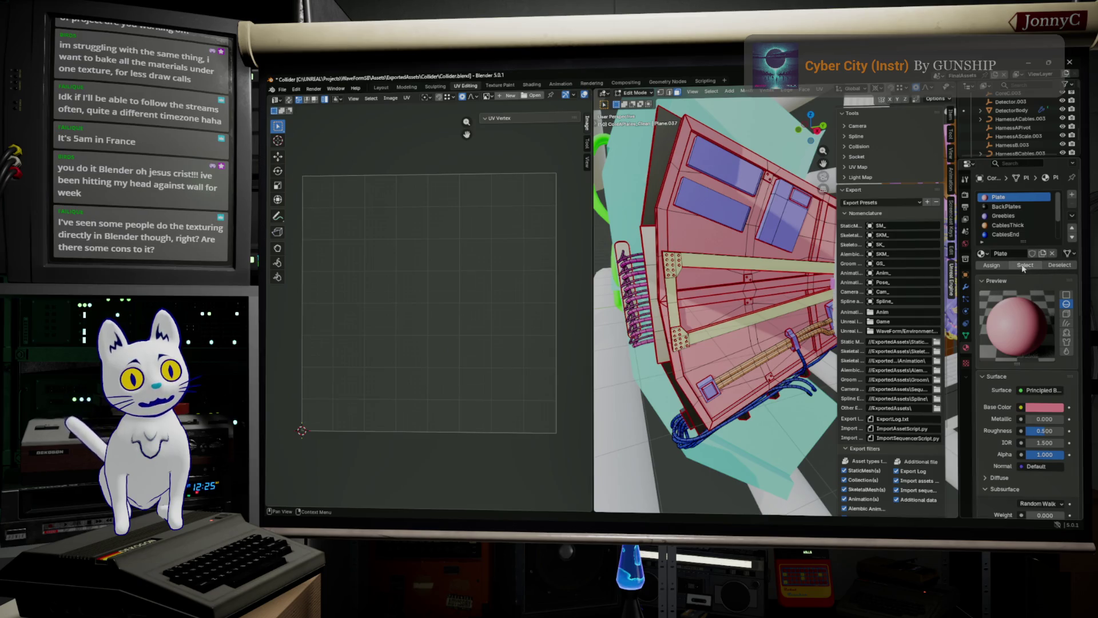
pyautogui.click(1024, 266)
pyautogui.scroll(-3, 1022, 235)
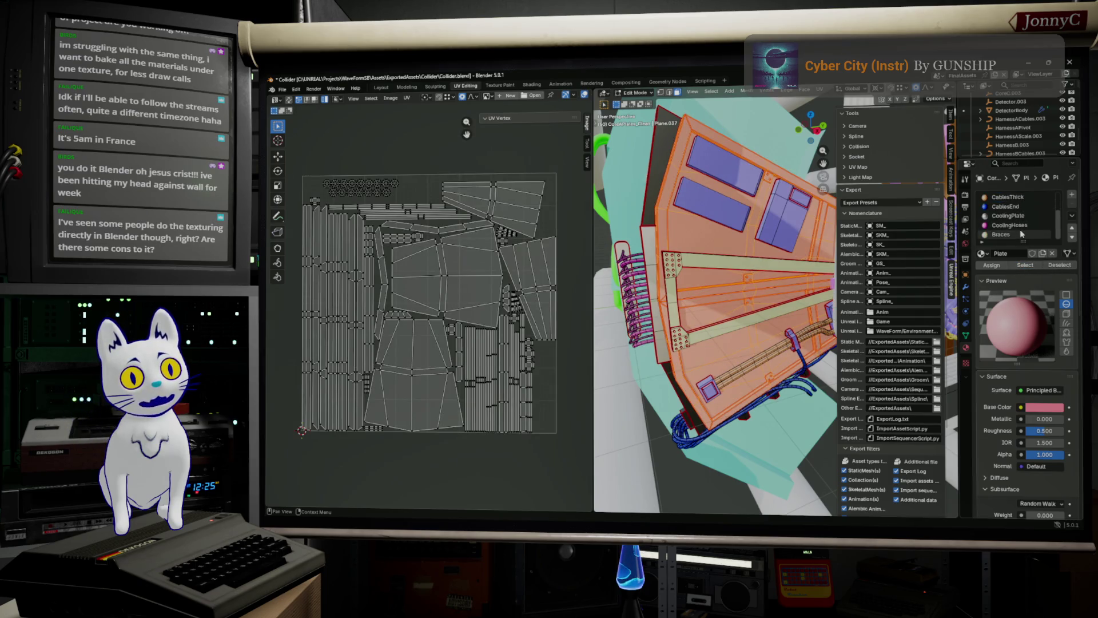
pyautogui.click(1005, 235)
pyautogui.click(1009, 225)
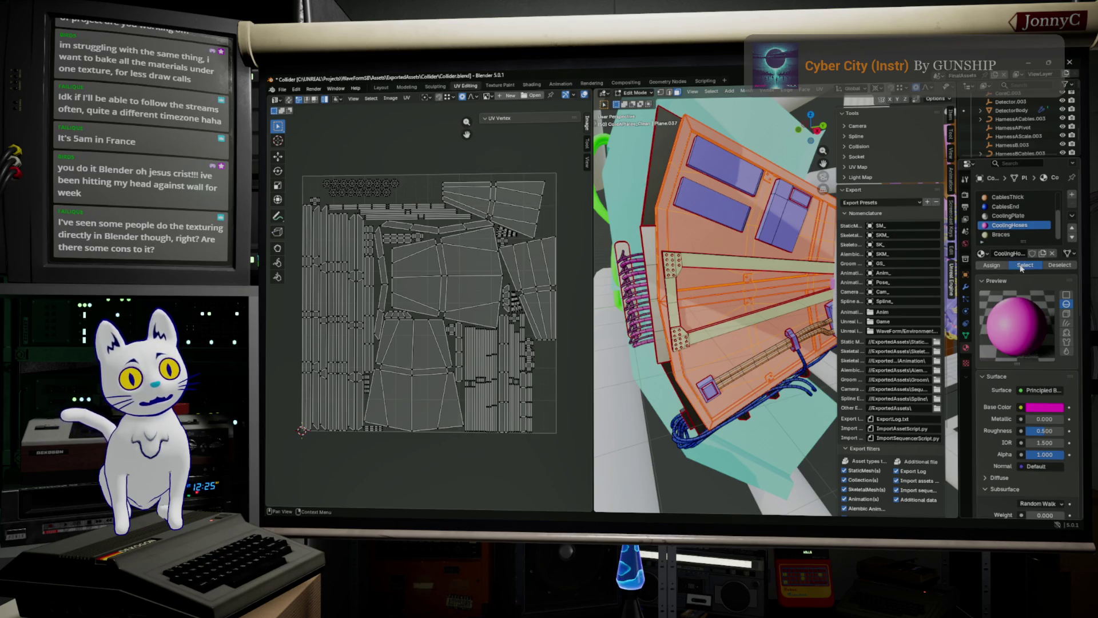
pyautogui.click(1024, 265)
pyautogui.click(1019, 207)
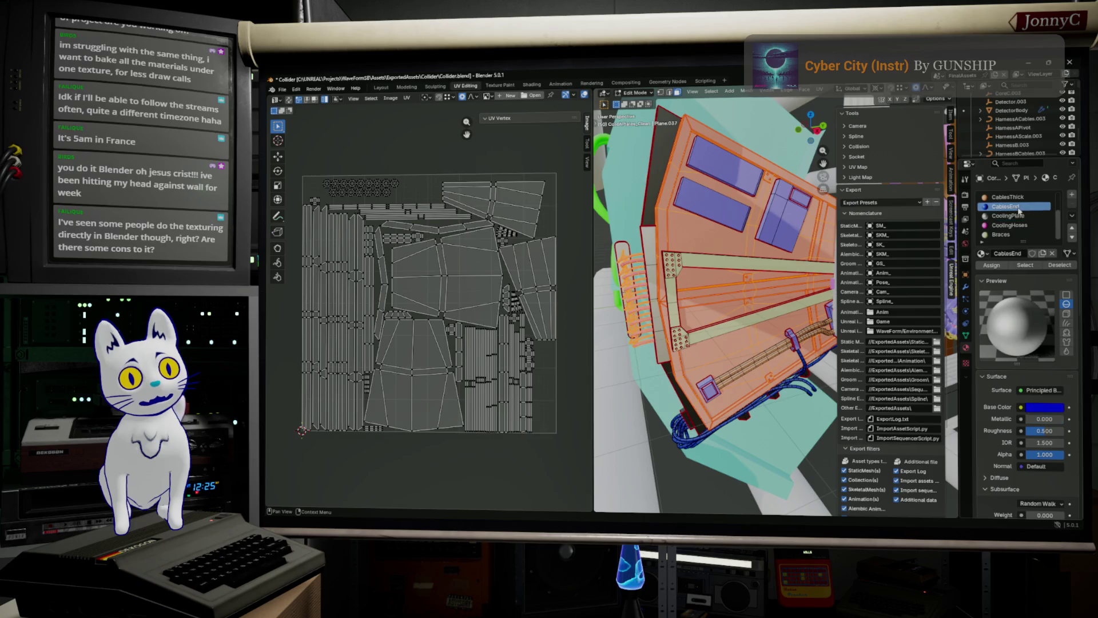
pyautogui.click(1025, 265)
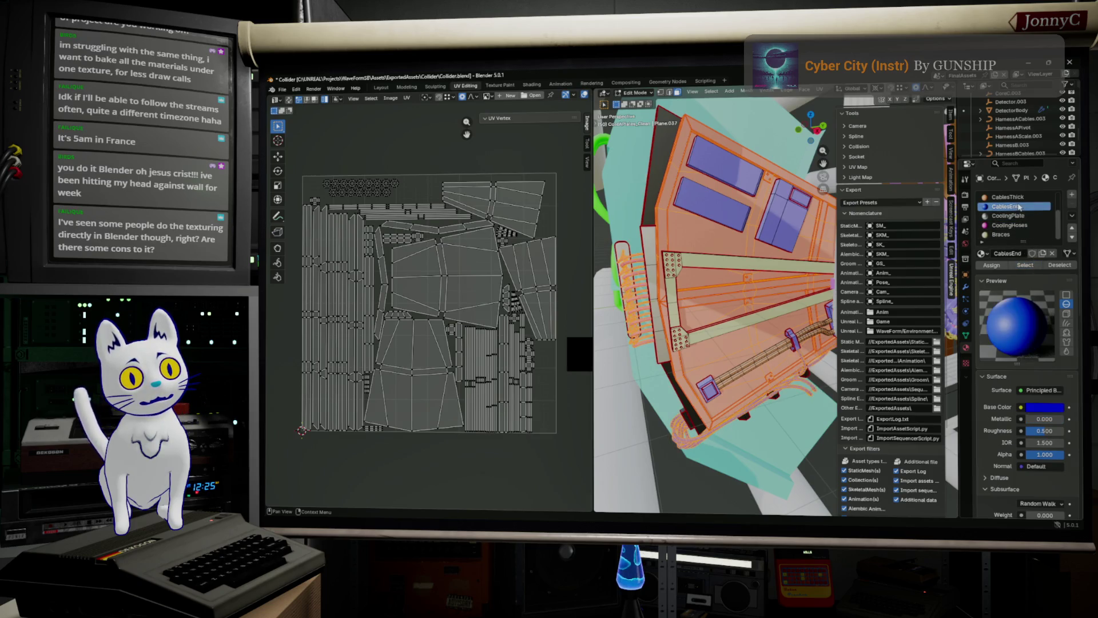
pyautogui.click(1011, 197)
pyautogui.click(1025, 265)
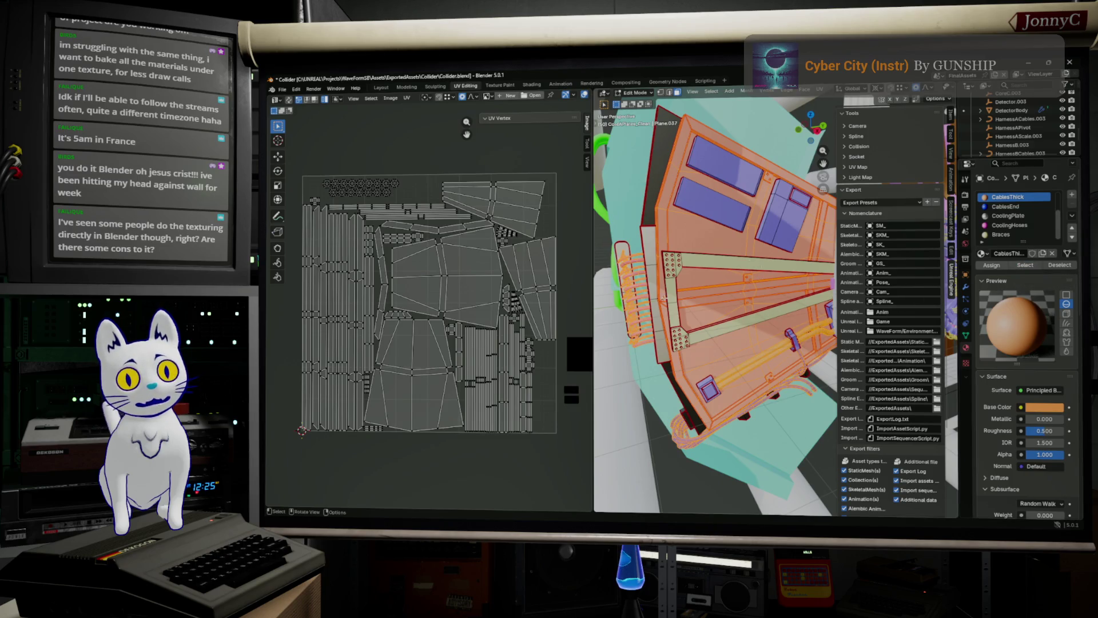
pyautogui.scroll(5, 498, 305)
# Shrink the large grid of cable UV islands to about half size and move it left.
pyautogui.scroll(3, 498, 304)
pyautogui.moveTo(478, 289); pyautogui.dragTo(477, 289, button='middle')
pyautogui.scroll(-5, 464, 301)
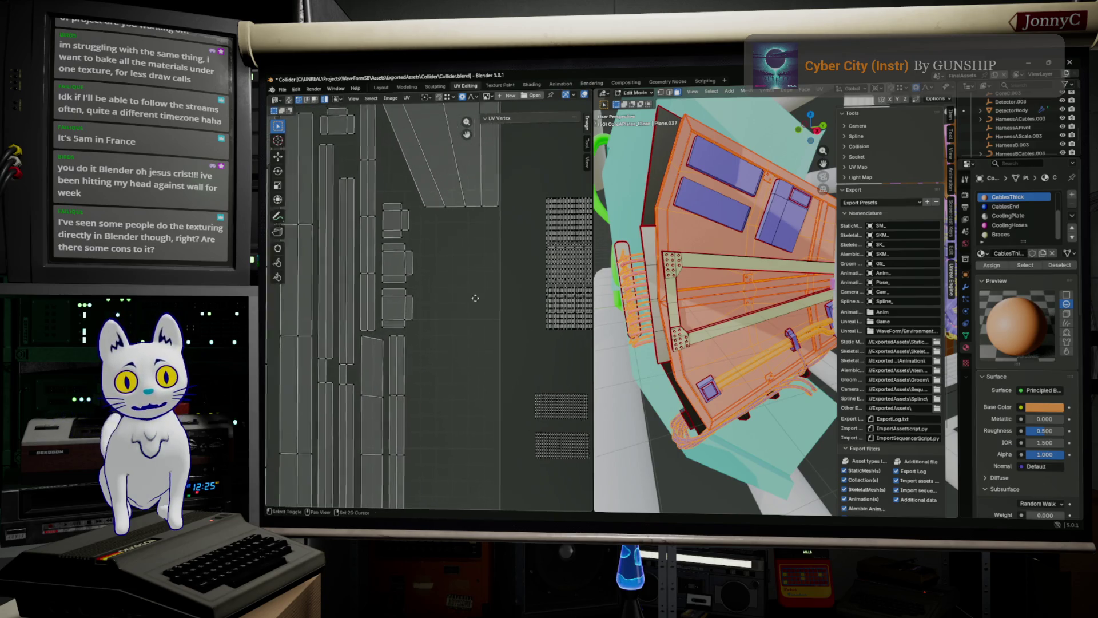
pyautogui.scroll(3, 464, 269)
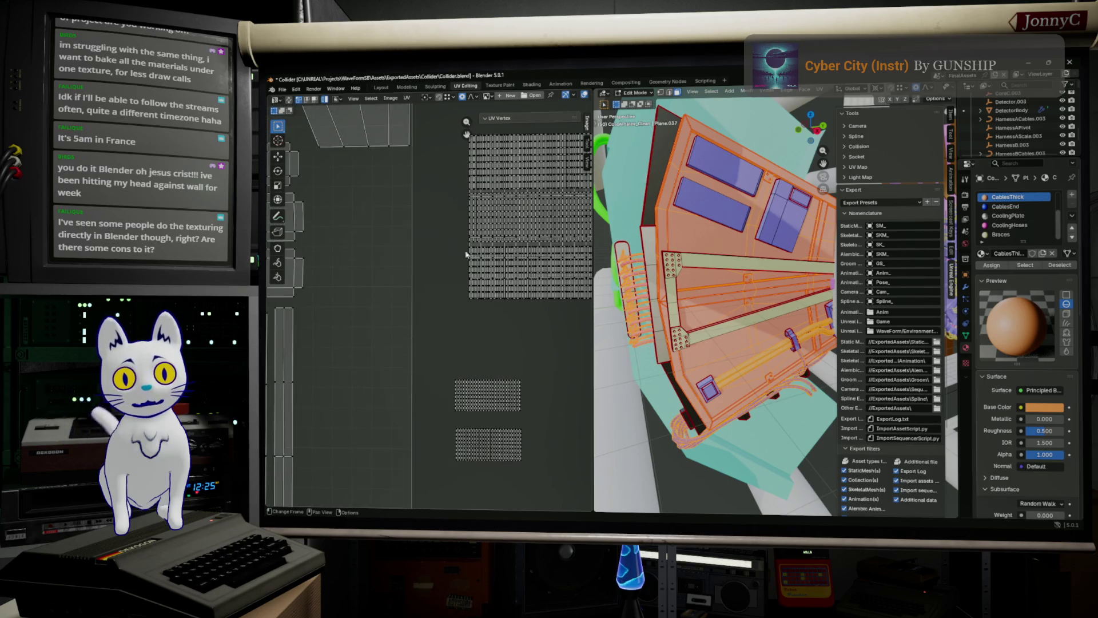
pyautogui.scroll(-1, 433, 182)
pyautogui.scroll(-1, 430, 197)
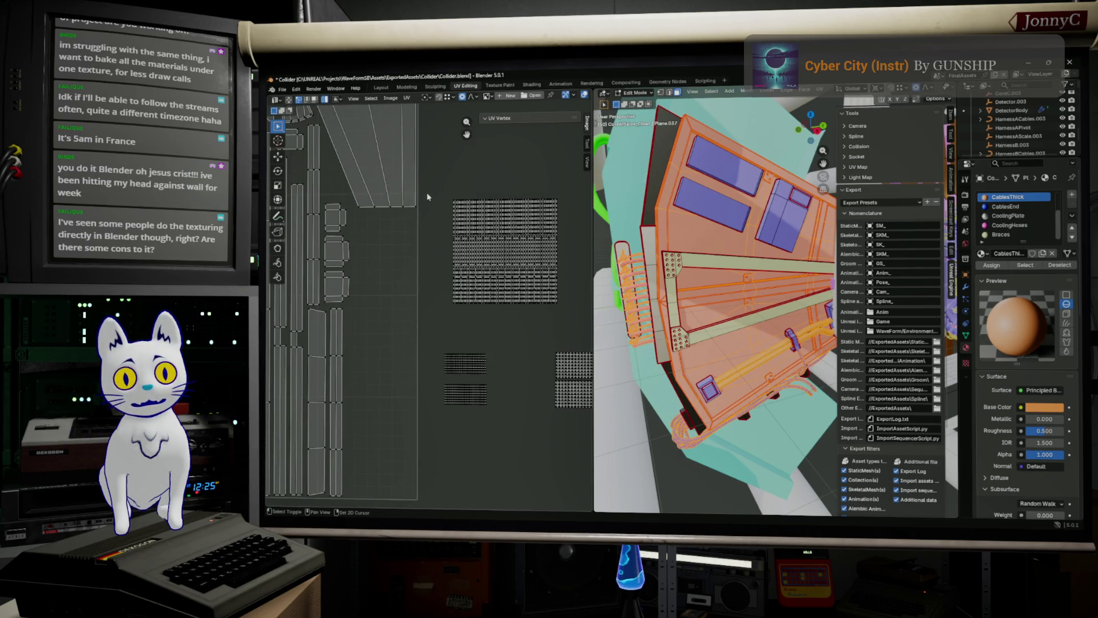
pyautogui.moveTo(426, 186)
pyautogui.mouseDown()
pyautogui.moveTo(568, 302)
pyautogui.moveTo(579, 324)
pyautogui.mouseUp()
pyautogui.press('s')
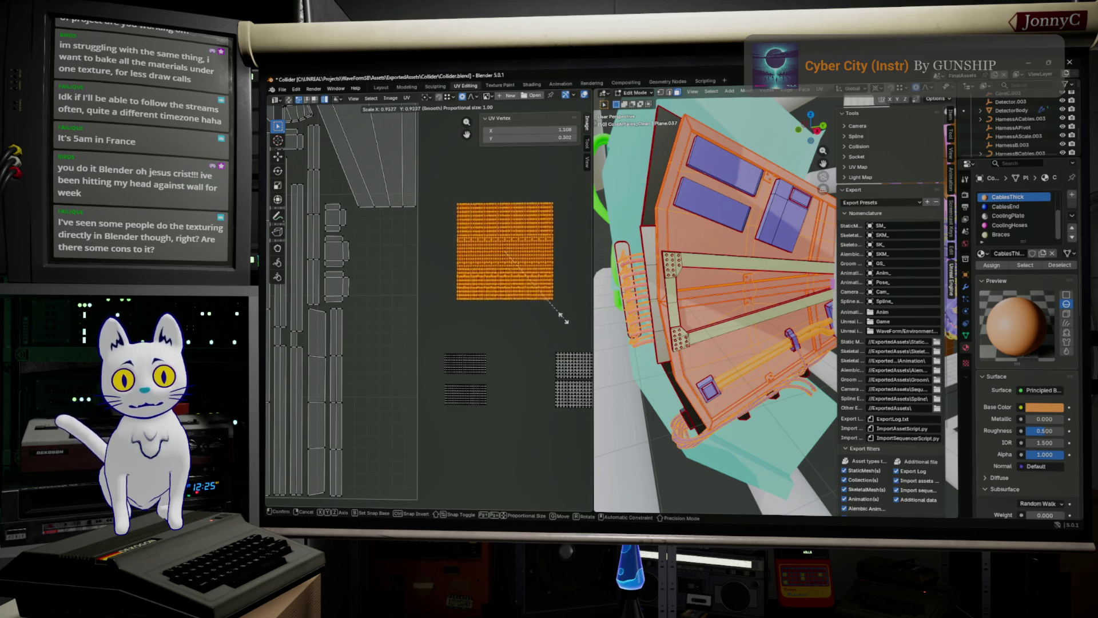
pyautogui.click(535, 287)
pyautogui.press('g')
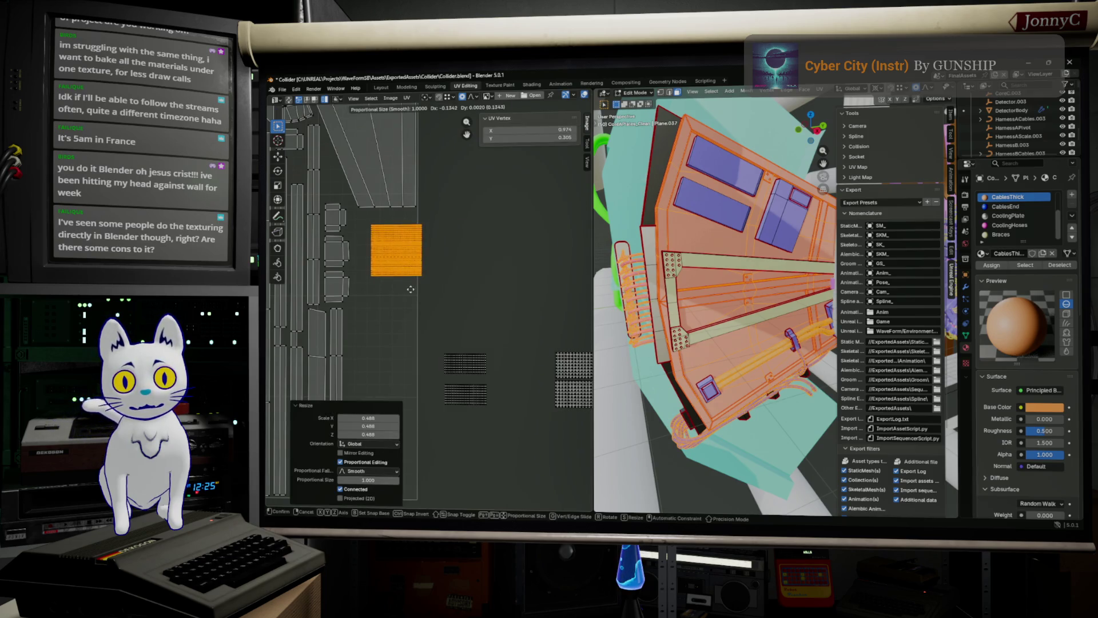
pyautogui.click(402, 290)
# Move the two small UV blocks and the dark block into the column, then frame them.
pyautogui.moveTo(433, 319); pyautogui.dragTo(506, 417)
pyautogui.press('g')
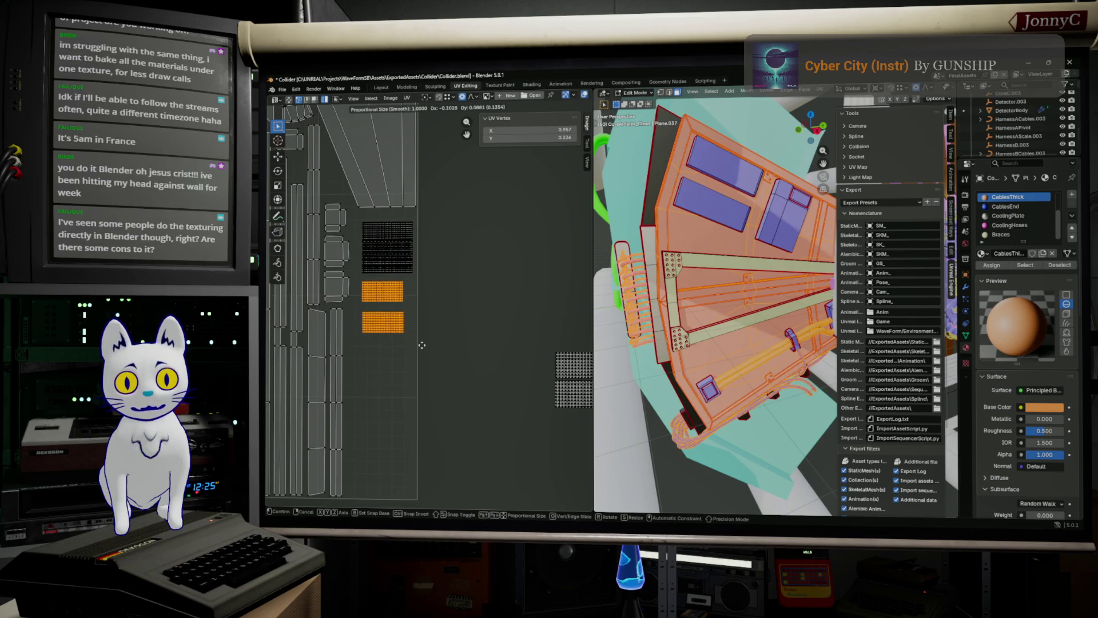
pyautogui.click(426, 345)
pyautogui.scroll(-2, 506, 331)
pyautogui.moveTo(483, 328); pyautogui.dragTo(547, 392)
pyautogui.press('g')
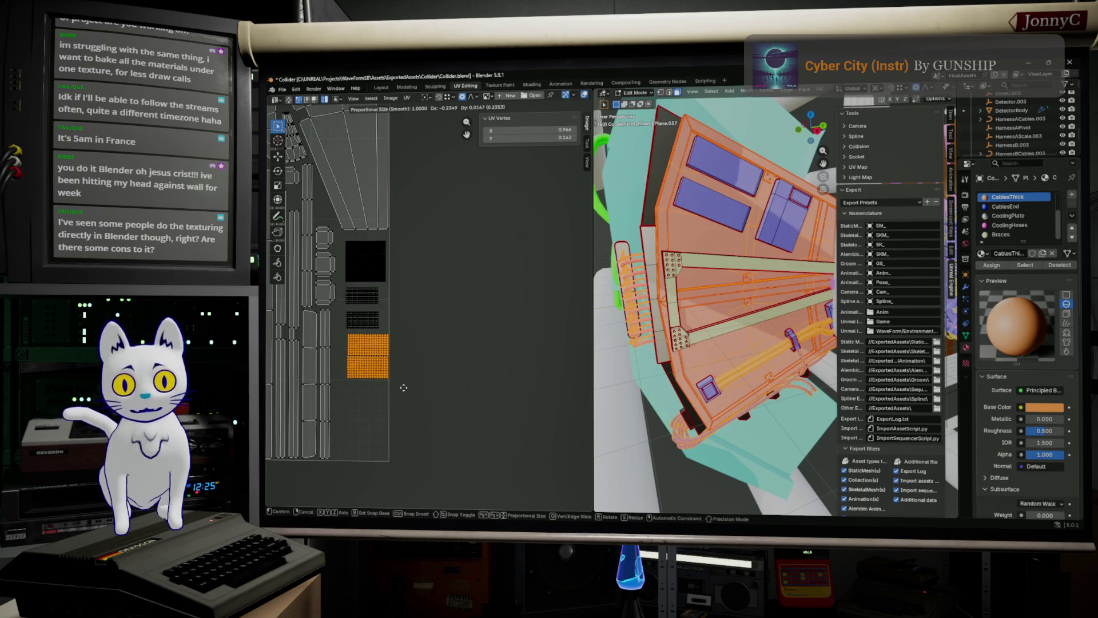
pyautogui.click(403, 366)
pyautogui.scroll(3, 403, 365)
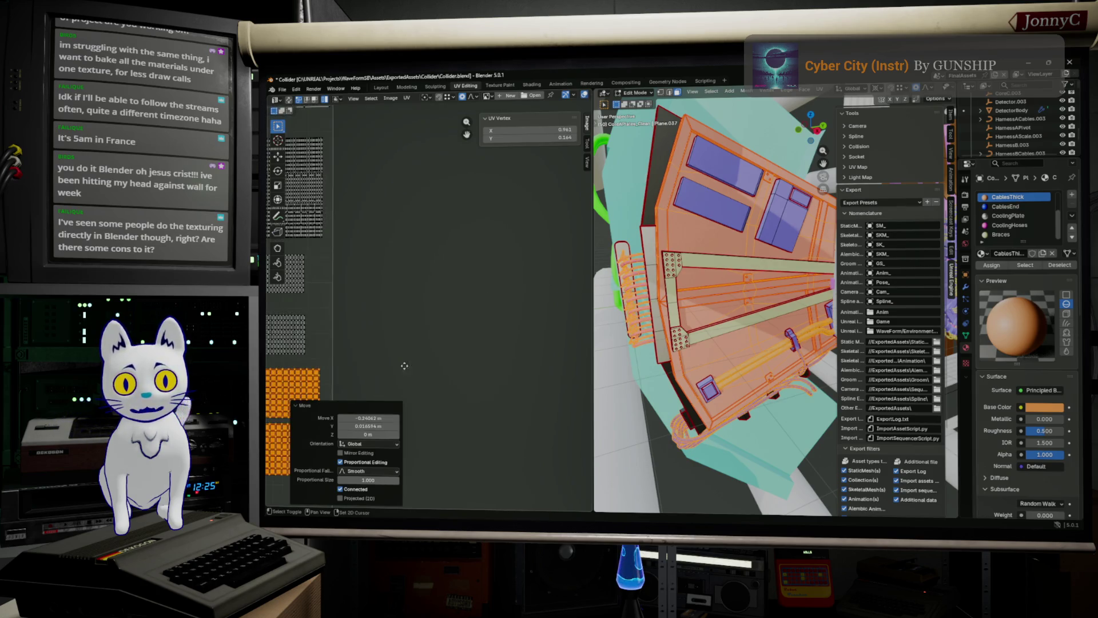
pyautogui.press('KP_Decimal')
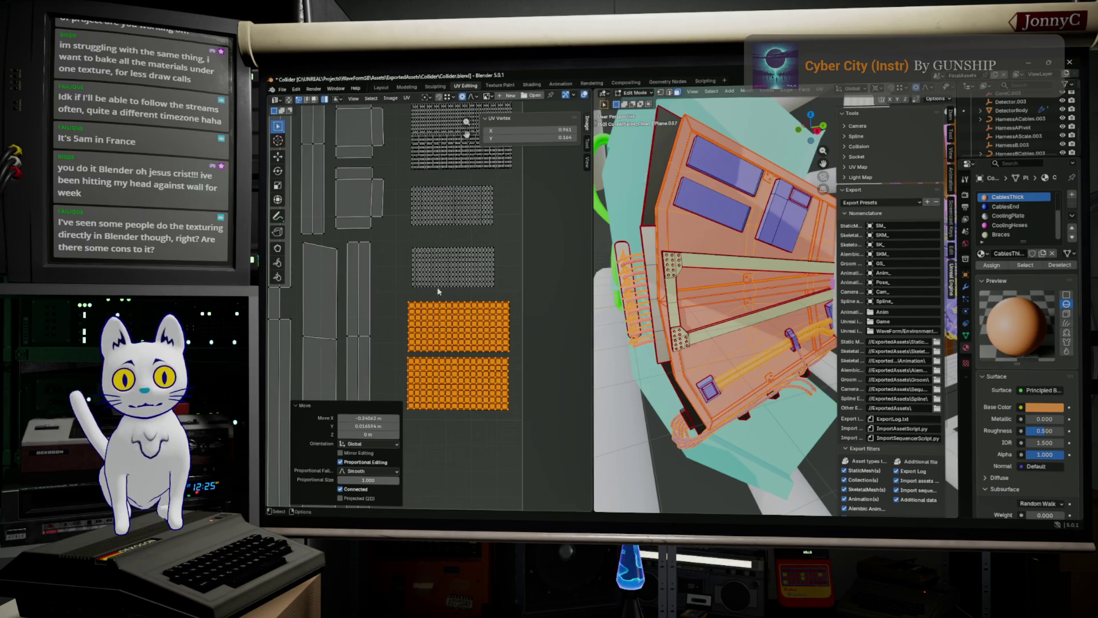
# Nudge the upper block and enlarge the block above it to about 1.25 times.
pyautogui.click(464, 318)
pyautogui.press('g')
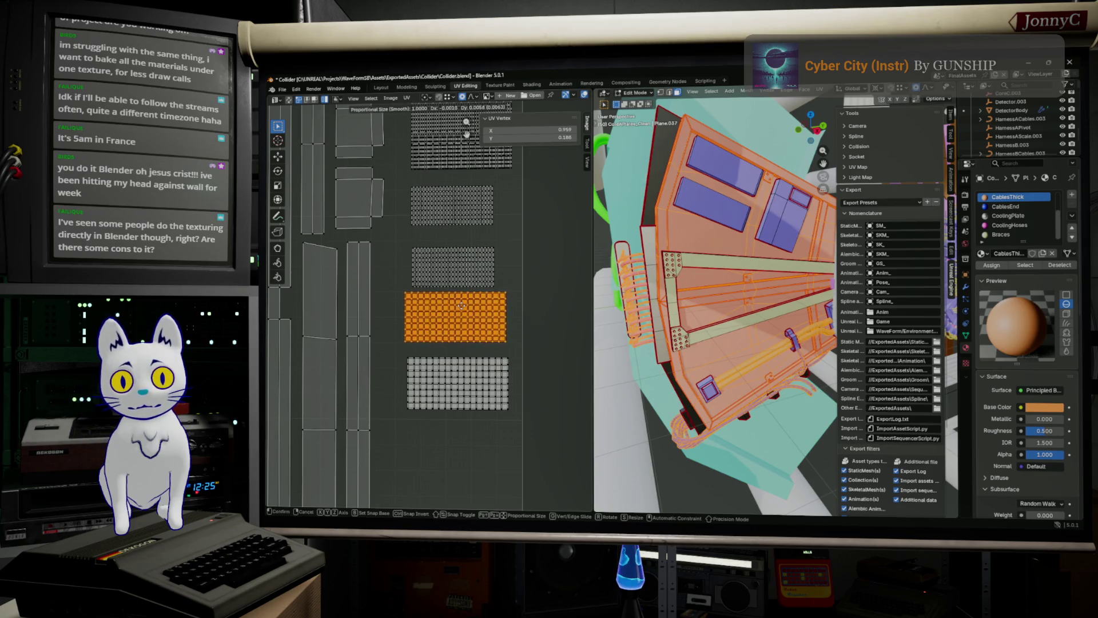
pyautogui.click(464, 309)
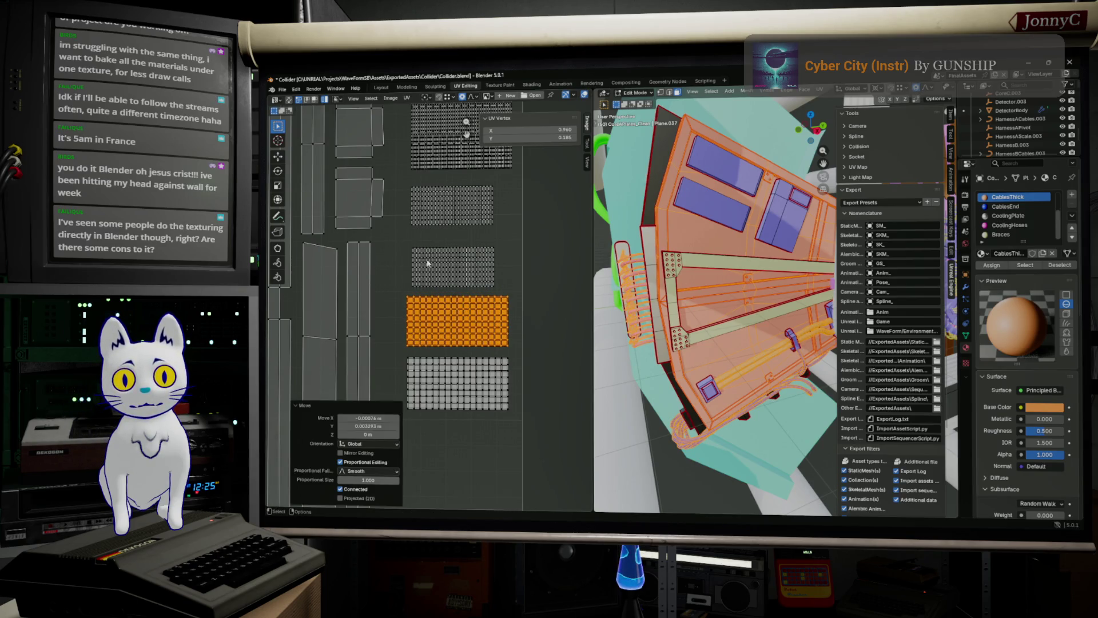
pyautogui.click(489, 274)
pyautogui.press('s')
pyautogui.click(502, 246)
pyautogui.press('g')
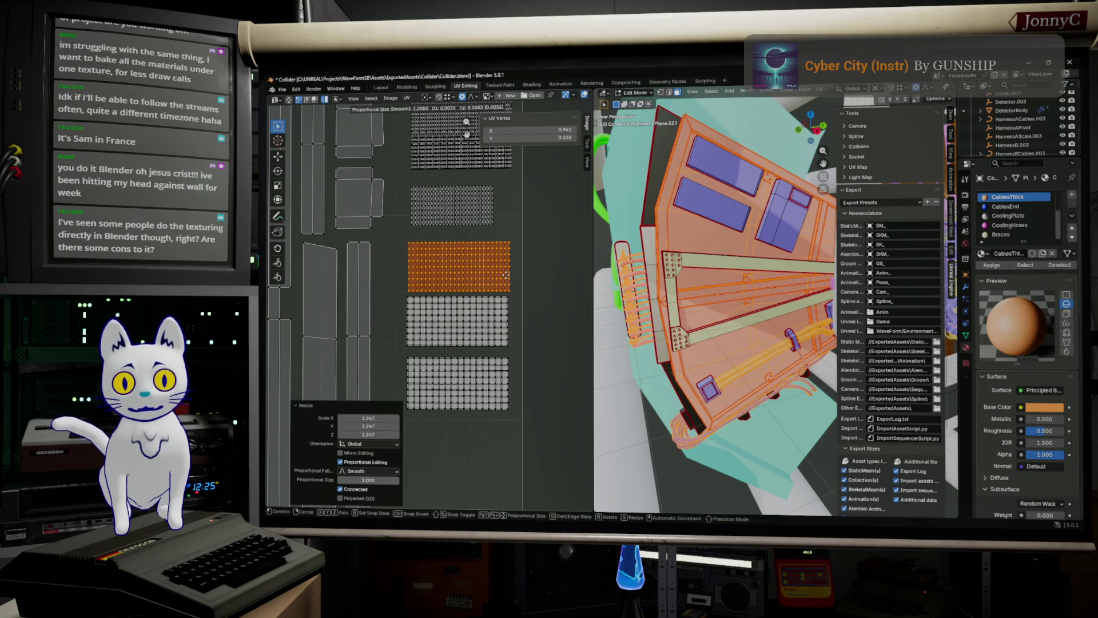
pyautogui.click(503, 245)
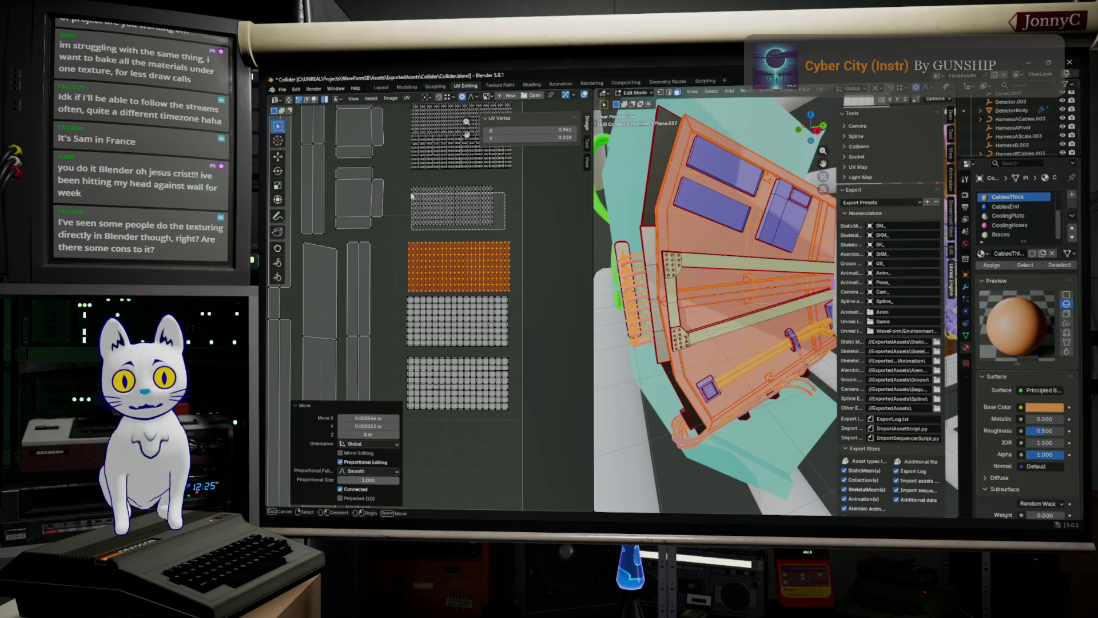
# Reposition the upper grey block and shift the next block slightly upward.
pyautogui.click(440, 209)
pyautogui.press('s')
pyautogui.click(405, 189)
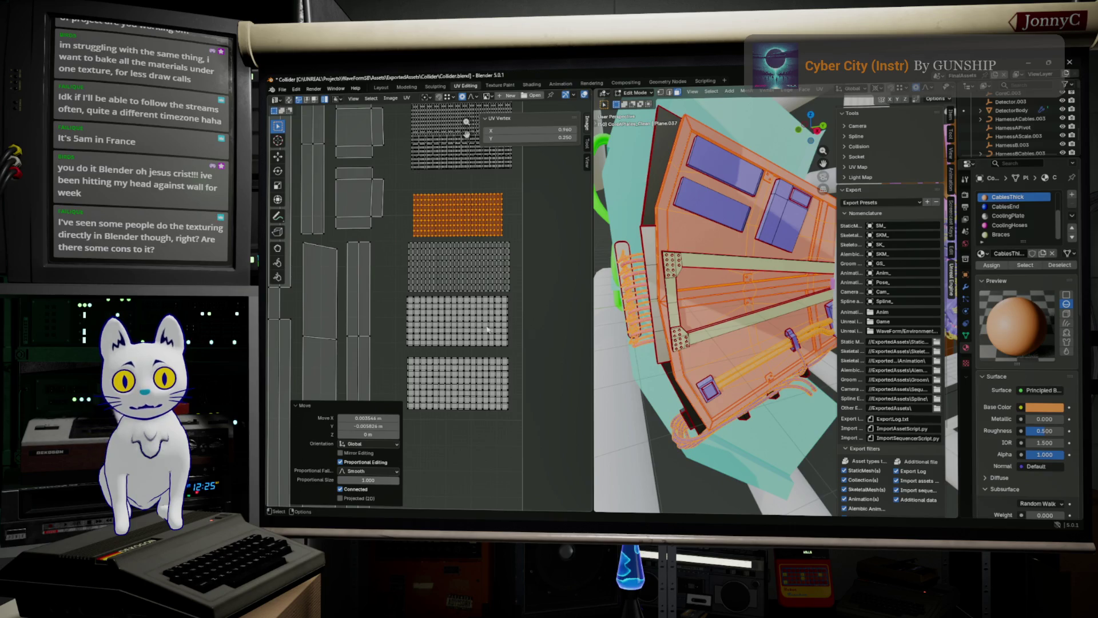
pyautogui.click(485, 269)
pyautogui.press('g')
pyautogui.click(486, 263)
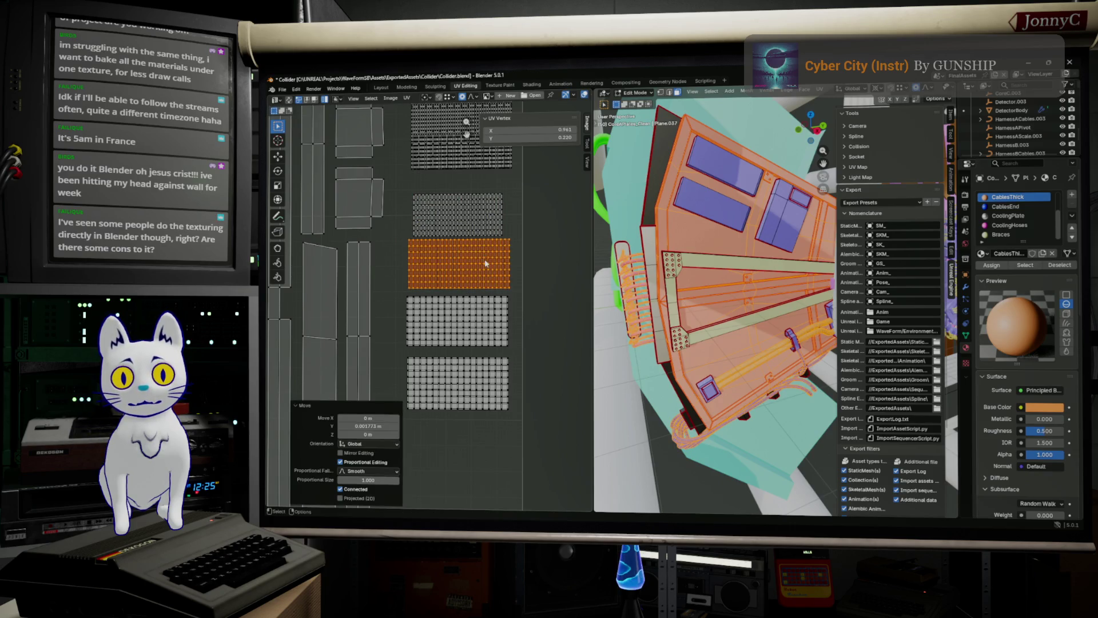
pyautogui.moveTo(479, 229); pyautogui.dragTo(479, 227)
# Shrink the lower grid island to about half size and move it further right.
pyautogui.moveTo(480, 229); pyautogui.dragTo(474, 344, button='middle')
pyautogui.click(468, 287)
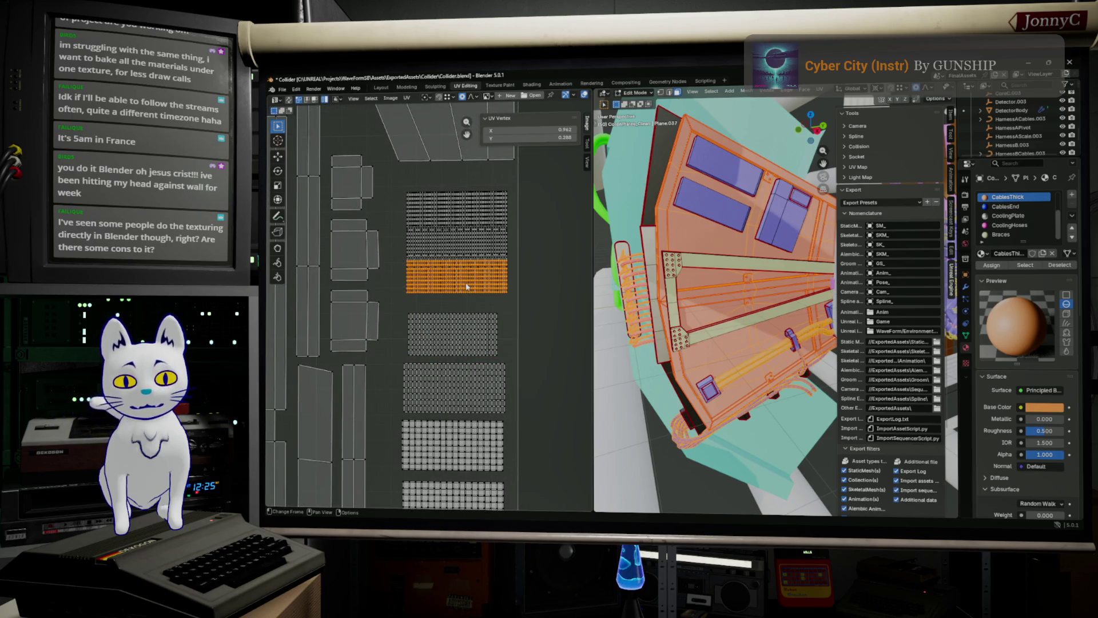
pyautogui.scroll(5, 491, 261)
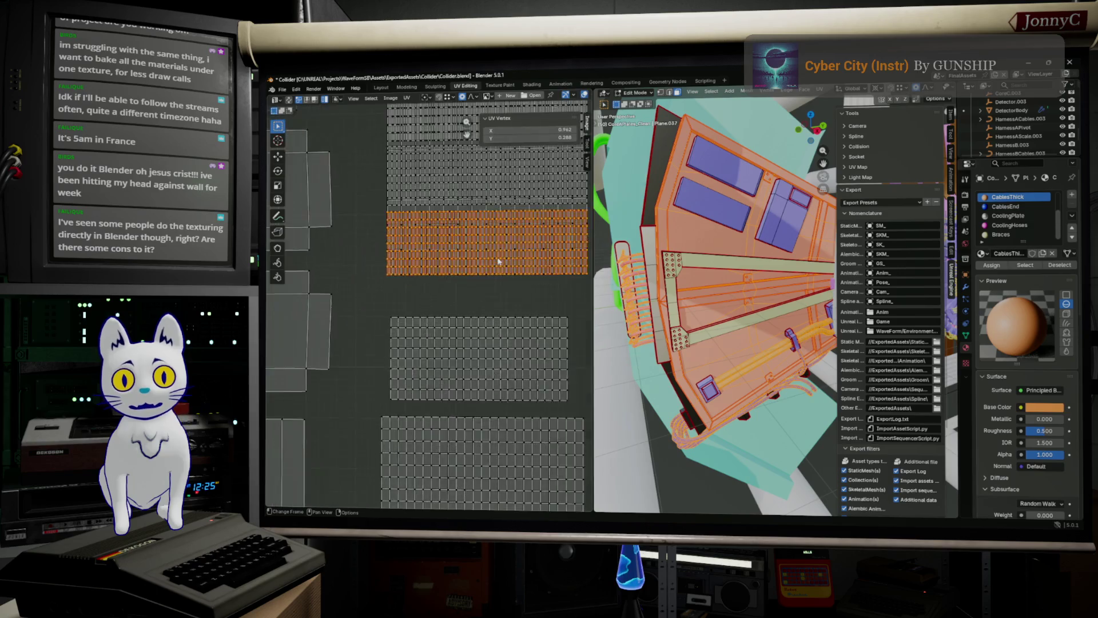
pyautogui.moveTo(536, 252); pyautogui.dragTo(522, 257, button='middle')
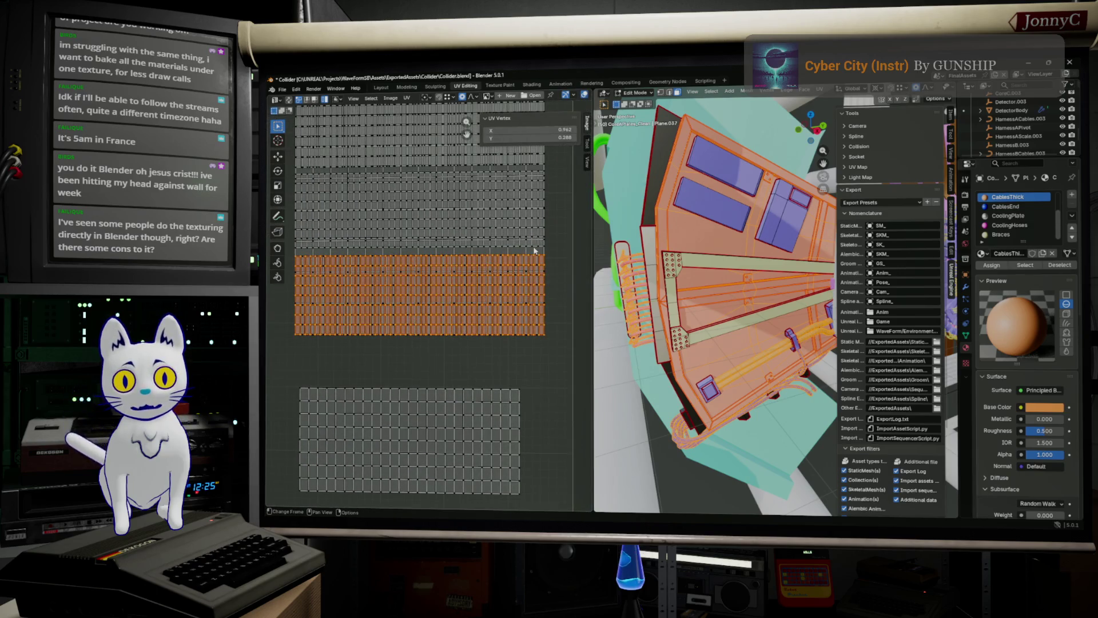
pyautogui.press('a')
pyautogui.hotkey('alt', 'a')
pyautogui.press('a')
pyautogui.scroll(-5, 546, 273)
pyautogui.press('s')
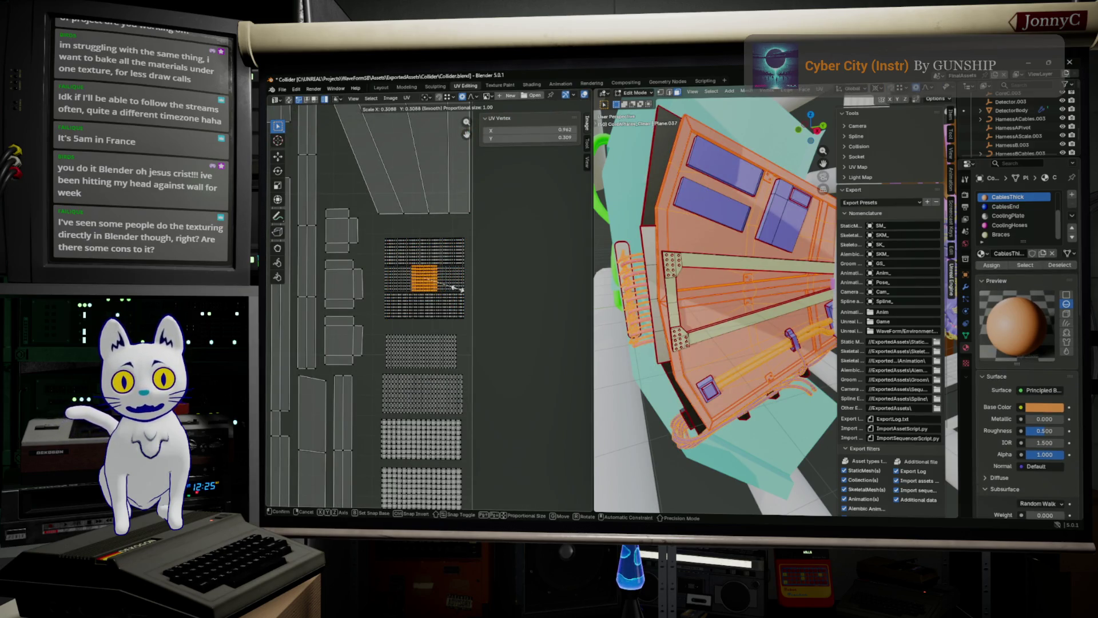
pyautogui.click(449, 287)
pyautogui.press('g')
pyautogui.click(508, 295)
# Drop the small island below the column and resize the big grid island.
pyautogui.scroll(5, 470, 304)
pyautogui.scroll(1, 448, 293)
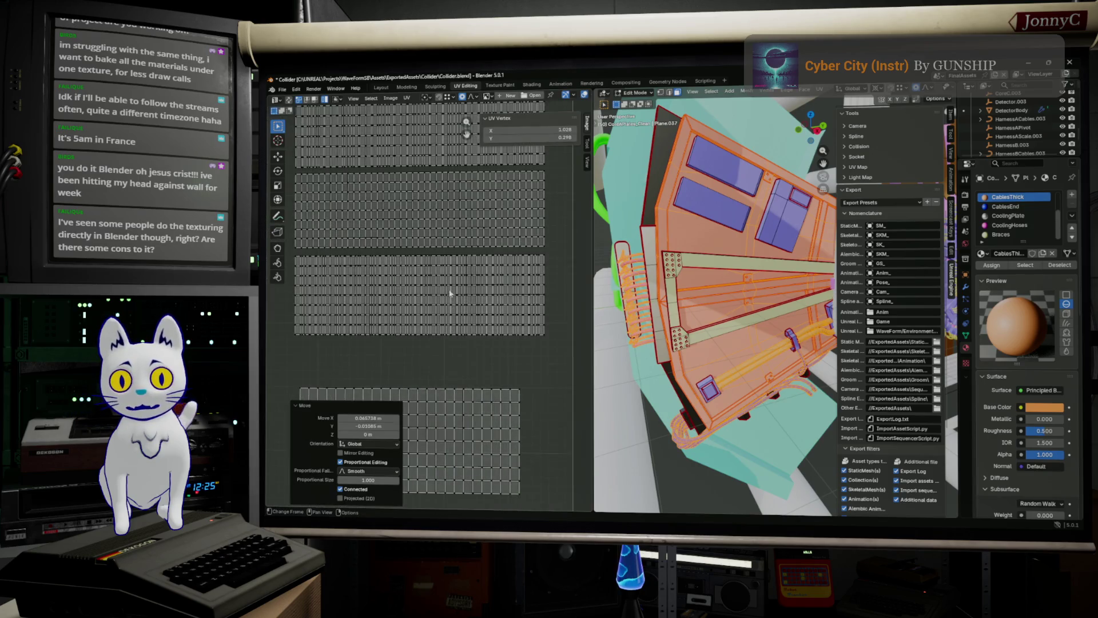
pyautogui.scroll(-4, 478, 289)
pyautogui.moveTo(512, 291); pyautogui.dragTo(523, 219, button='middle')
pyautogui.scroll(-2, 522, 219)
pyautogui.moveTo(542, 248); pyautogui.dragTo(521, 225)
pyautogui.press('g')
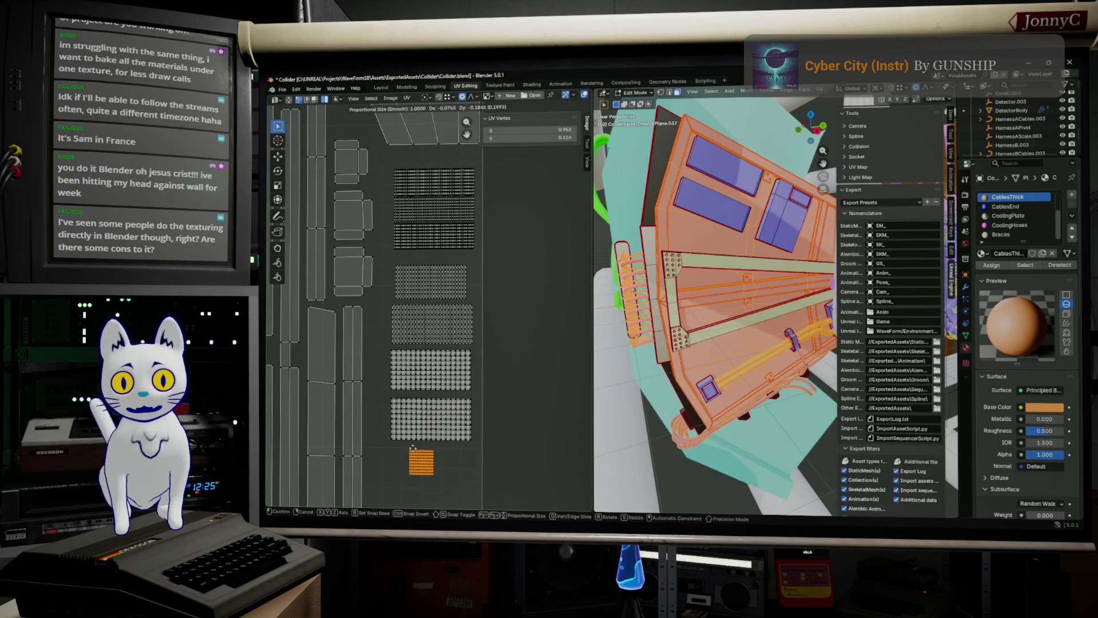
pyautogui.click(403, 455)
pyautogui.click(453, 443)
pyautogui.moveTo(454, 462); pyautogui.dragTo(484, 348, button='middle')
pyautogui.press('s')
pyautogui.click(505, 336)
# Enlarge the small island about three times and place it at the column's bottom.
pyautogui.moveTo(493, 388); pyautogui.dragTo(431, 348)
pyautogui.press('s')
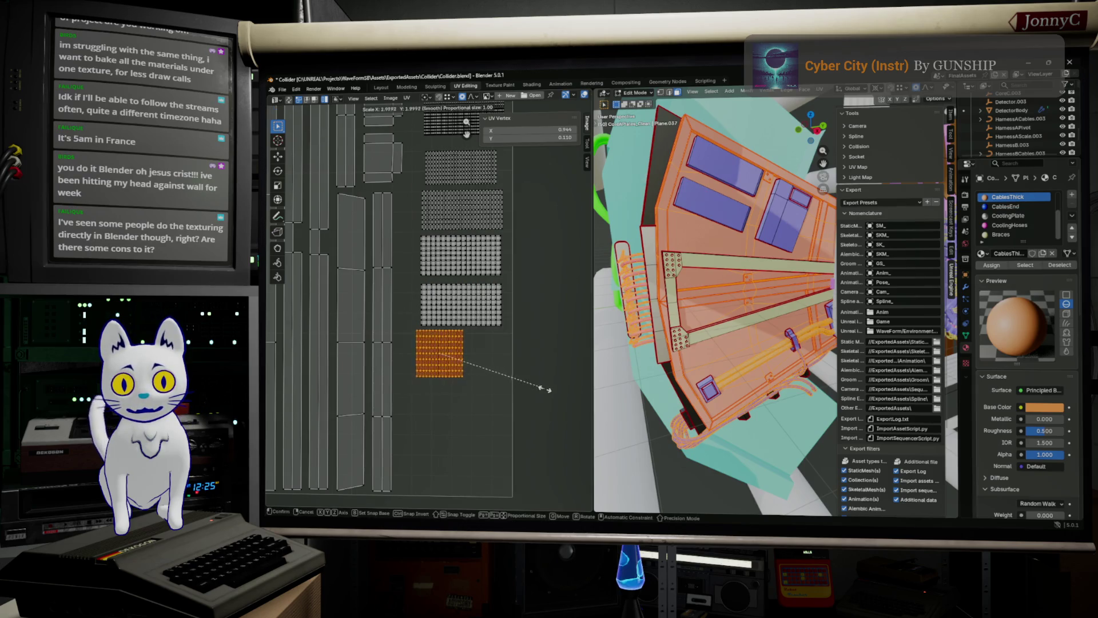
pyautogui.click(578, 400)
pyautogui.press('g')
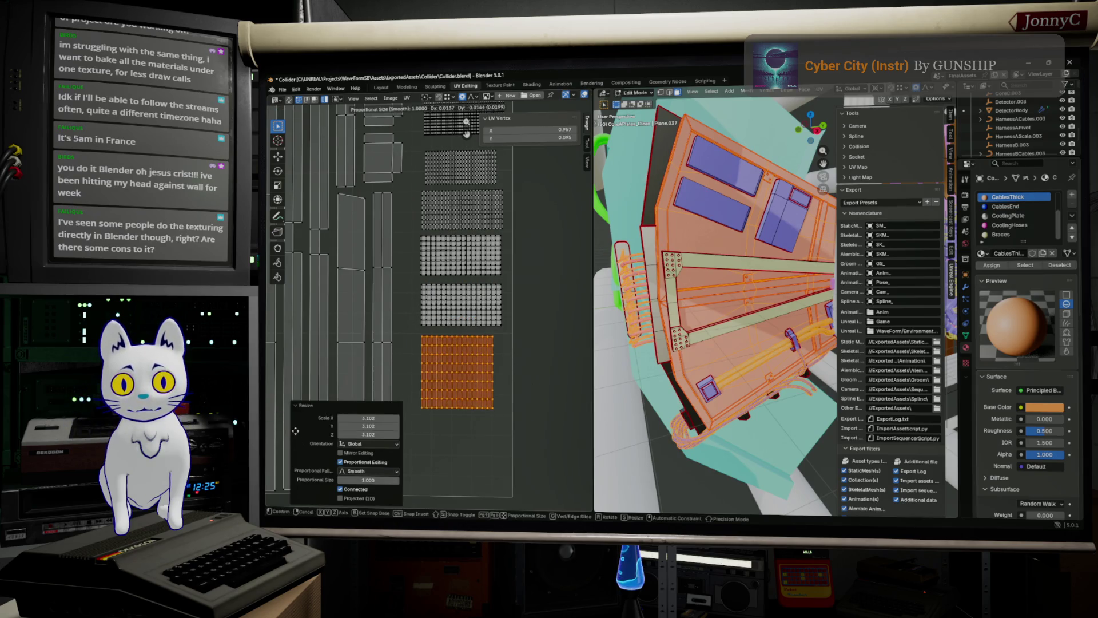
pyautogui.click(314, 356)
# Nudge the lower, top and second grid islands so the column is evenly spaced.
pyautogui.scroll(4, 414, 371)
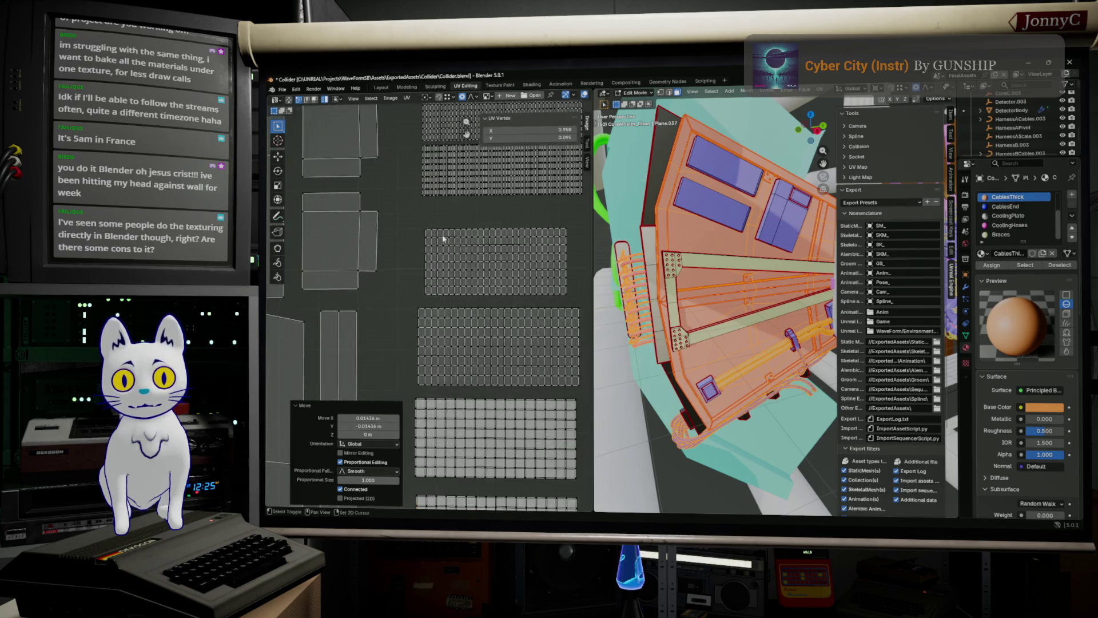
pyautogui.click(411, 309)
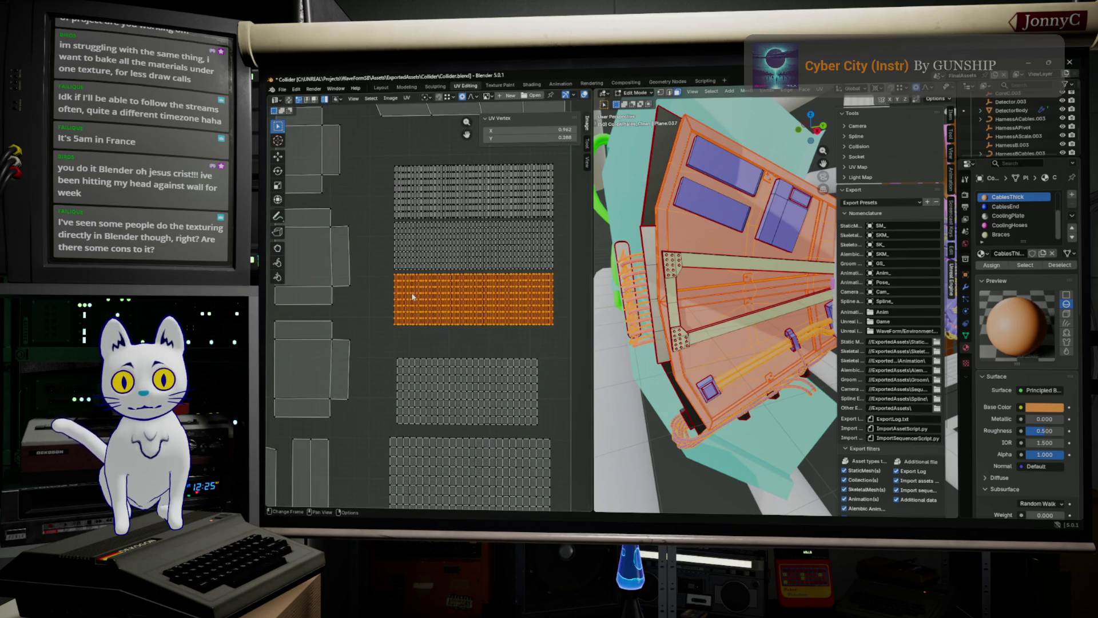
pyautogui.press('g')
pyautogui.click(412, 305)
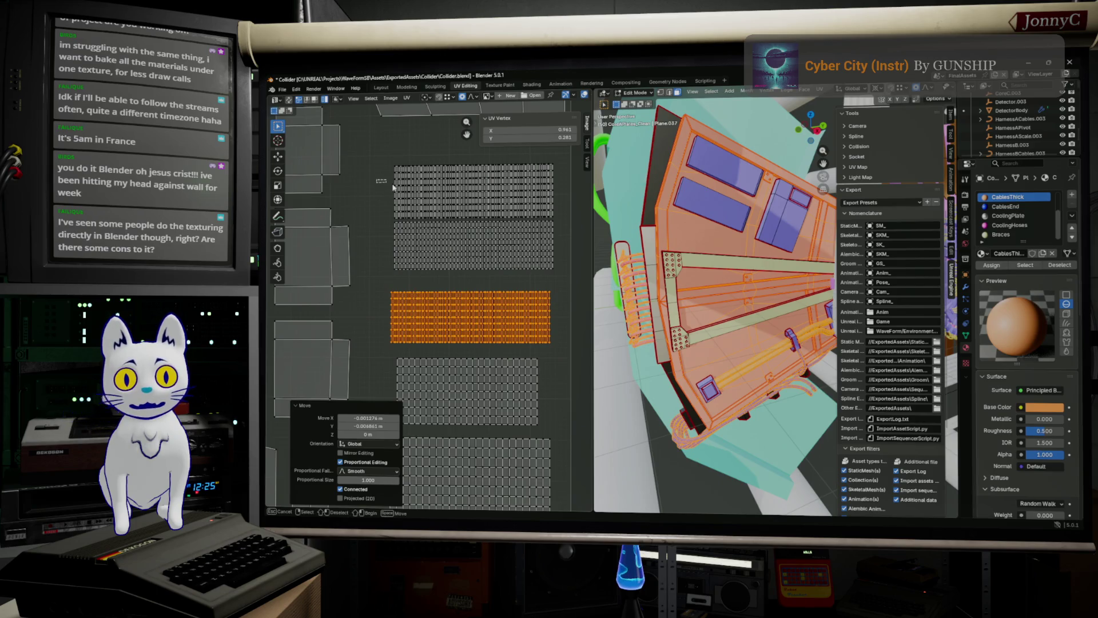
pyautogui.click(422, 195)
pyautogui.press('g')
pyautogui.click(431, 187)
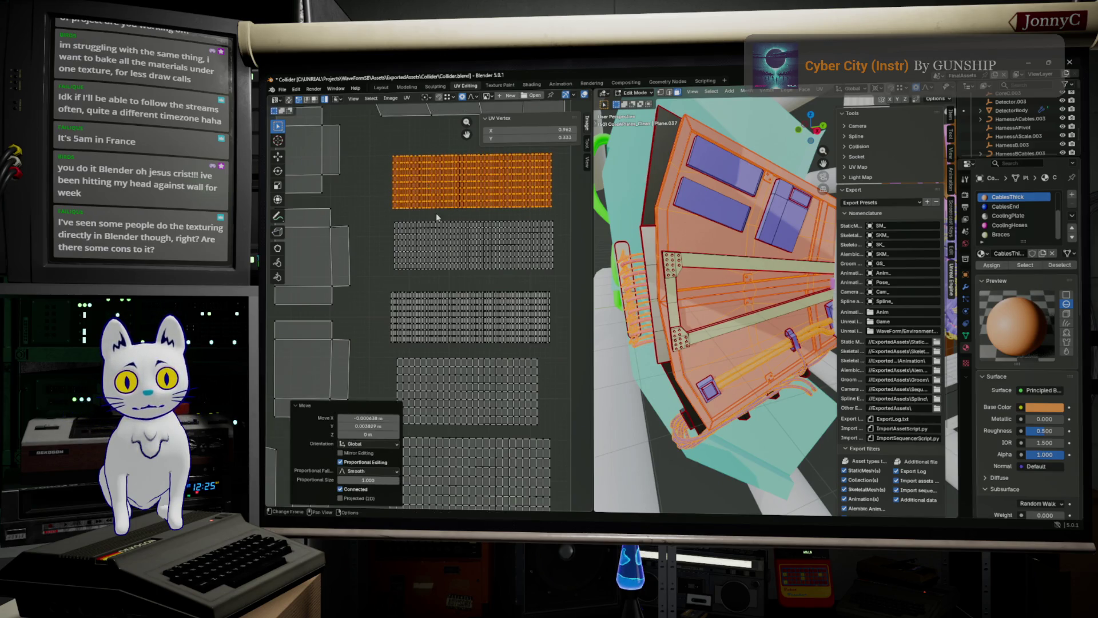
pyautogui.click(413, 261)
pyautogui.press('g')
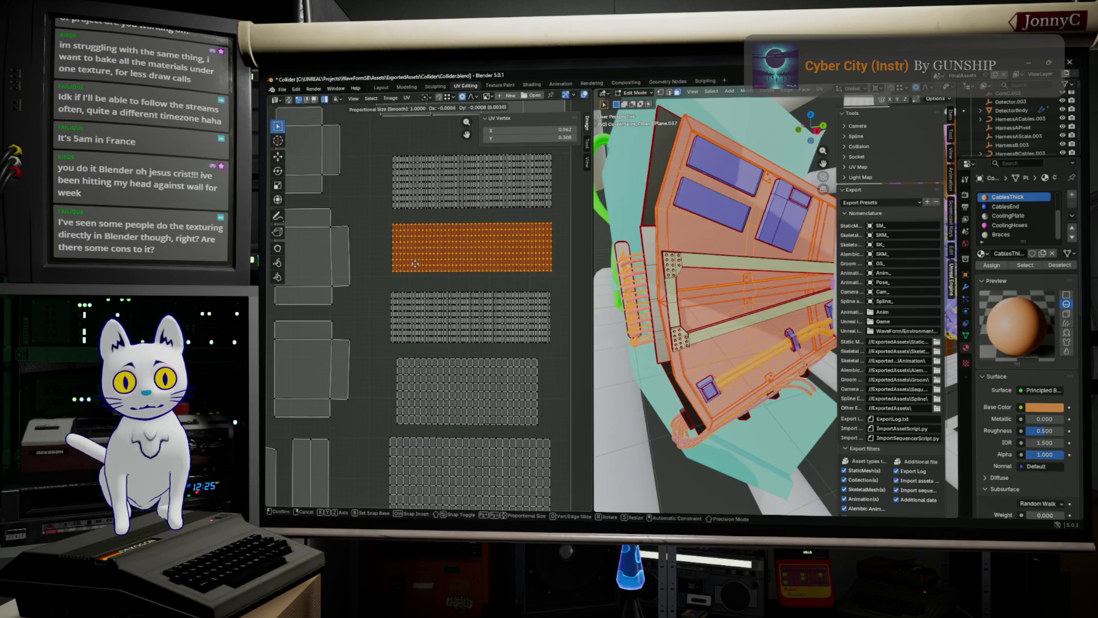
pyautogui.click(423, 245)
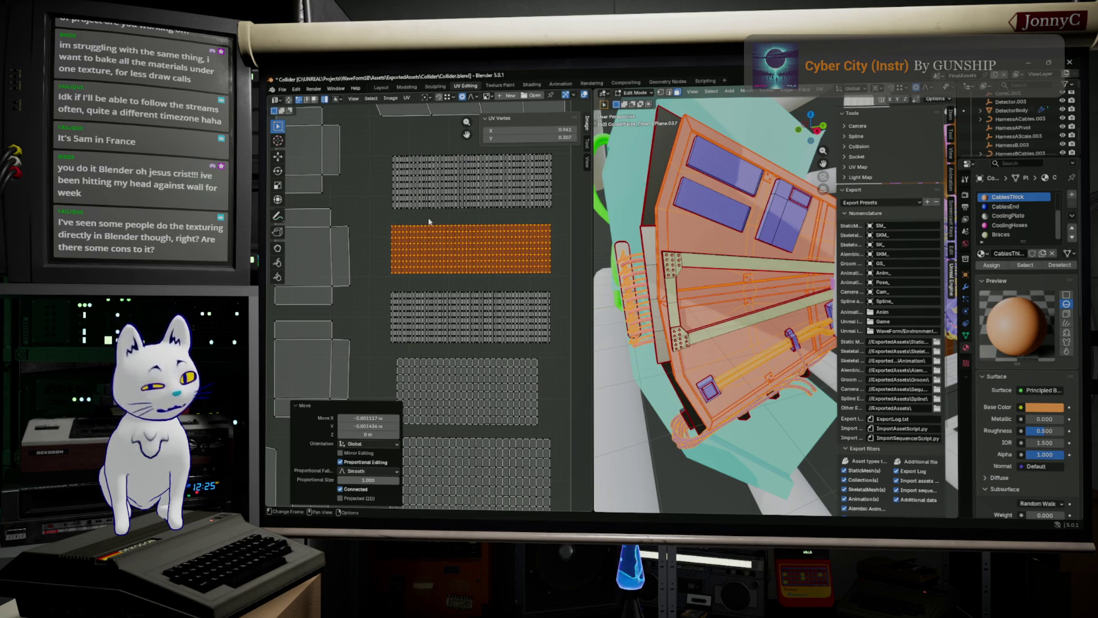
pyautogui.scroll(-6, 430, 223)
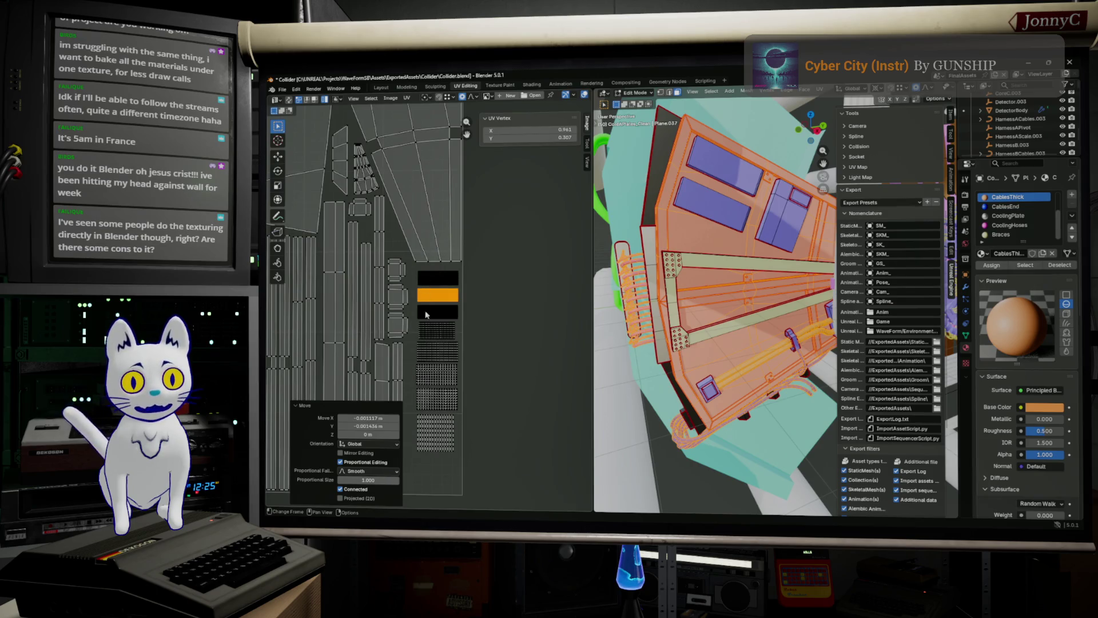
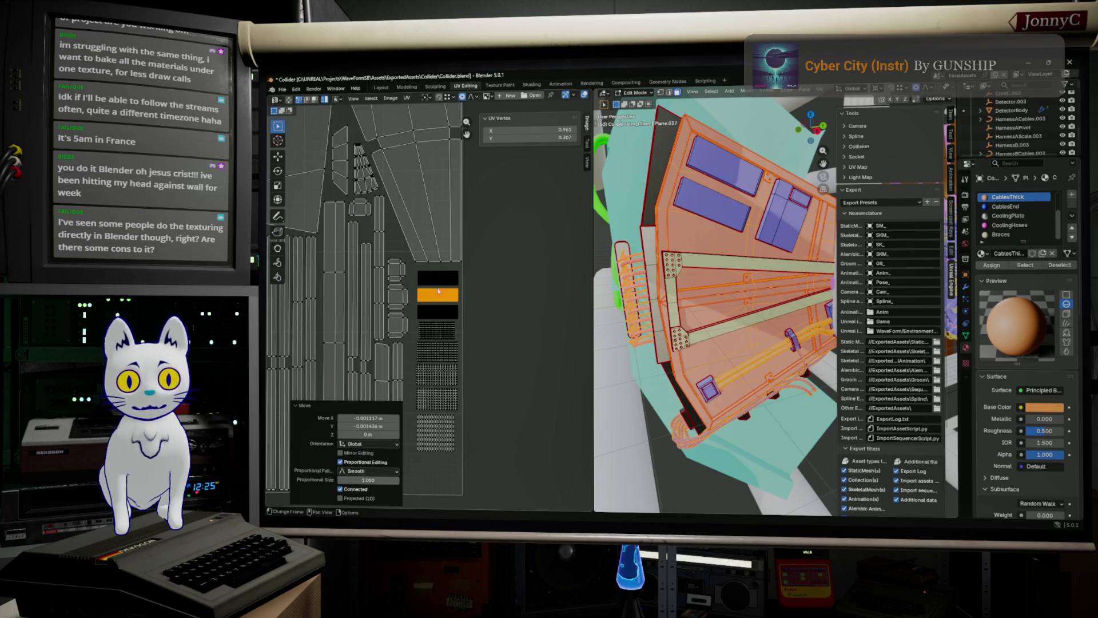
# Reassign the faces using the CoolingHoses material to the Plate material.
pyautogui.moveTo(501, 307); pyautogui.dragTo(525, 298, button='middle')
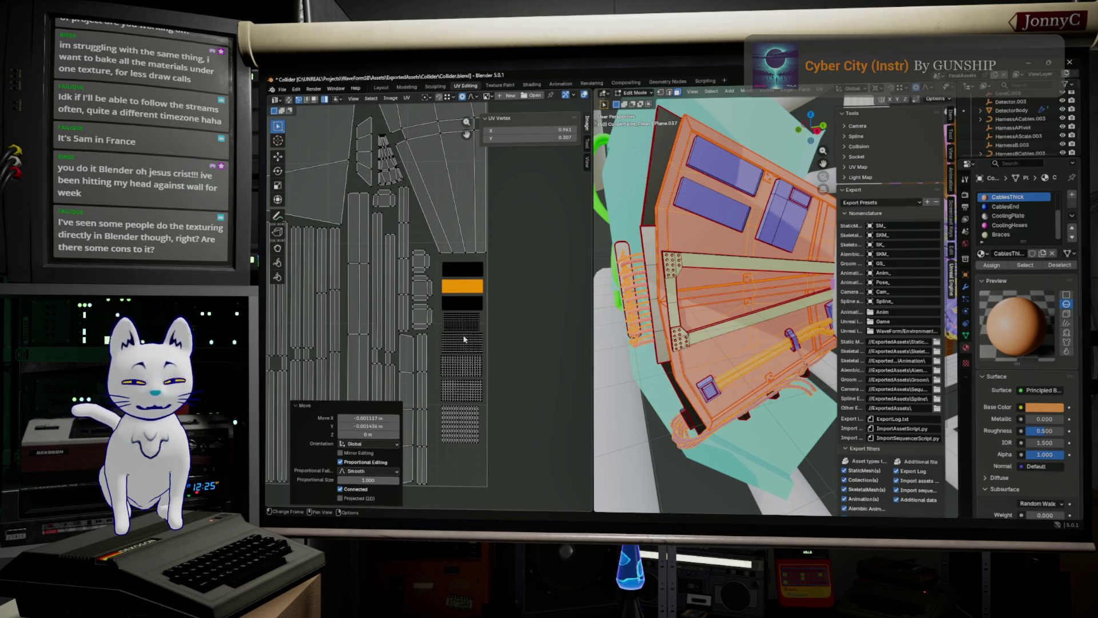
pyautogui.scroll(3, 456, 328)
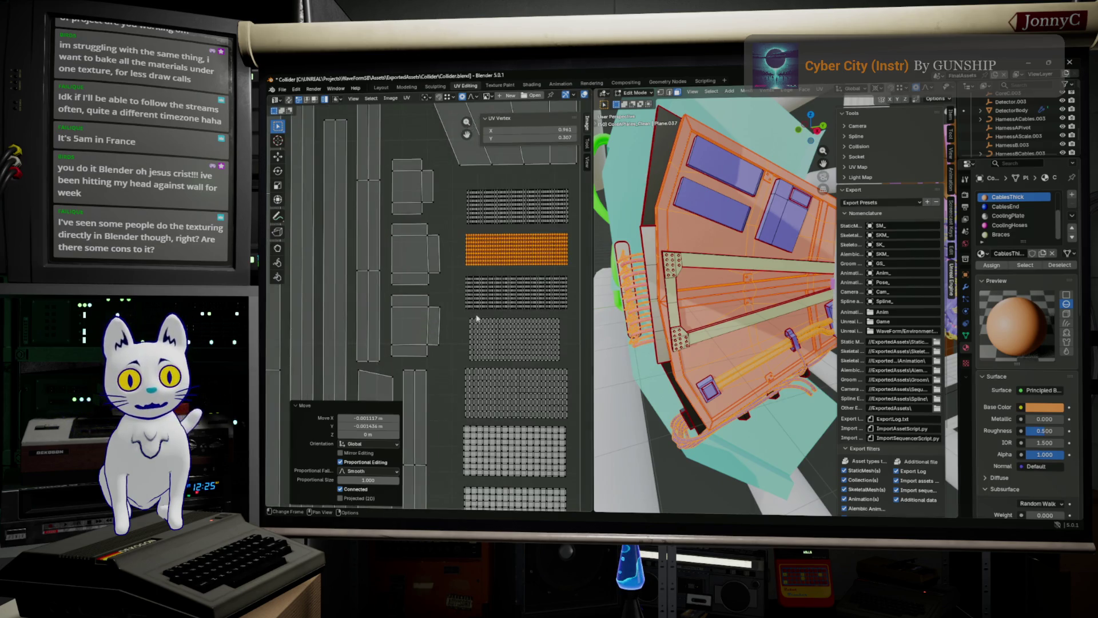
pyautogui.scroll(-2, 463, 234)
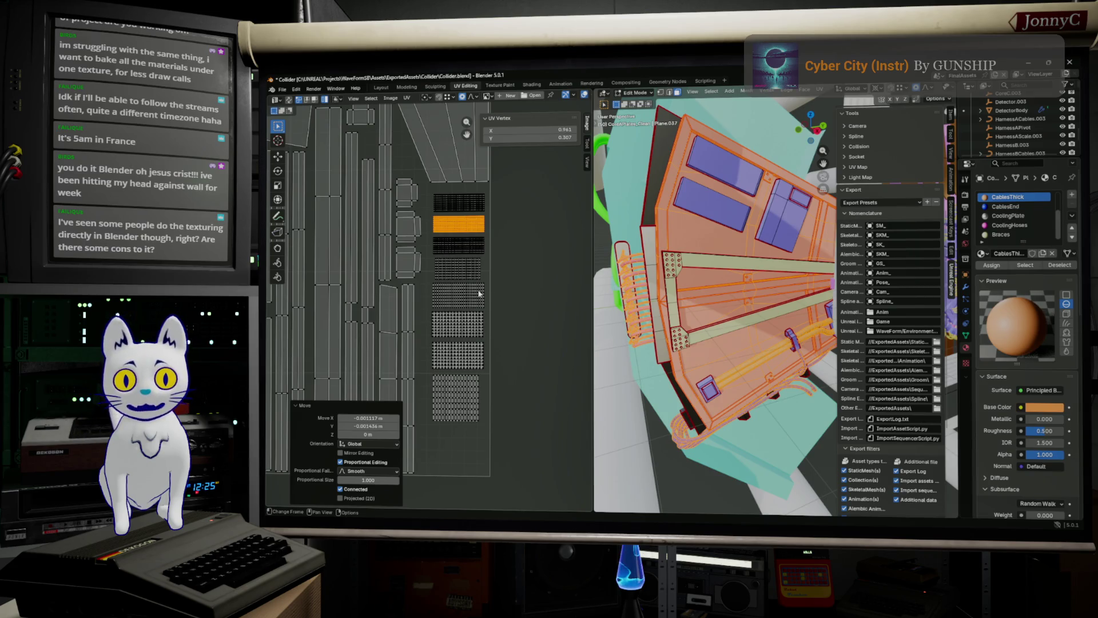
pyautogui.scroll(3, 480, 293)
pyautogui.scroll(-6, 479, 294)
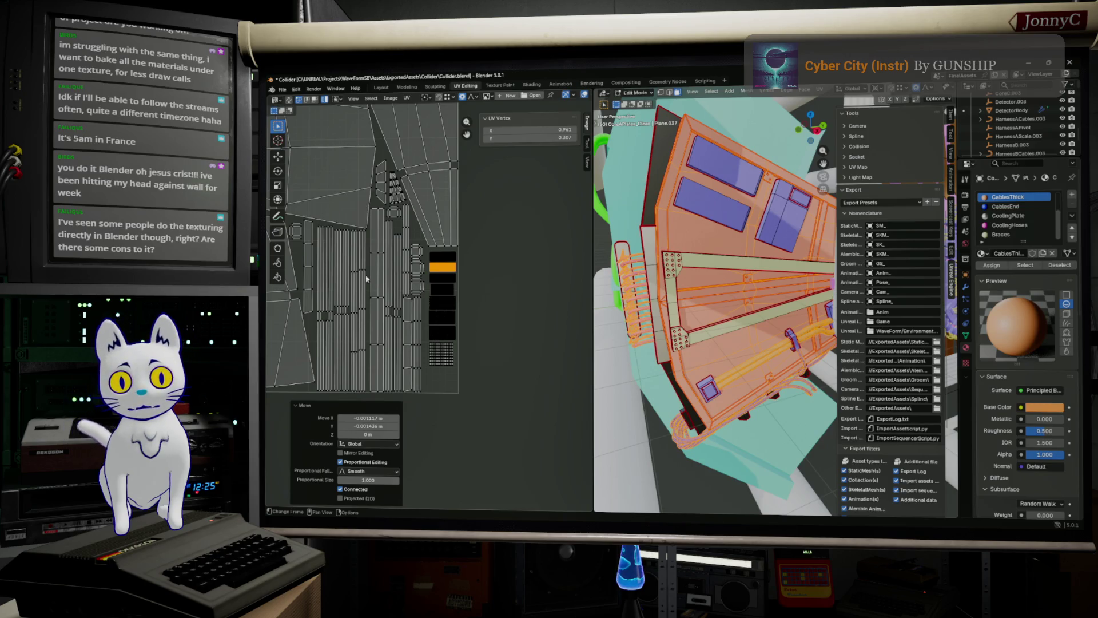
pyautogui.scroll(-4, 473, 261)
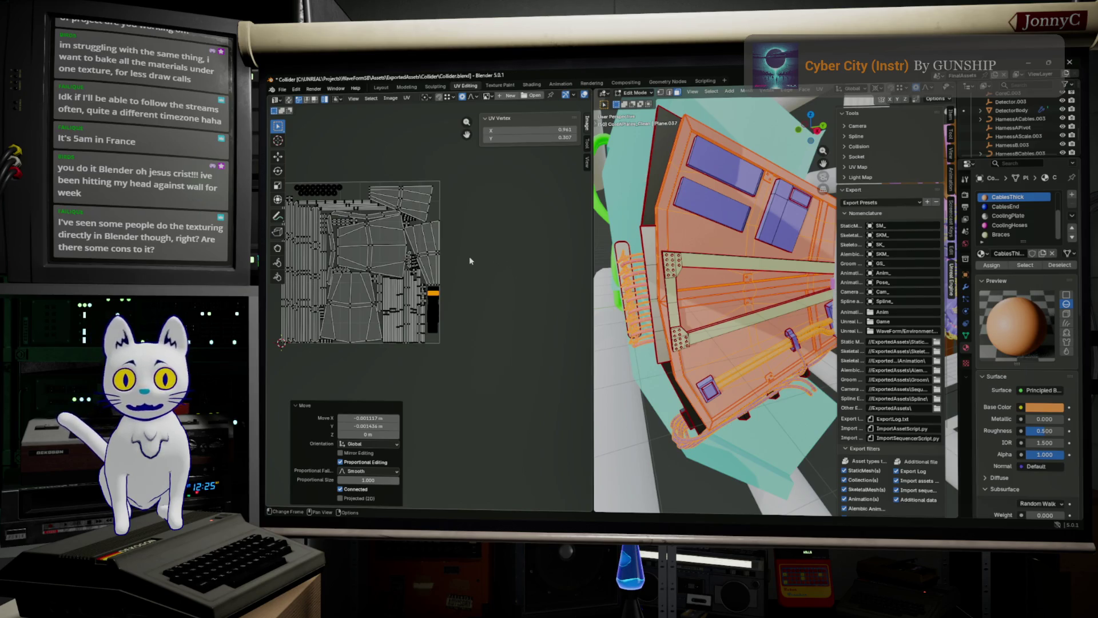
pyautogui.scroll(7, 452, 266)
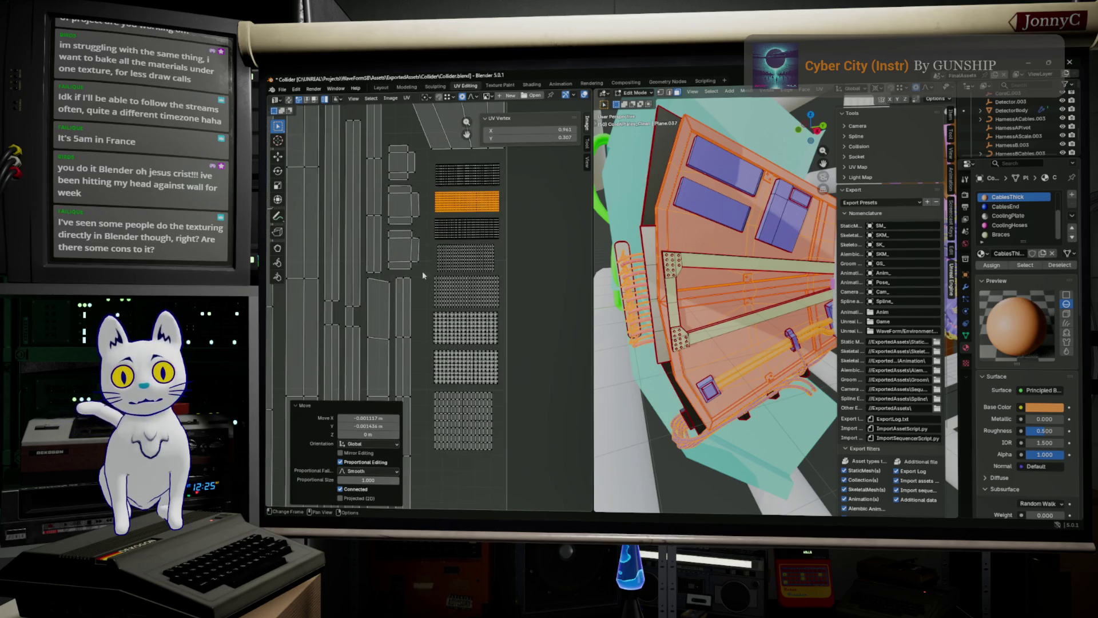
pyautogui.scroll(-4, 463, 310)
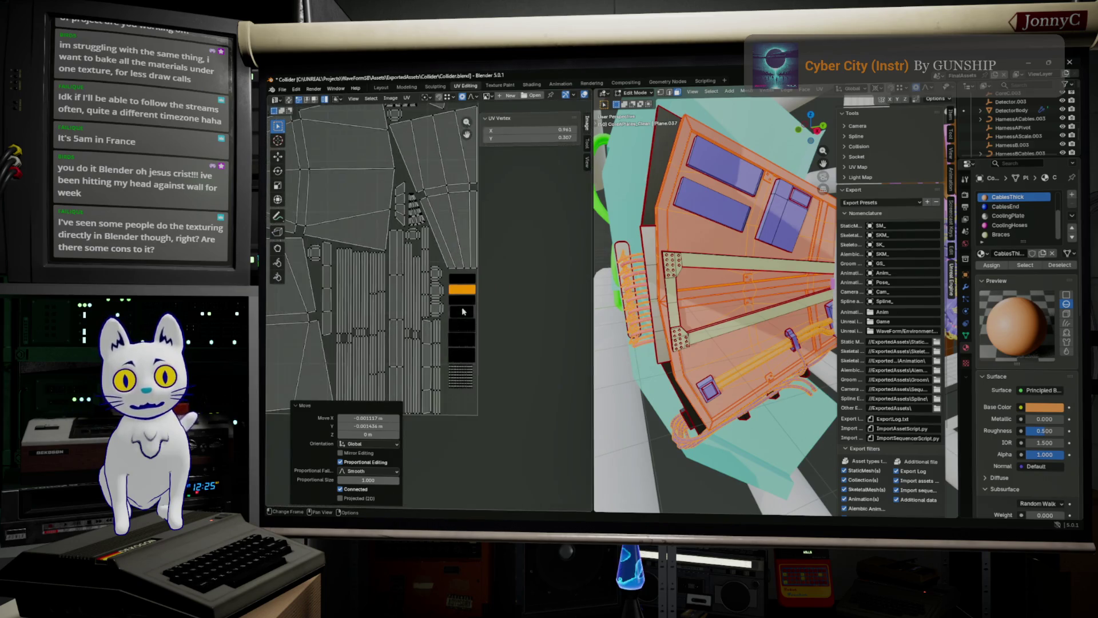
pyautogui.click(1002, 225)
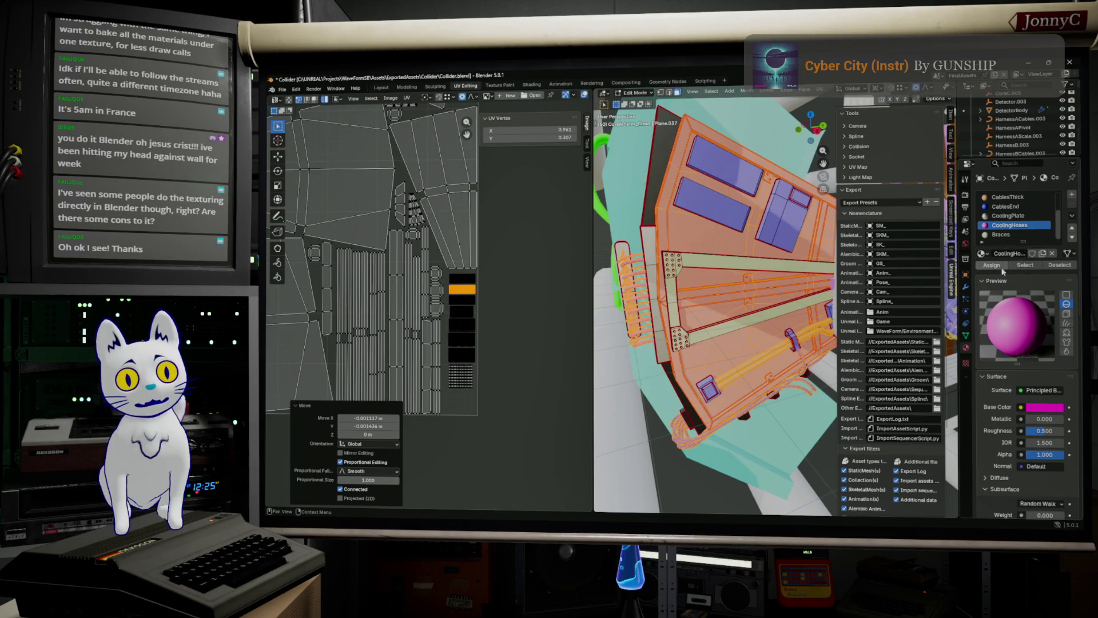
pyautogui.click(1025, 266)
pyautogui.scroll(3, 1015, 226)
pyautogui.click(999, 197)
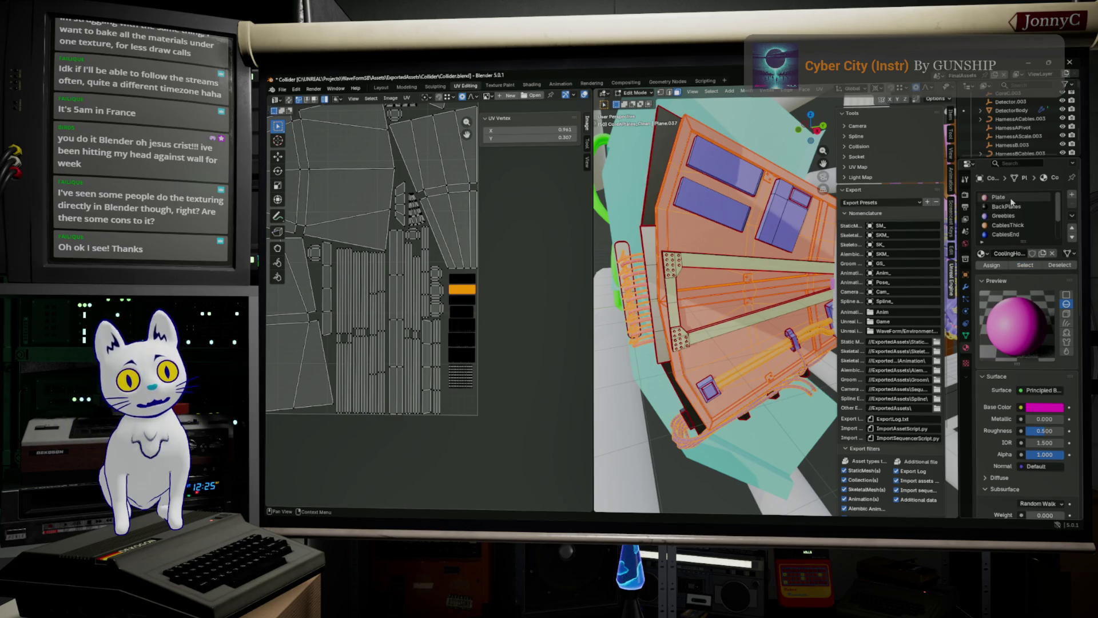
pyautogui.click(998, 266)
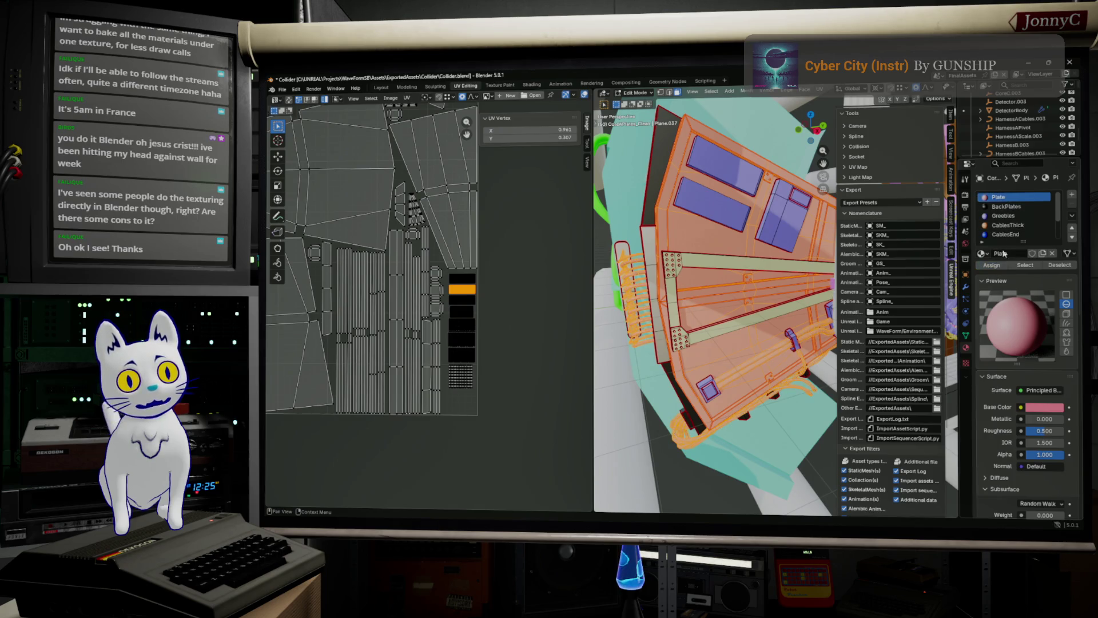
# Confirm no faces remain on CoolingHoses and remove the CoolingHoses material slot.
pyautogui.scroll(-3, 1011, 229)
pyautogui.click(1010, 225)
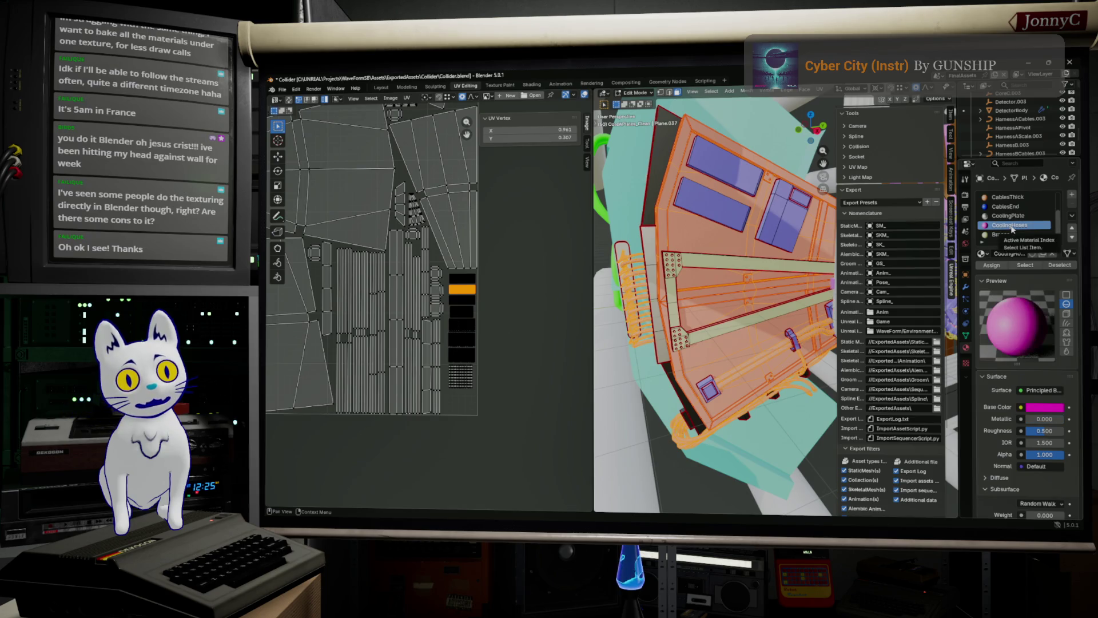
pyautogui.click(1024, 267)
pyautogui.scroll(3, 1015, 223)
pyautogui.click(1002, 197)
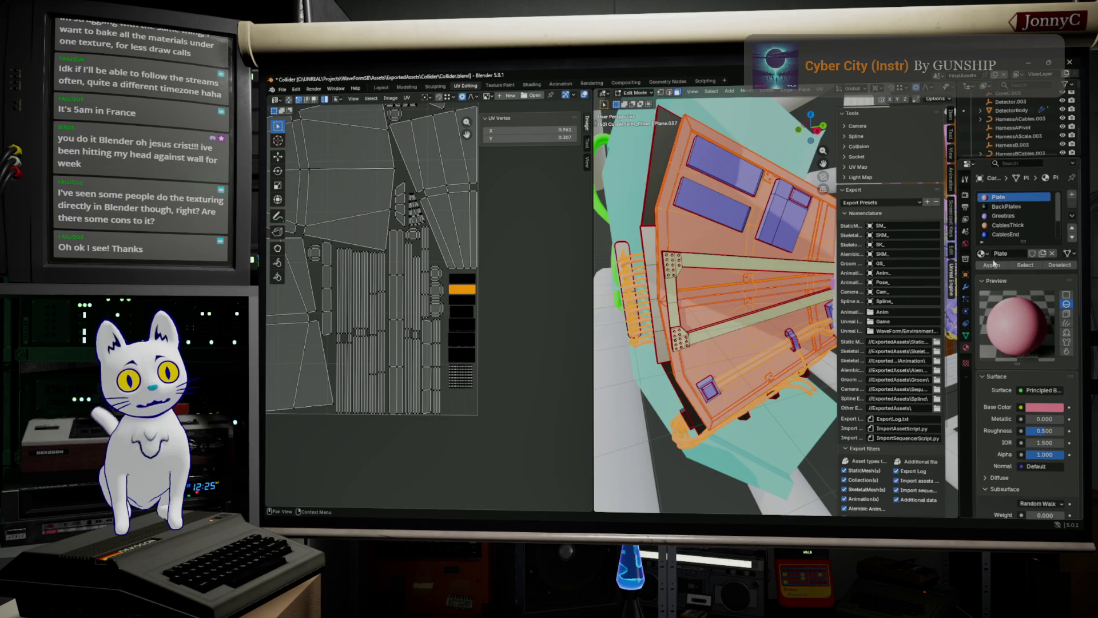
pyautogui.scroll(-3, 1010, 227)
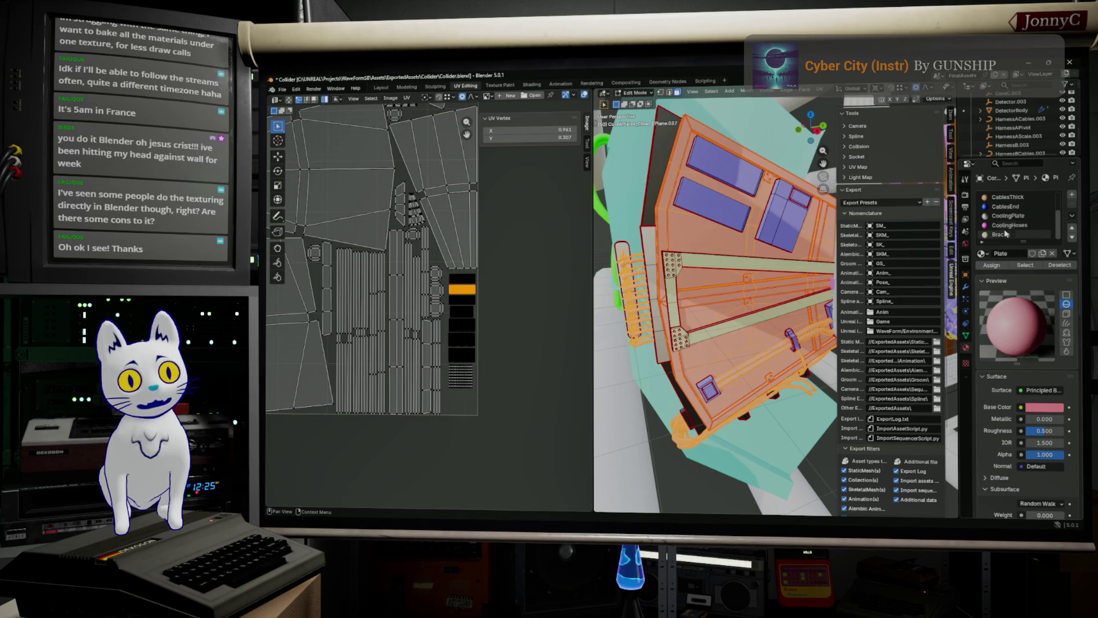
pyautogui.click(1010, 225)
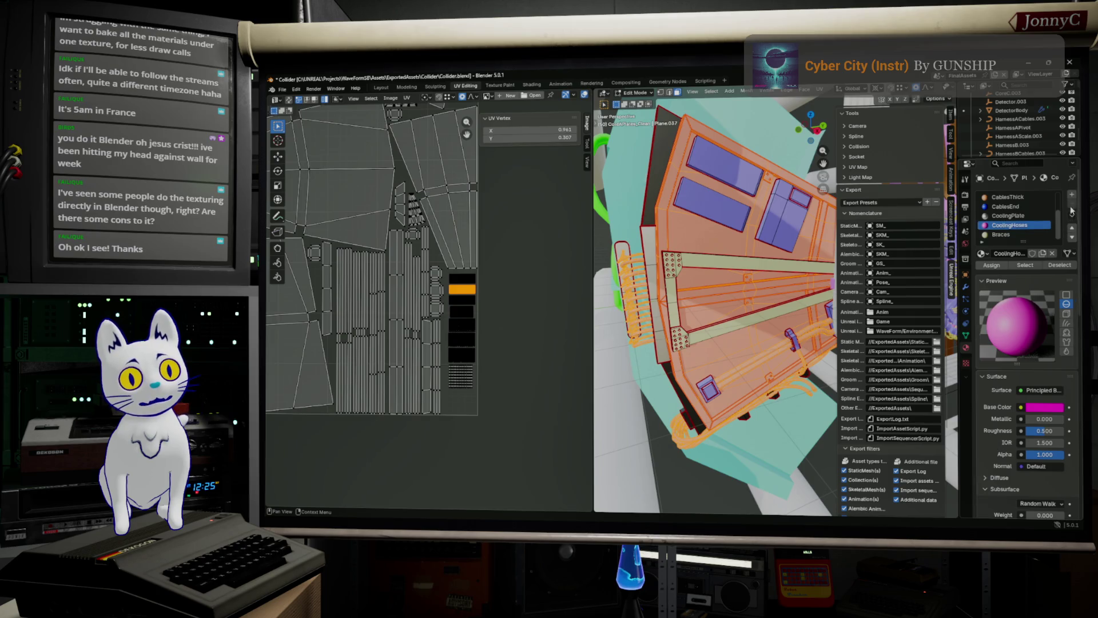
pyautogui.press('Tab')
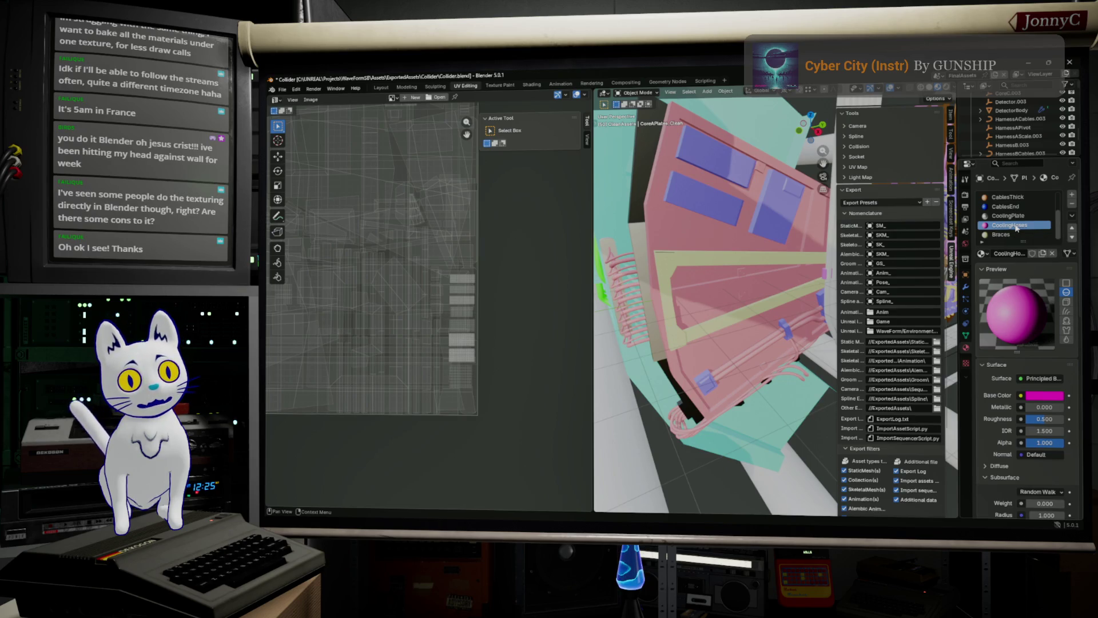
pyautogui.click(1073, 204)
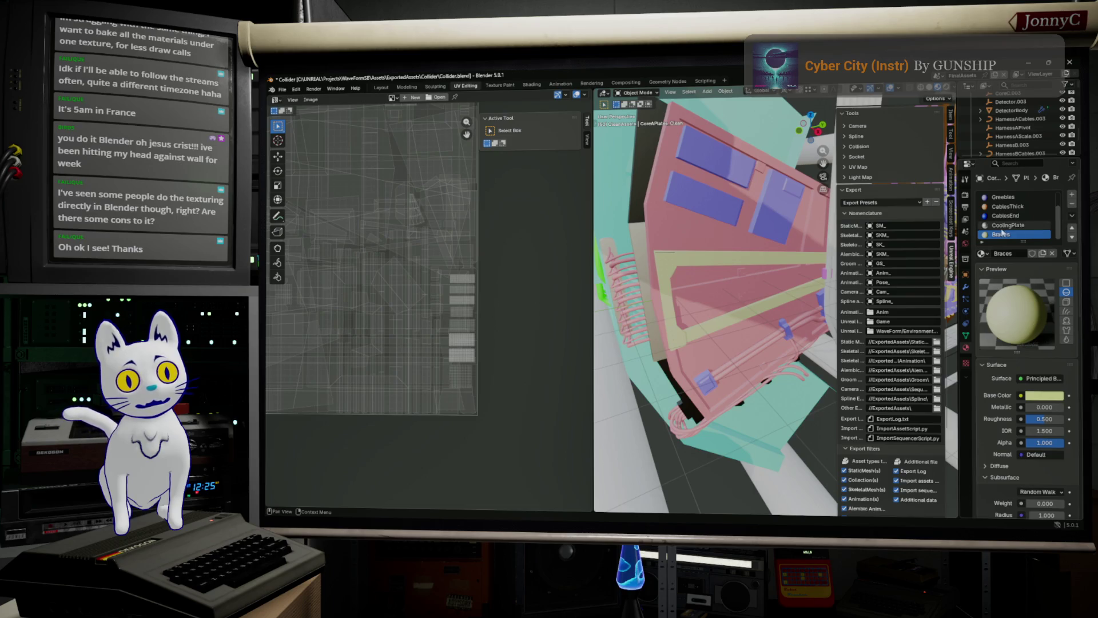
# Return to Edit Mode and review the Plate, CoolingPlate and CablesEnd slots.
pyautogui.moveTo(743, 275); pyautogui.dragTo(787, 276, button='middle')
pyautogui.press('Tab')
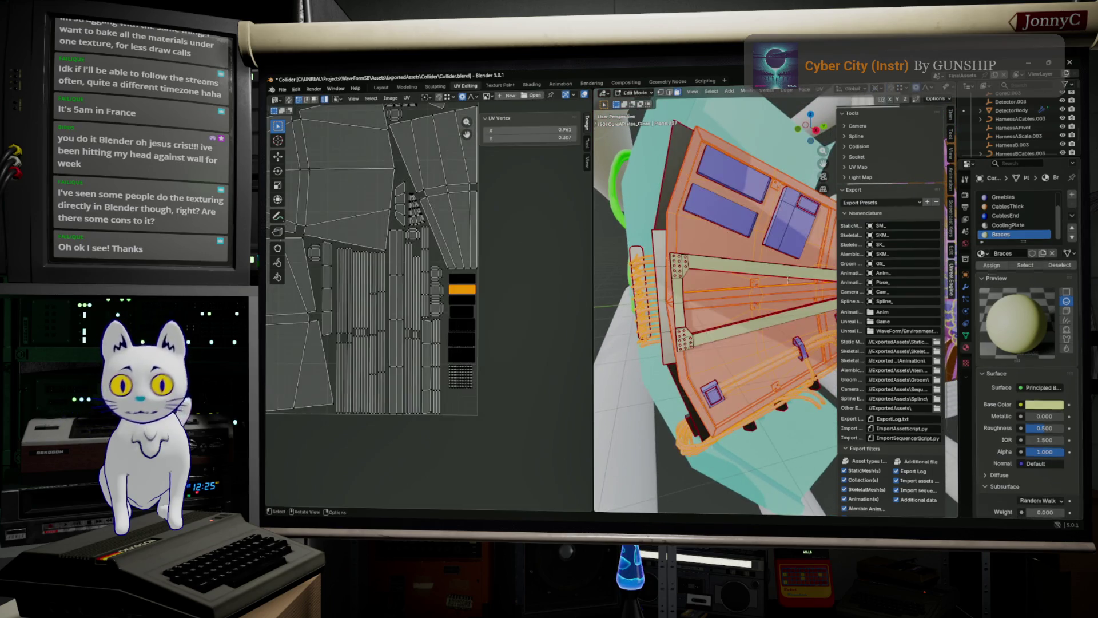
pyautogui.scroll(-2, 1017, 230)
pyautogui.scroll(3, 1016, 230)
pyautogui.scroll(1, 1017, 230)
pyautogui.moveTo(531, 405)
pyautogui.mouseDown()
pyautogui.moveTo(484, 358)
pyautogui.moveTo(448, 272)
pyautogui.mouseUp()
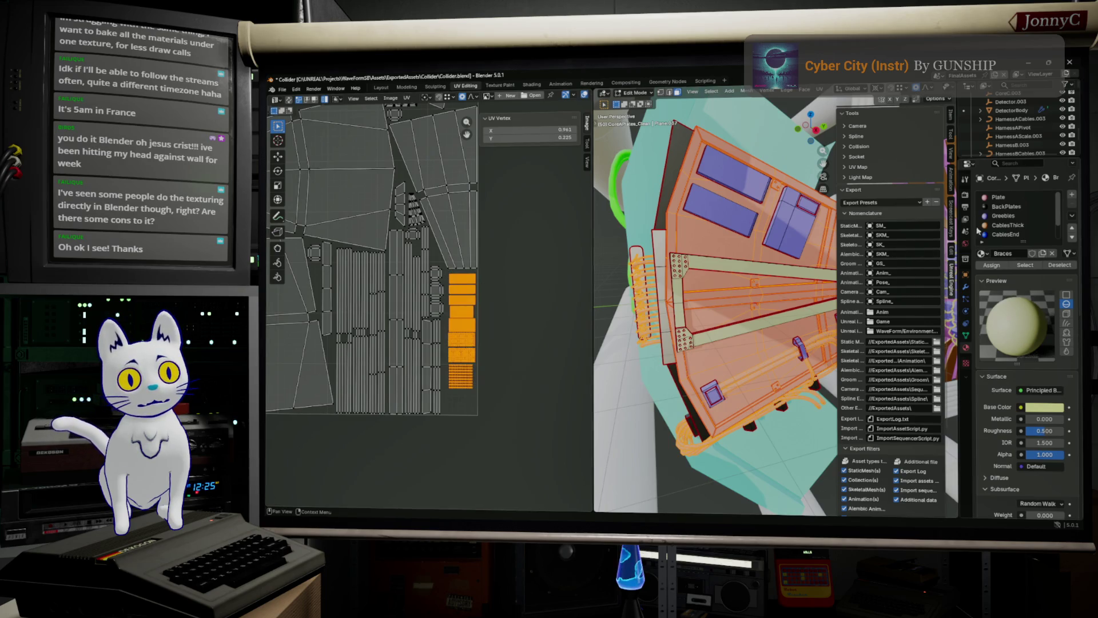
pyautogui.click(1007, 196)
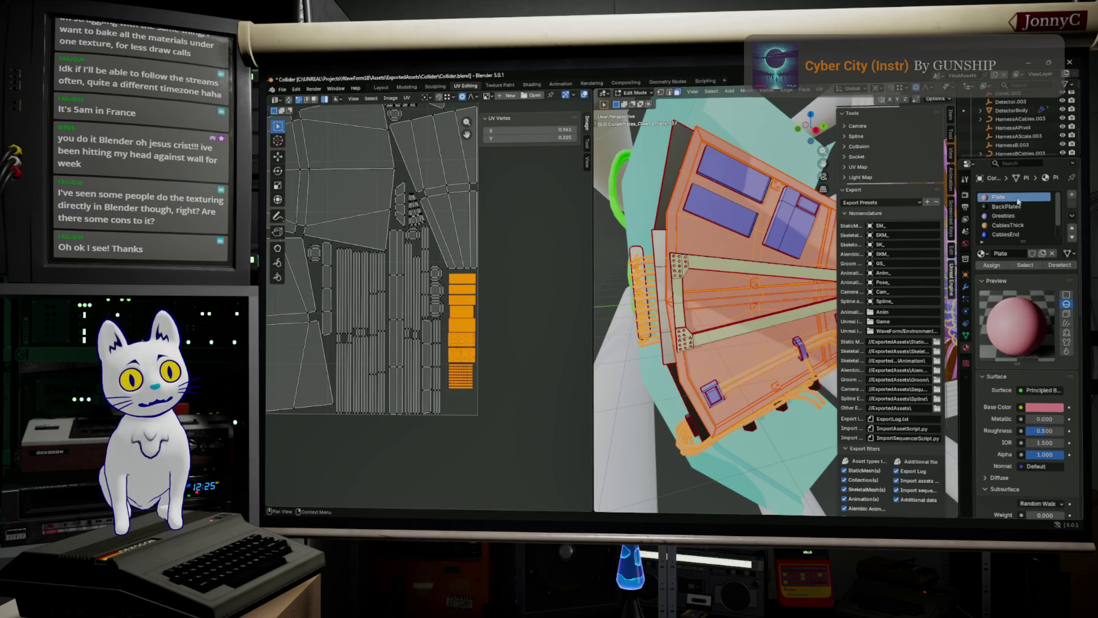
pyautogui.scroll(-2, 1007, 224)
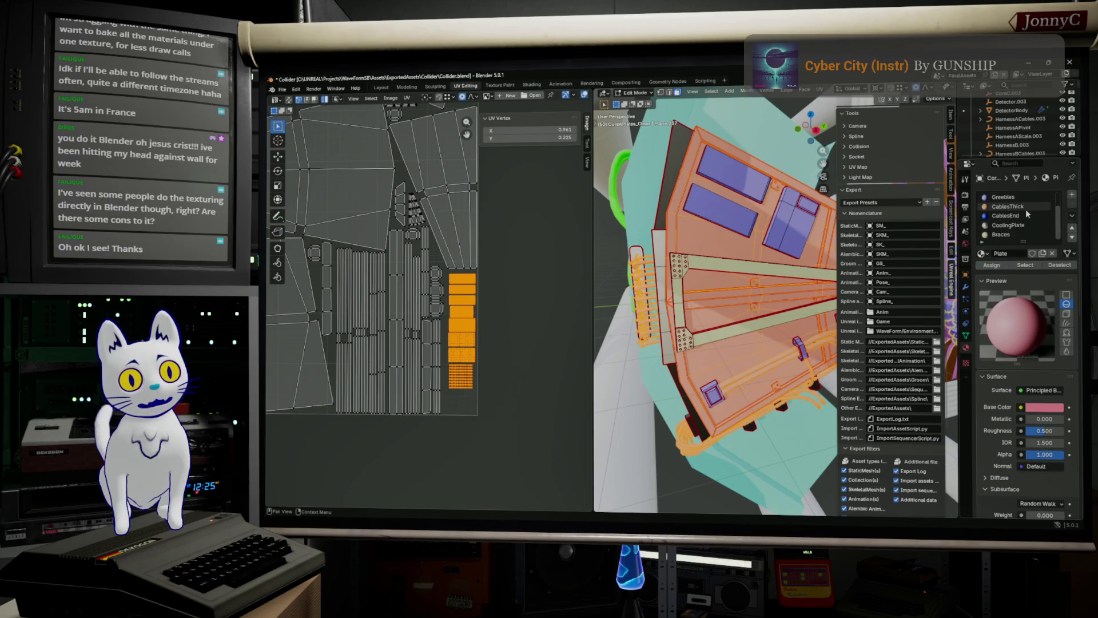
pyautogui.click(1003, 226)
pyautogui.click(1017, 216)
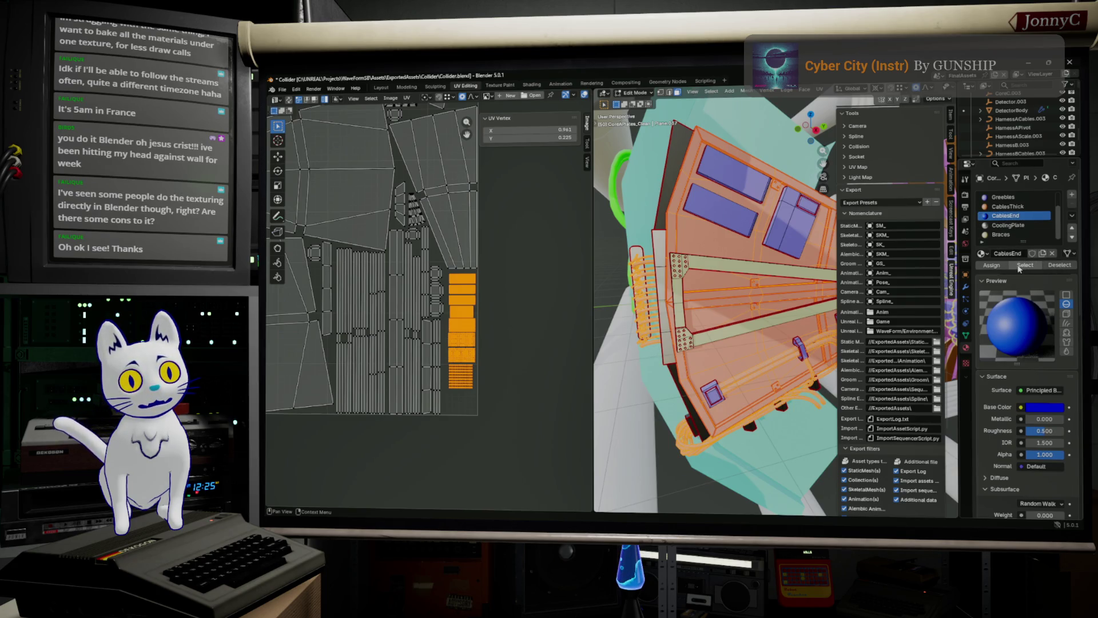
# Remove the CablesEnd and CablesThick material slots in Object Mode.
pyautogui.press('Tab')
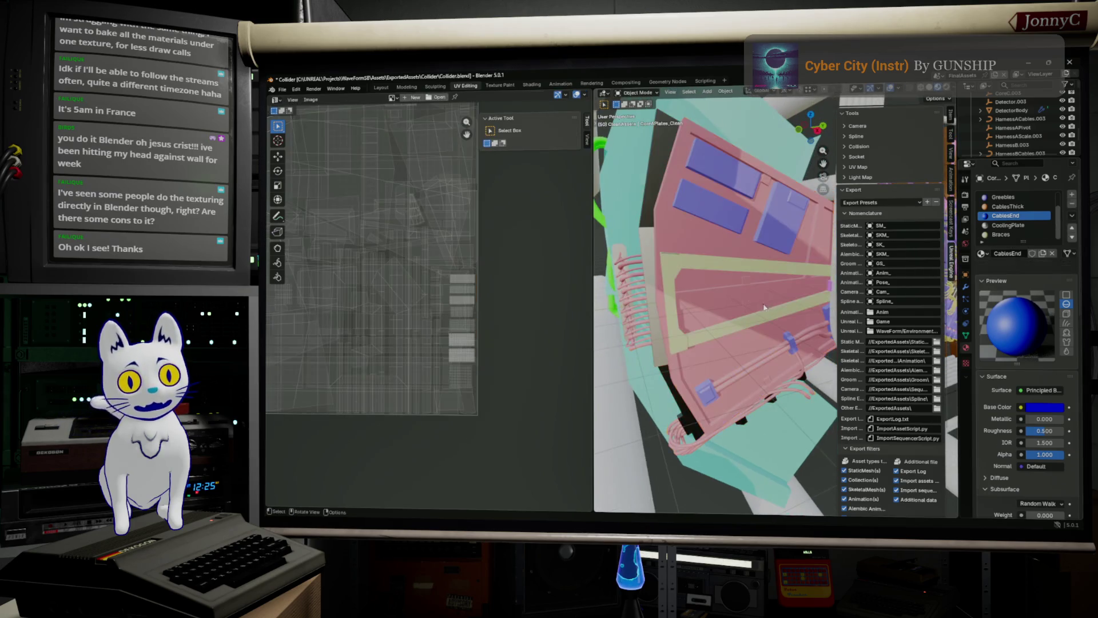
pyautogui.click(1071, 204)
pyautogui.click(1009, 226)
pyautogui.click(1009, 216)
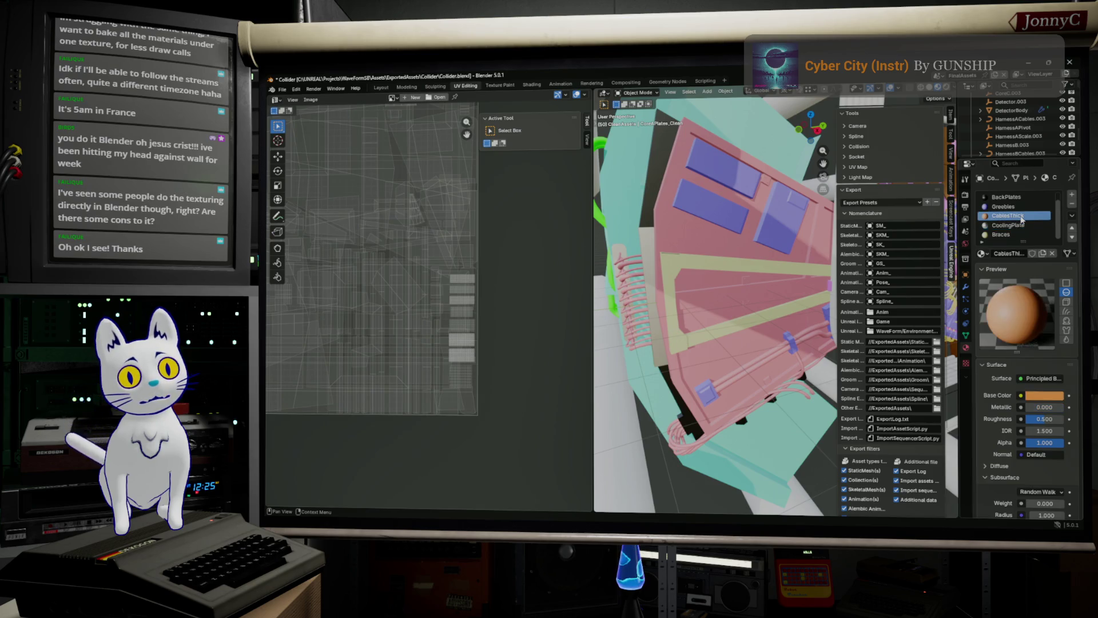
pyautogui.click(1071, 204)
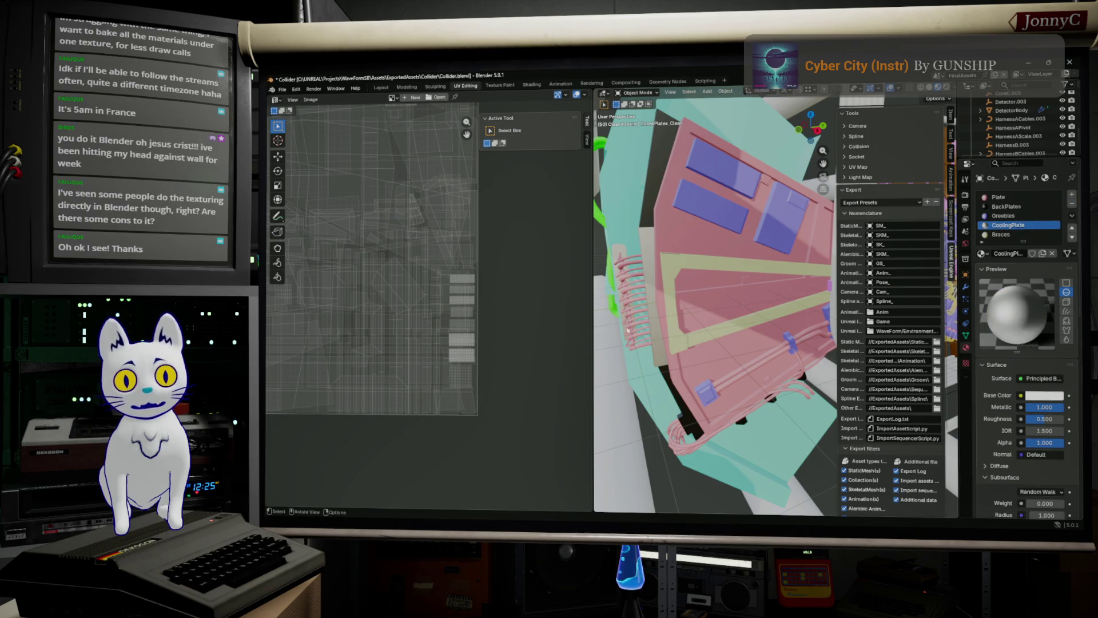
pyautogui.scroll(-5, 502, 351)
pyautogui.press('Tab')
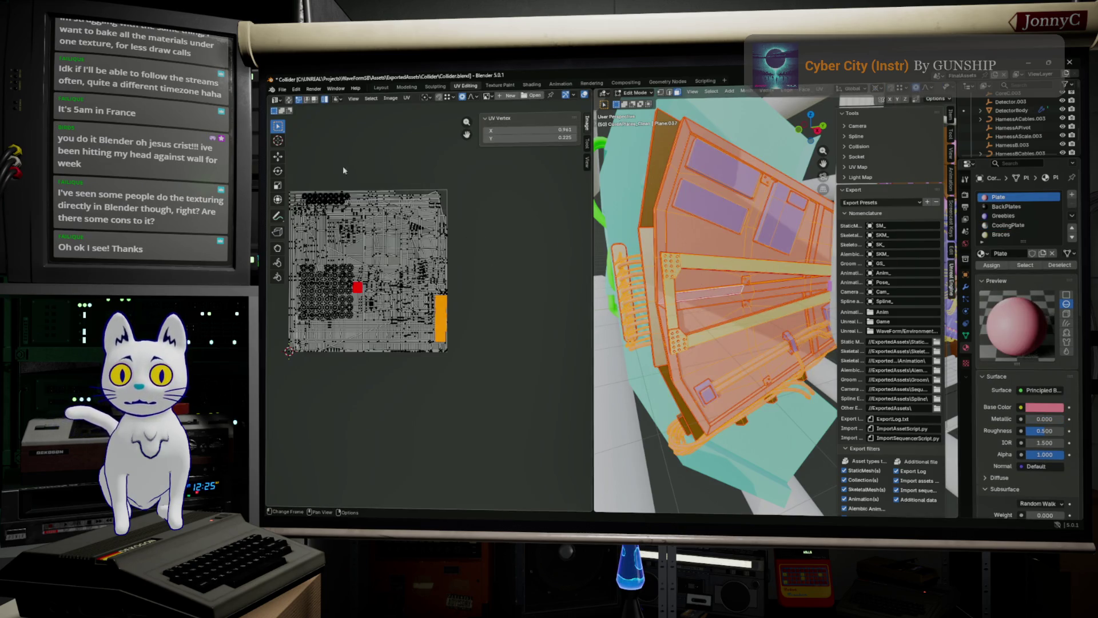
# Export the collider's 13 assets with Export for Unreal Engine.
pyautogui.scroll(-5, 880, 425)
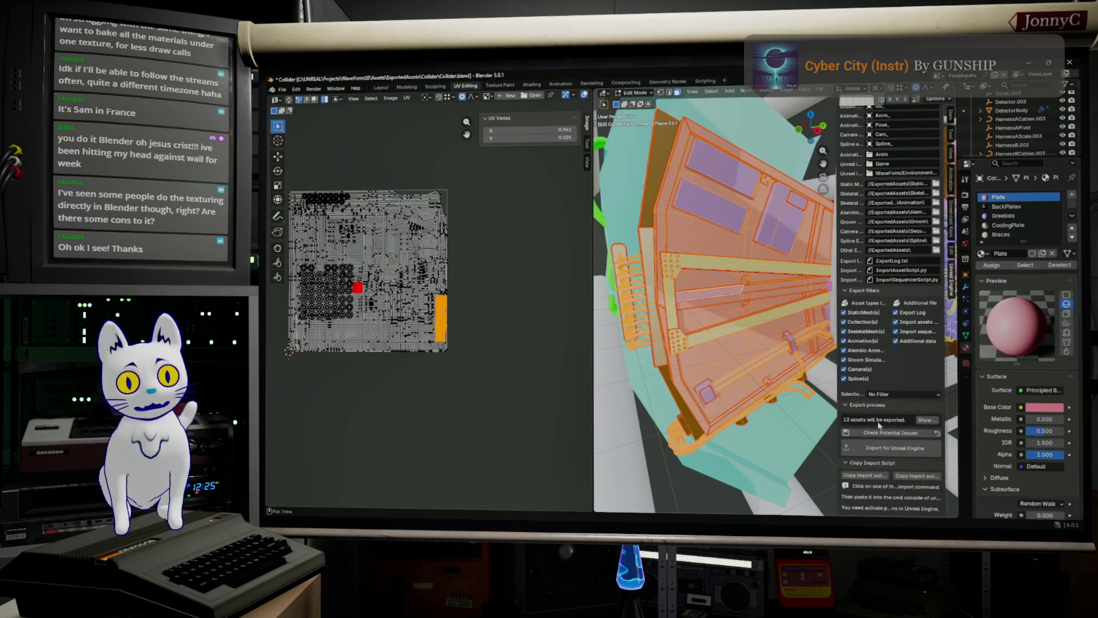
pyautogui.click(904, 450)
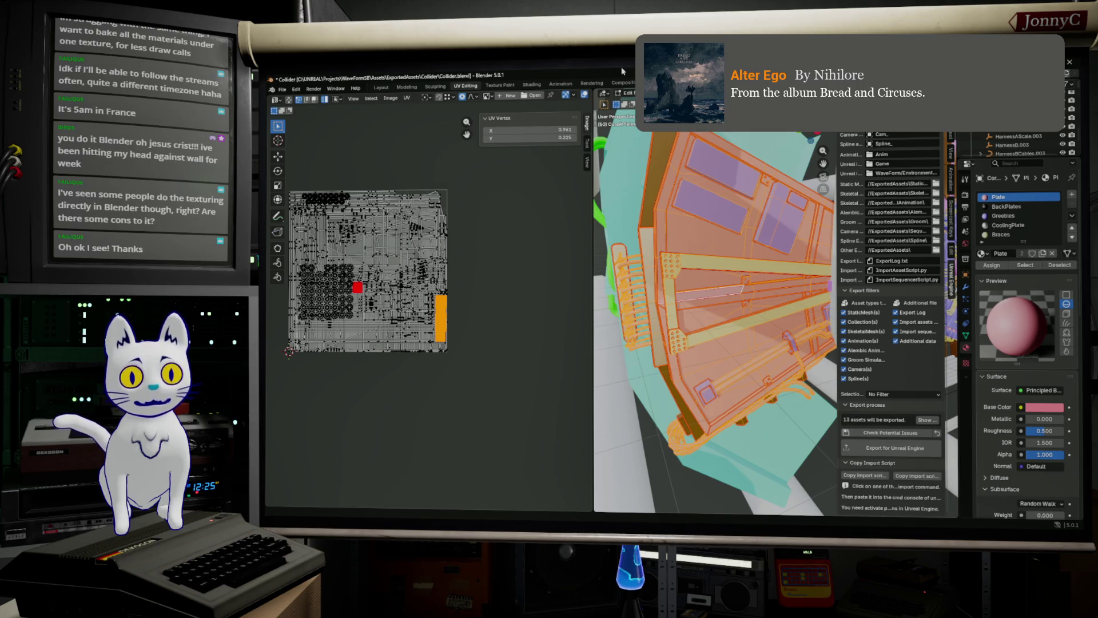
pyautogui.moveTo(618, 87); pyautogui.dragTo(609, 118)
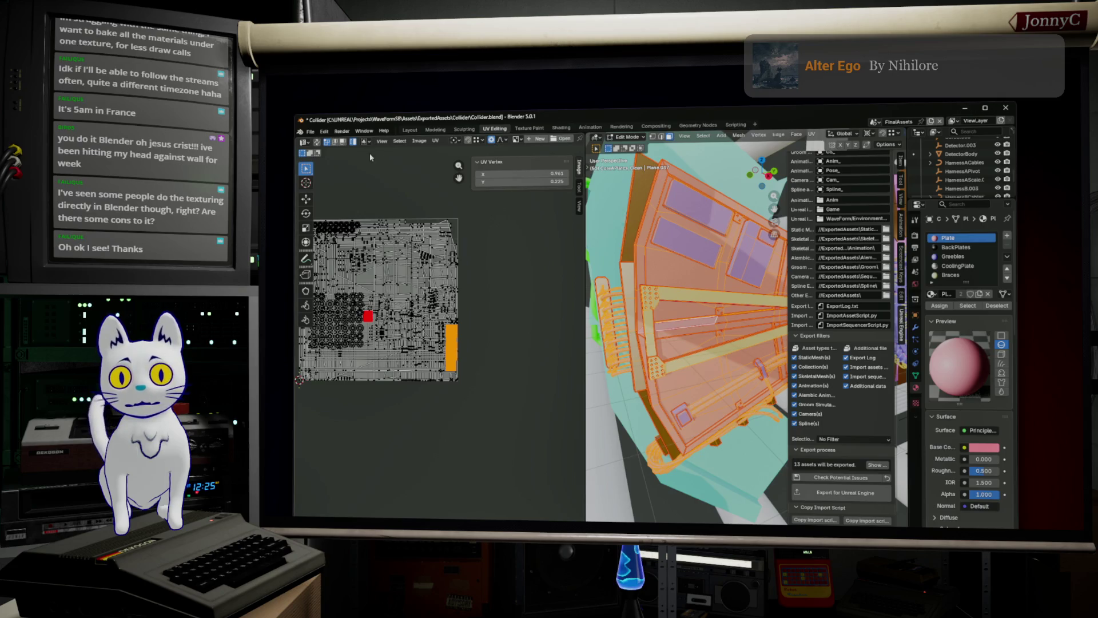
# Try saving Collider.blend, which fails as not writable, and maximize the window.
pyautogui.click(309, 131)
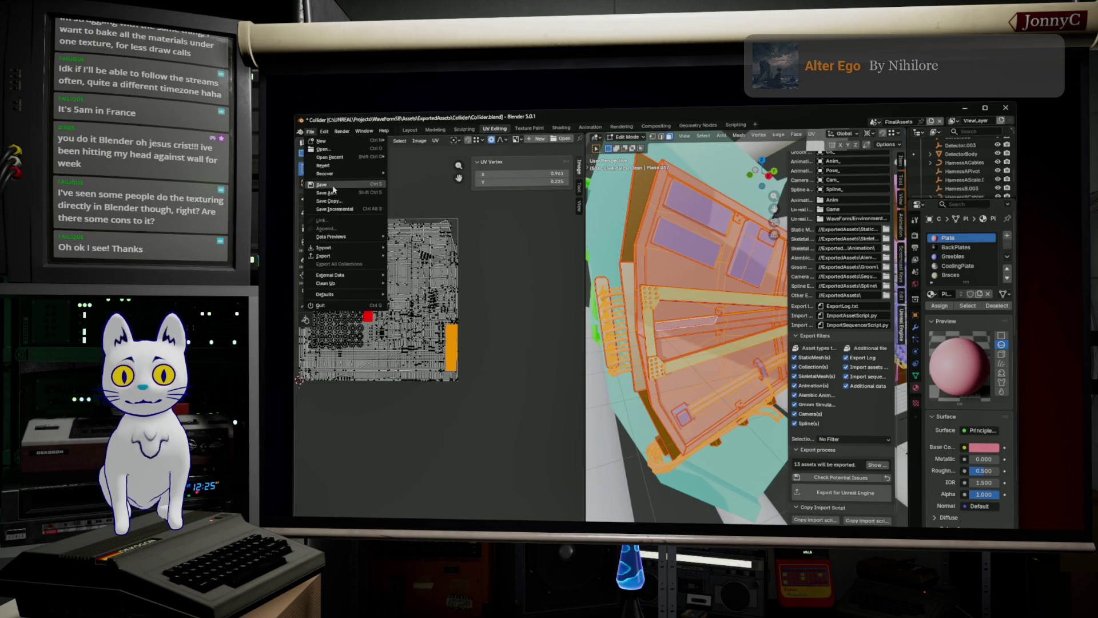
pyautogui.click(334, 189)
pyautogui.click(985, 107)
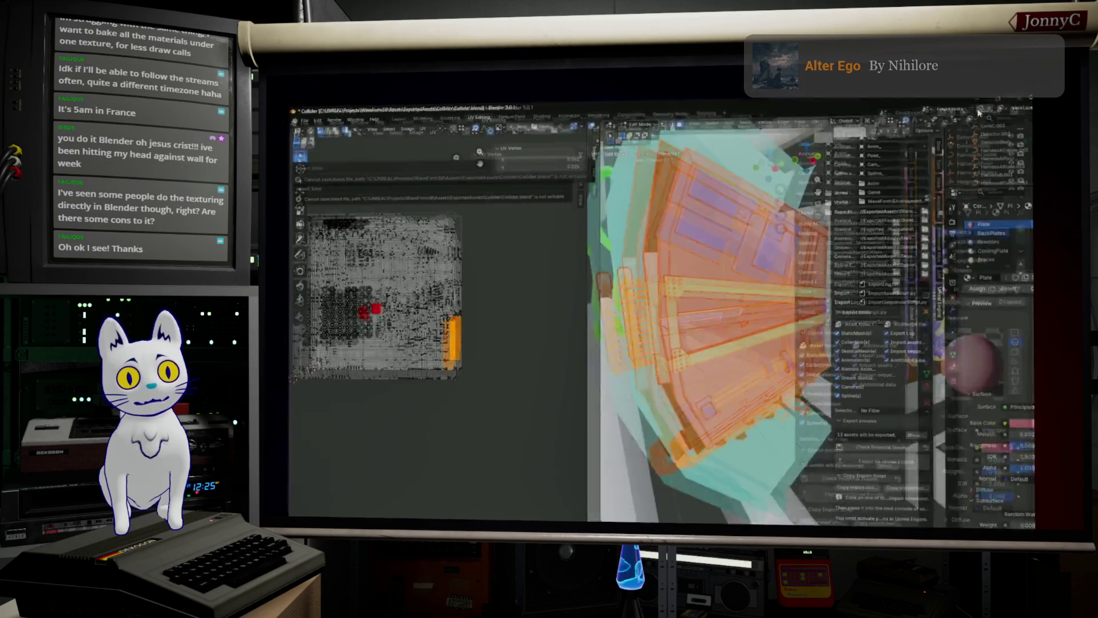
# Minimize Blender and dismiss the Welcome to Substance Painter dialog.
pyautogui.click(1029, 63)
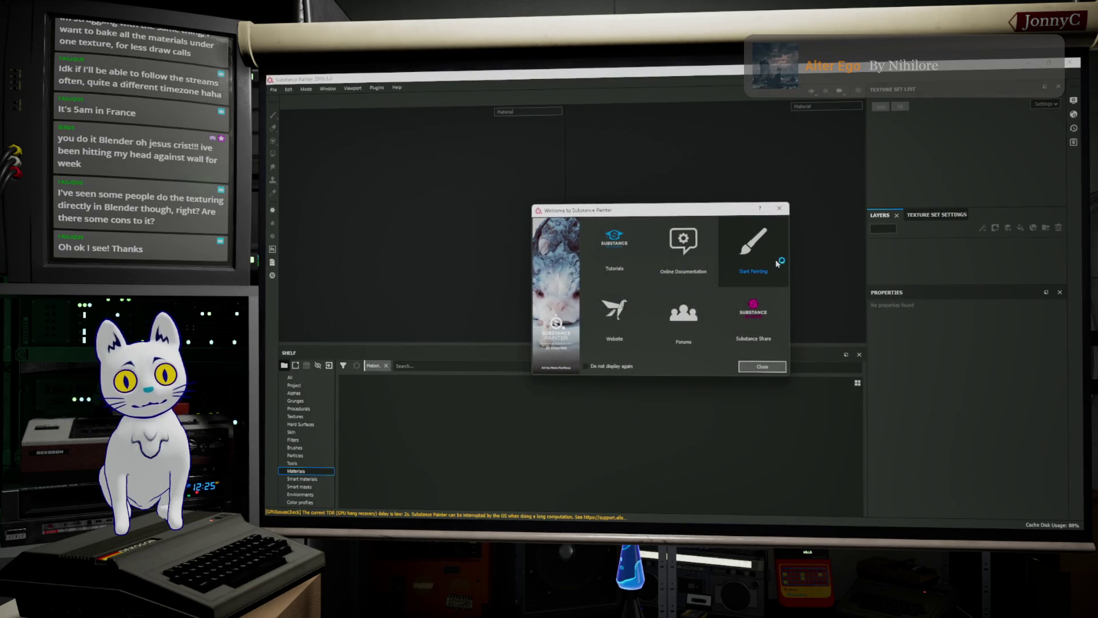
pyautogui.click(762, 367)
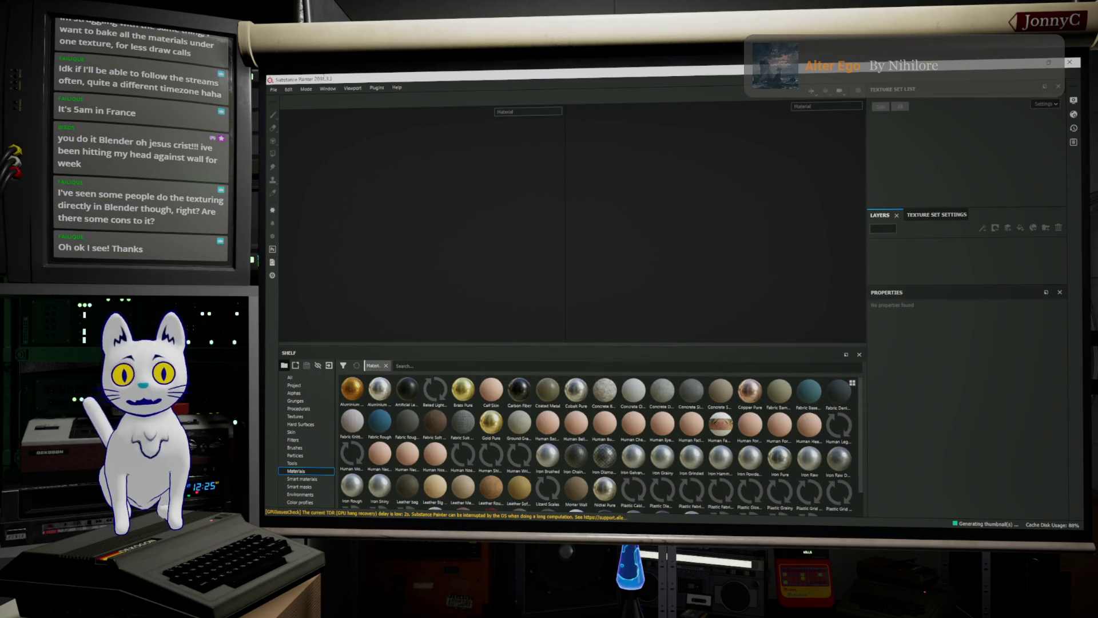
# Load ColliderPlates.spp from the recent files list.
pyautogui.click(273, 89)
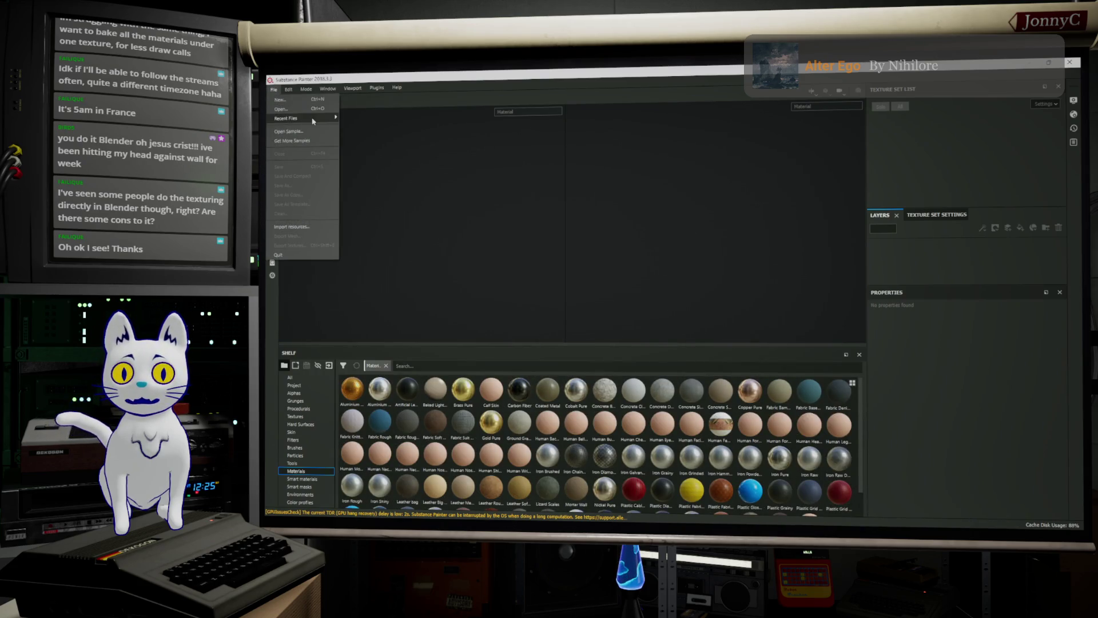
pyautogui.moveTo(297, 117)
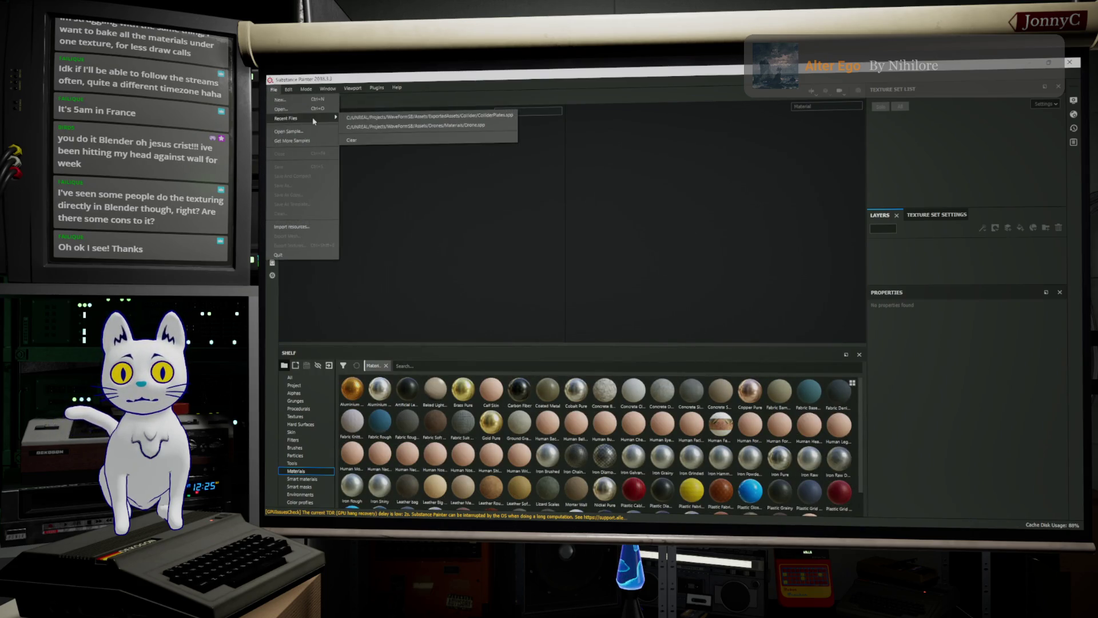
pyautogui.click(452, 116)
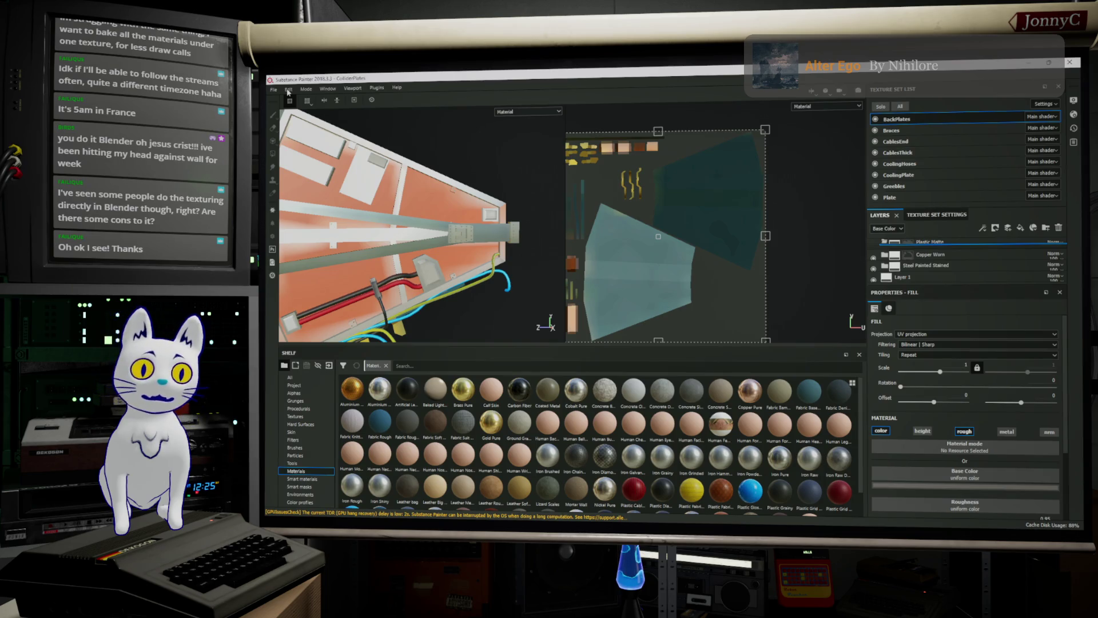
pyautogui.click(307, 90)
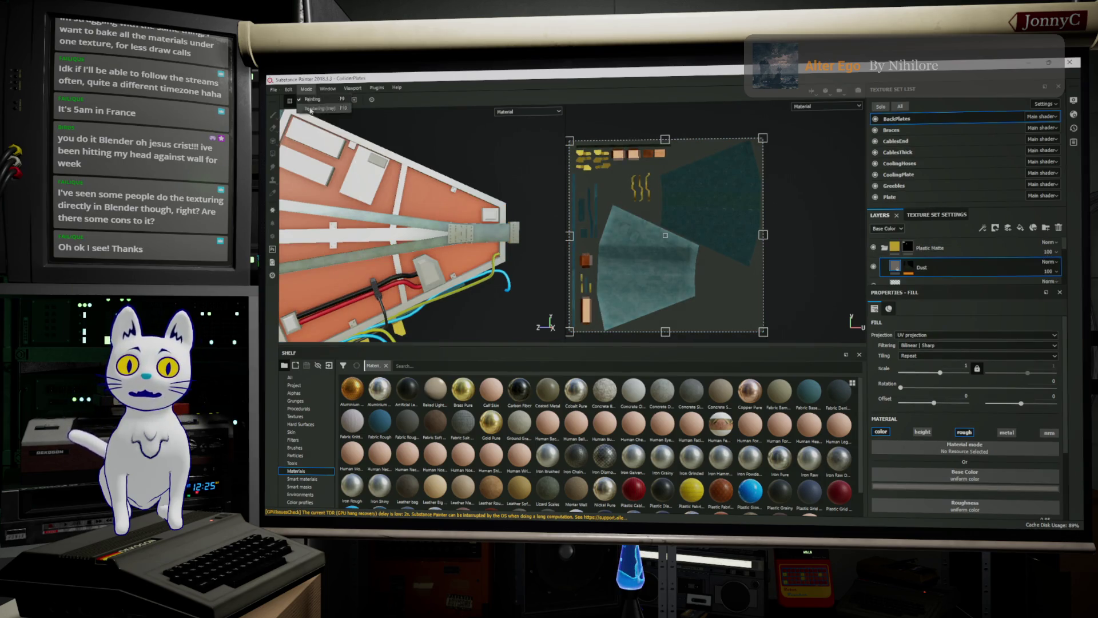
pyautogui.moveTo(289, 89)
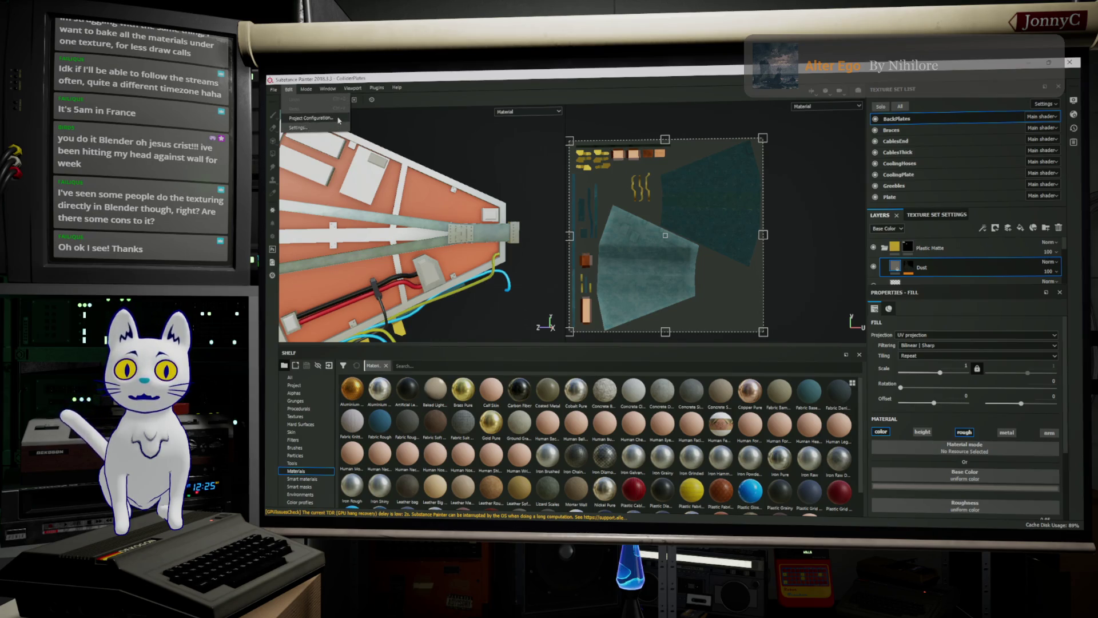
# In Project Configuration, browse to Collider/ExportedAssets/StaticMesh for a new mesh.
pyautogui.click(312, 118)
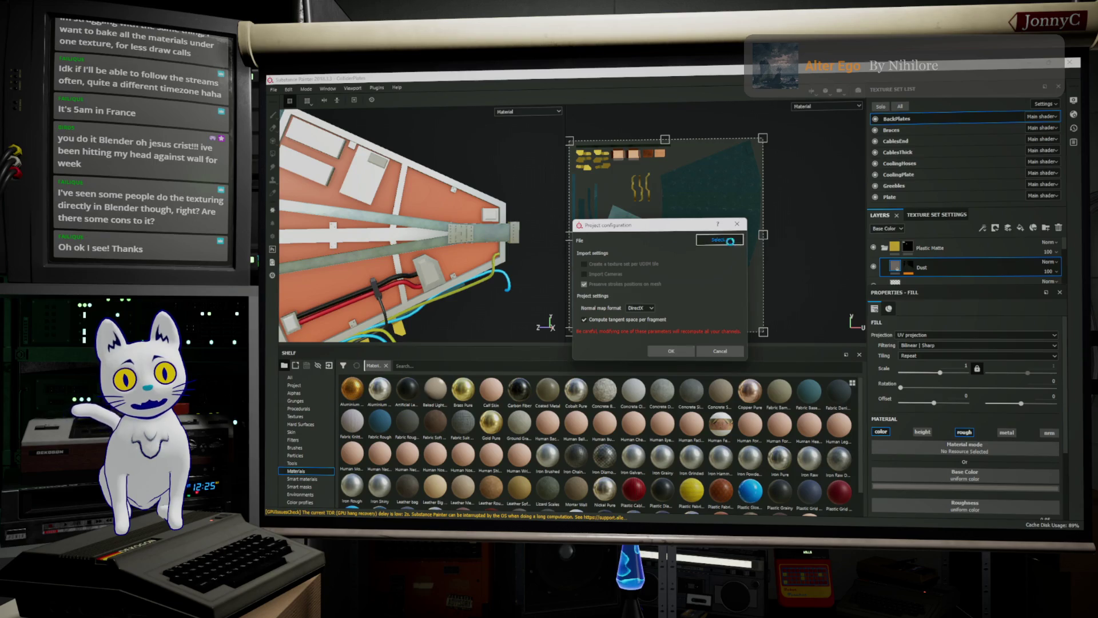
pyautogui.click(720, 239)
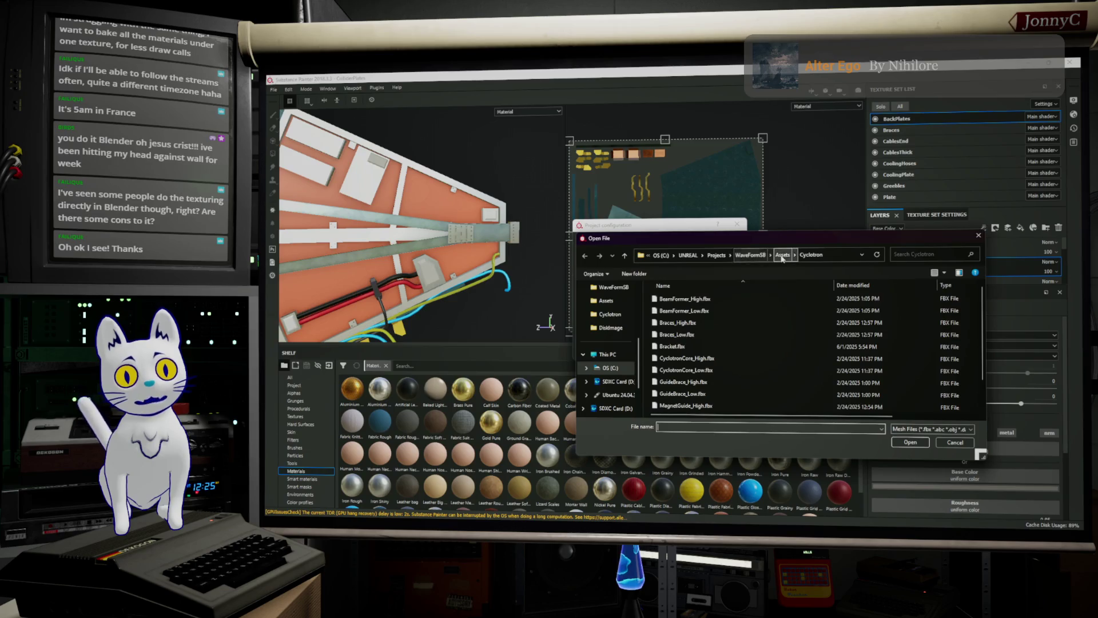
pyautogui.click(781, 255)
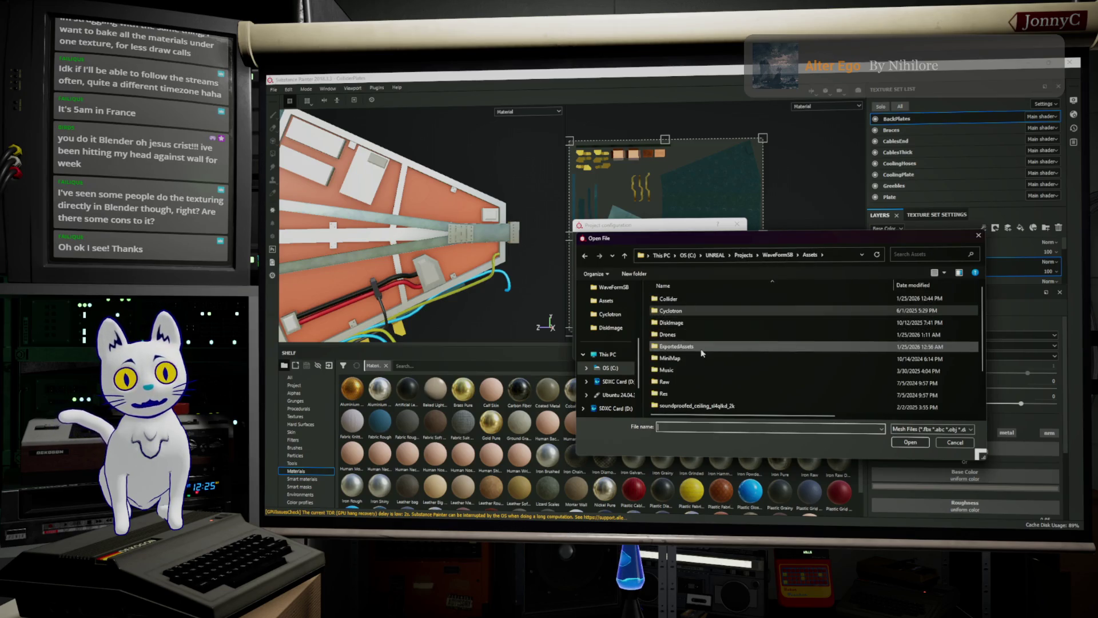
pyautogui.doubleClick(702, 347)
pyautogui.doubleClick(694, 312)
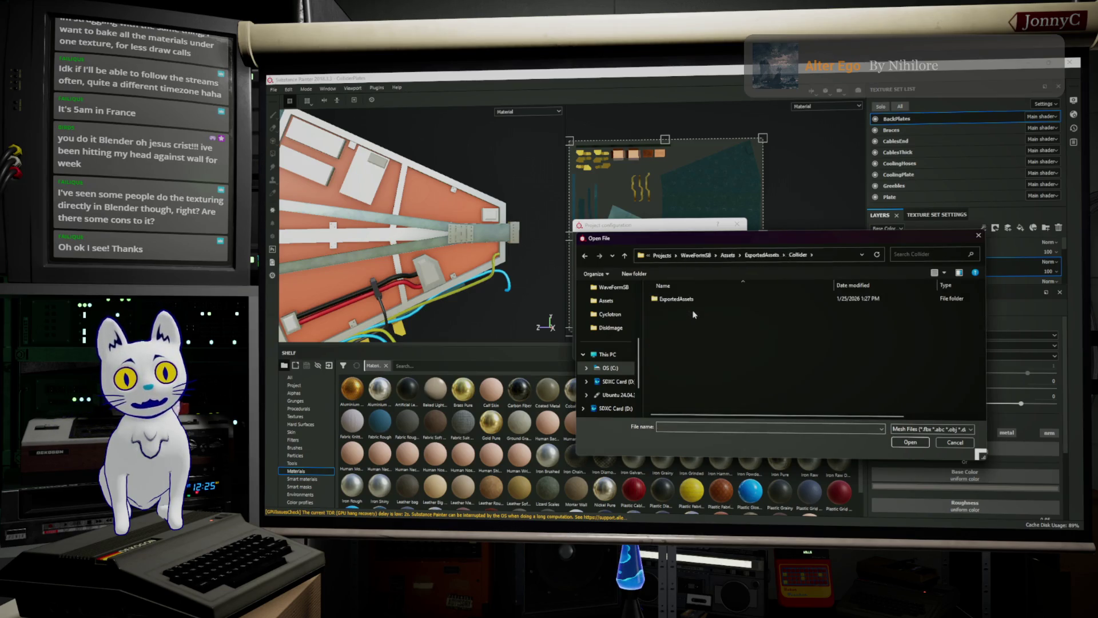
pyautogui.doubleClick(694, 299)
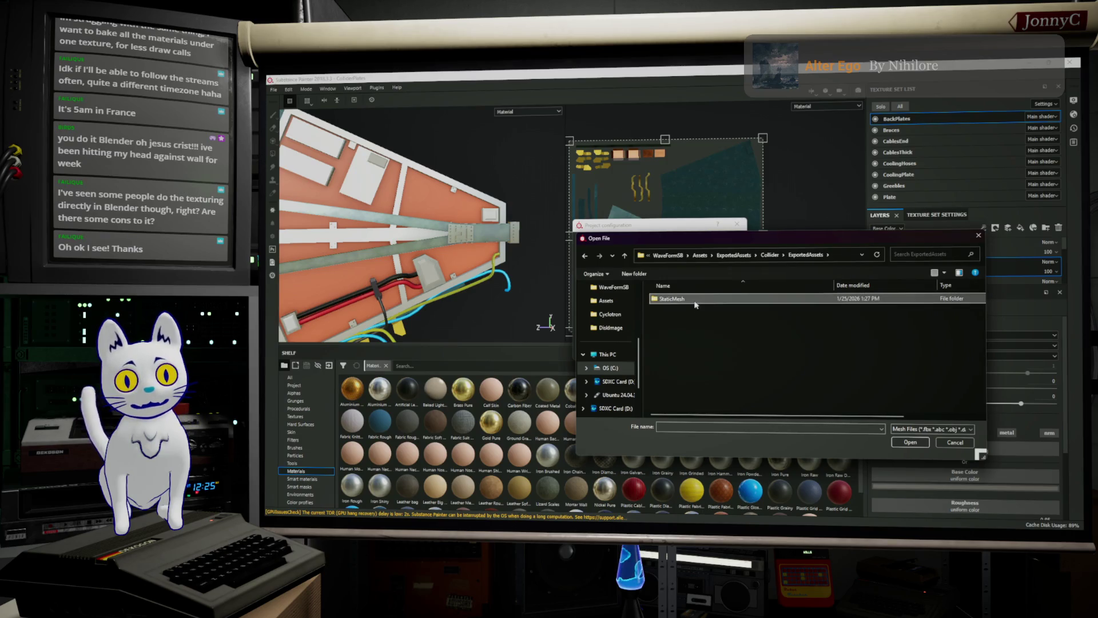
pyautogui.doubleClick(697, 302)
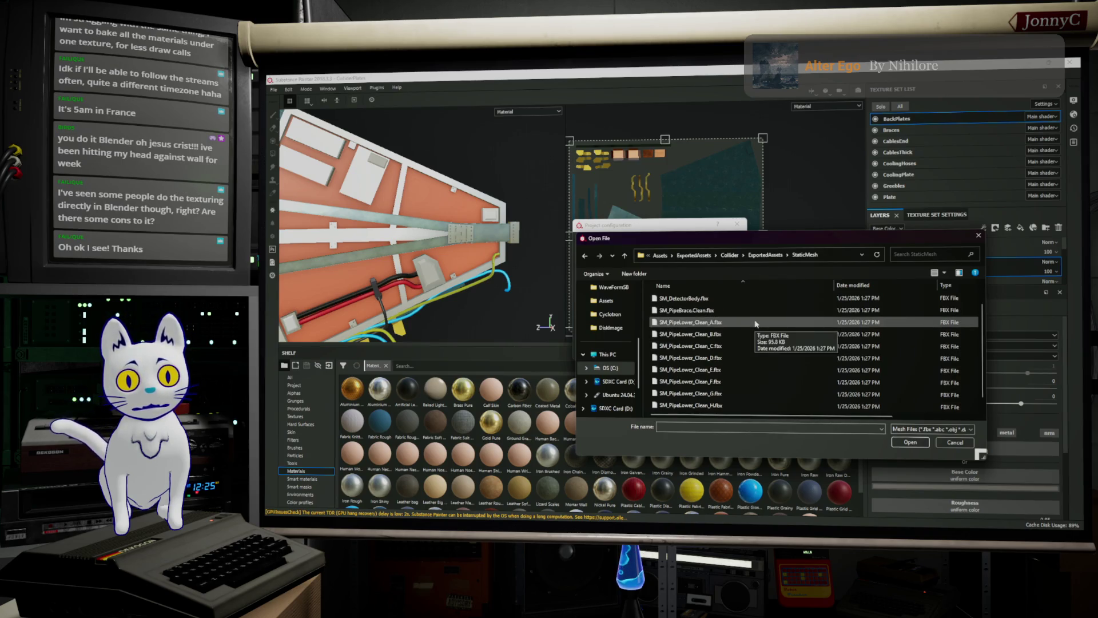
# Choose SM_CoreAPlates_Clean.fbx and apply it as the project mesh.
pyautogui.scroll(-1, 755, 324)
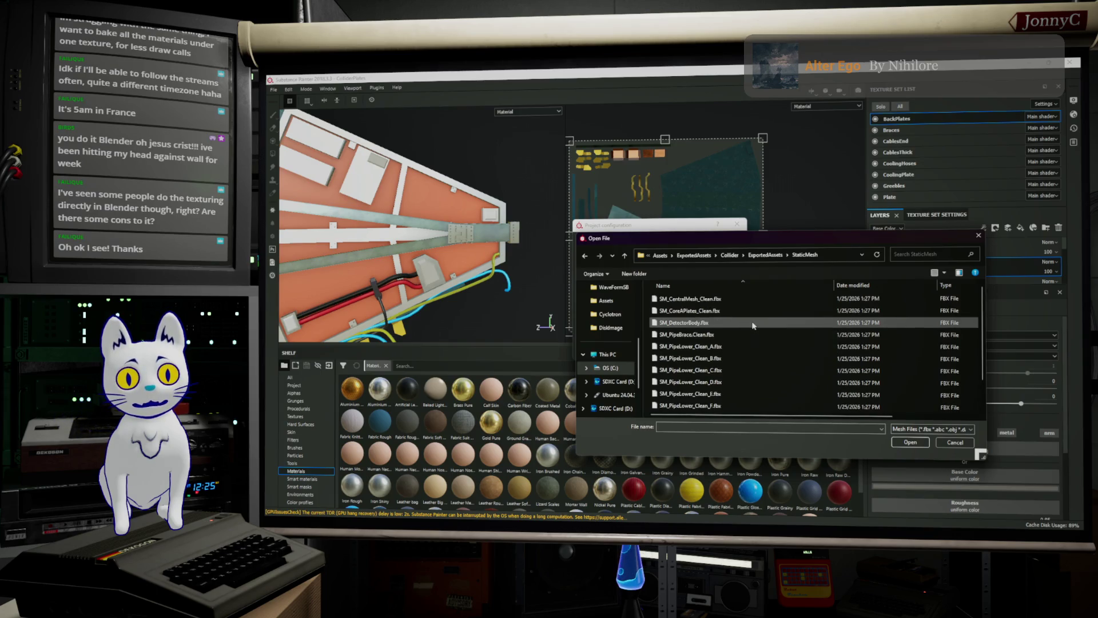
pyautogui.scroll(1, 747, 327)
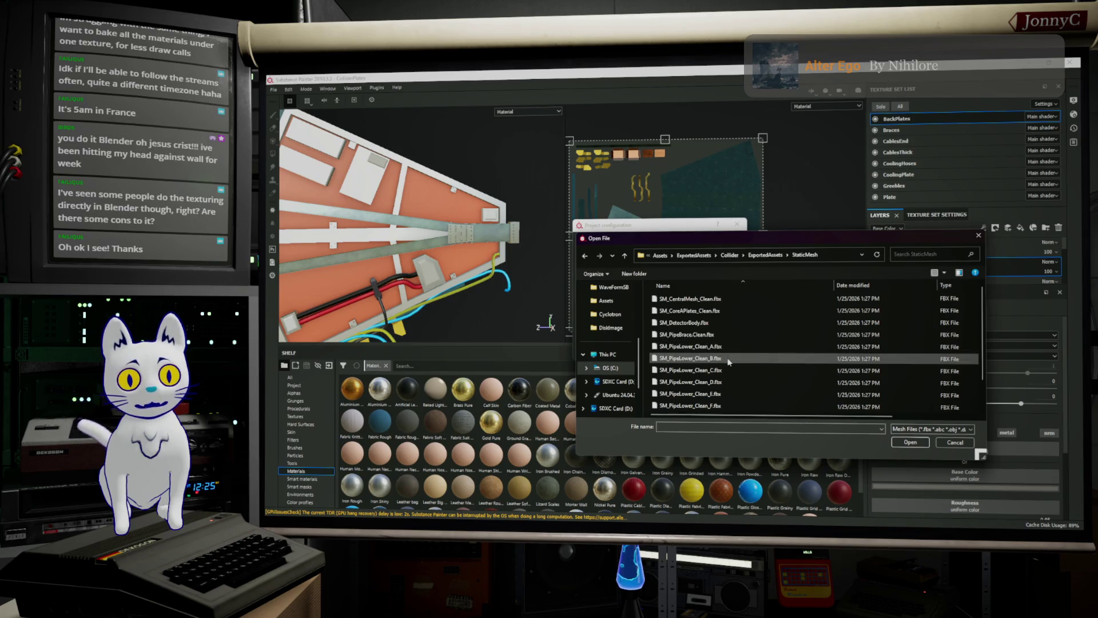
pyautogui.click(735, 311)
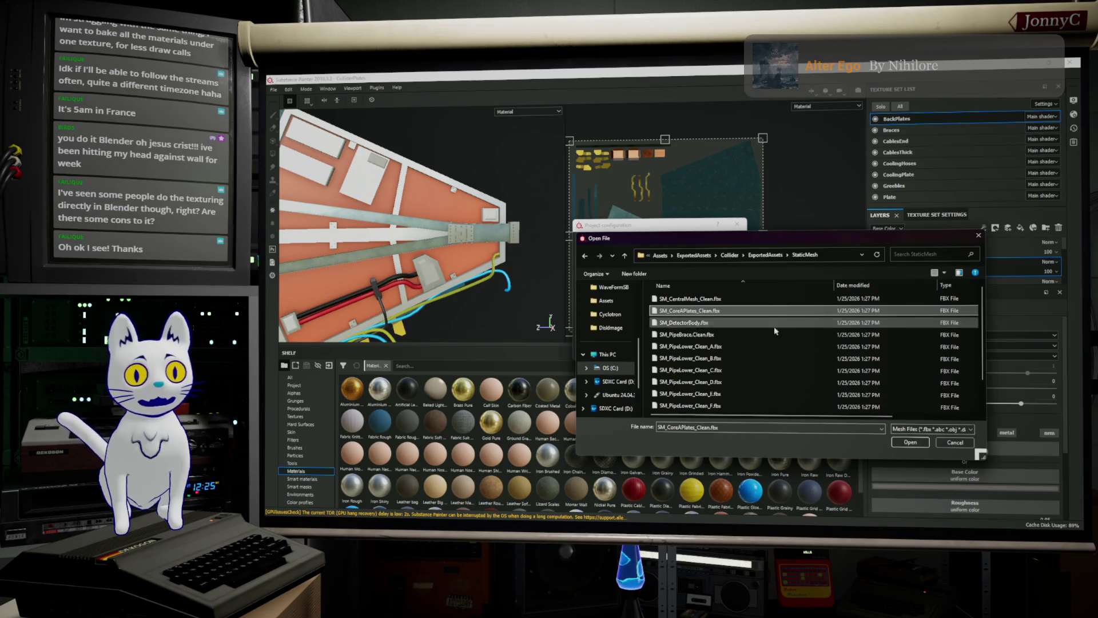
pyautogui.click(909, 442)
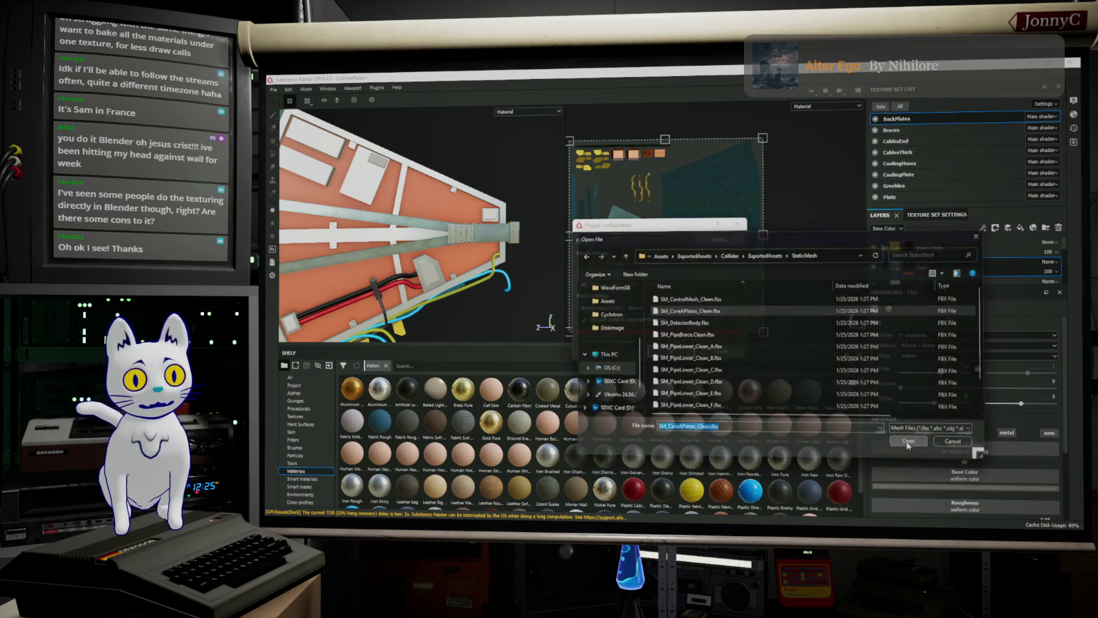
pyautogui.click(681, 351)
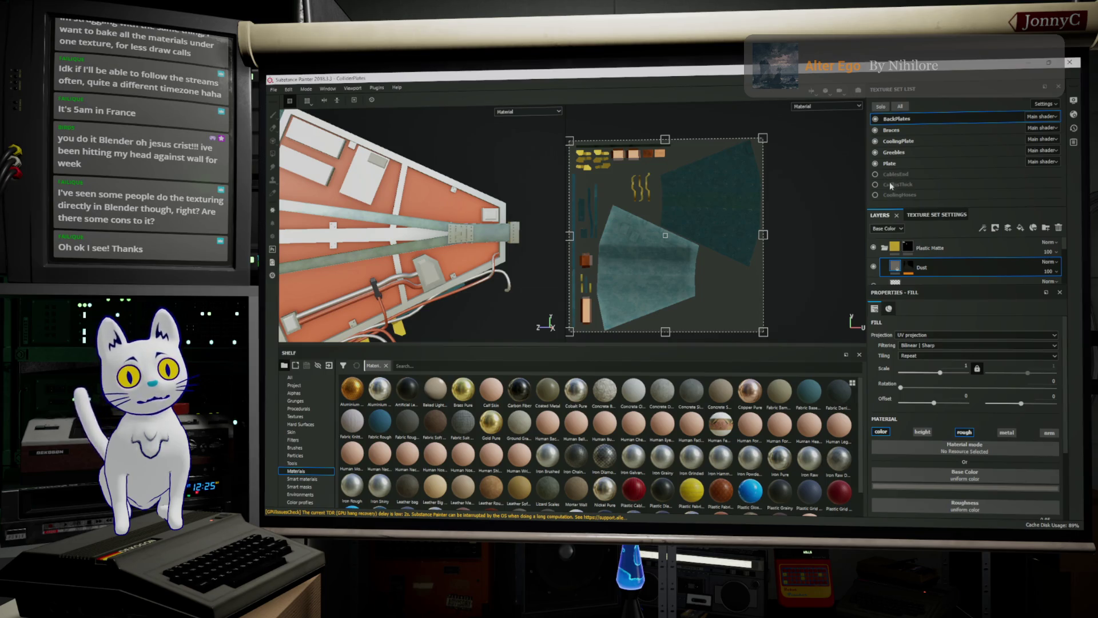
pyautogui.press('shift')
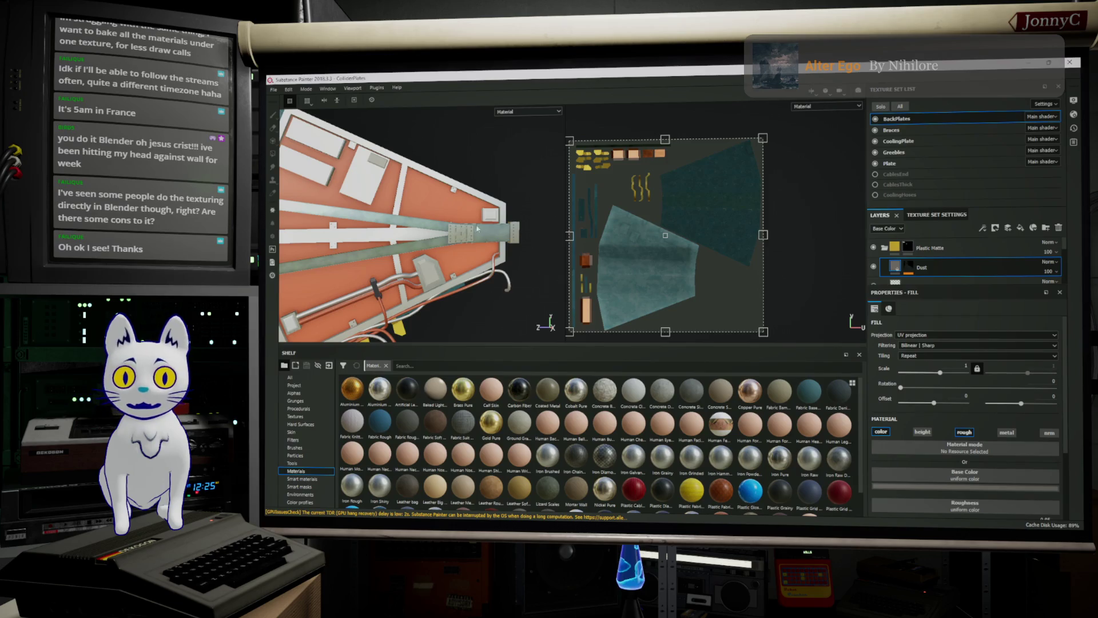
# Check the Braces and BackPlates texture sets, then select the Plate texture set.
pyautogui.scroll(3, 476, 229)
pyautogui.moveTo(533, 152)
pyautogui.keyDown('alt'); pyautogui.mouseDown()
pyautogui.moveTo(631, 82)
pyautogui.moveTo(887, 97)
pyautogui.mouseUp(); pyautogui.keyUp('alt')
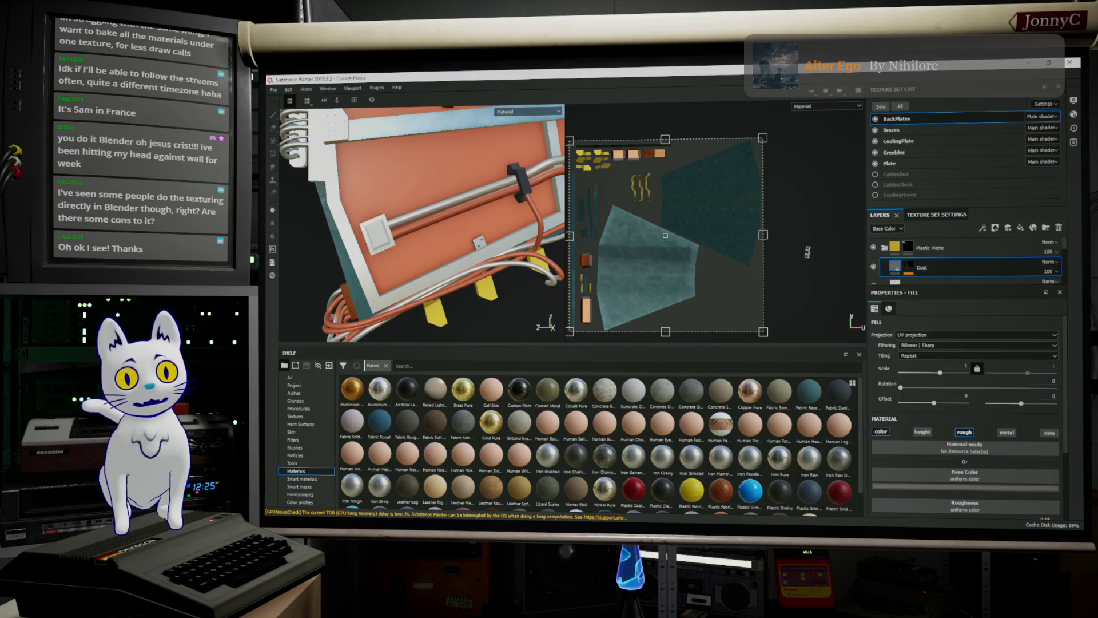
pyautogui.click(965, 130)
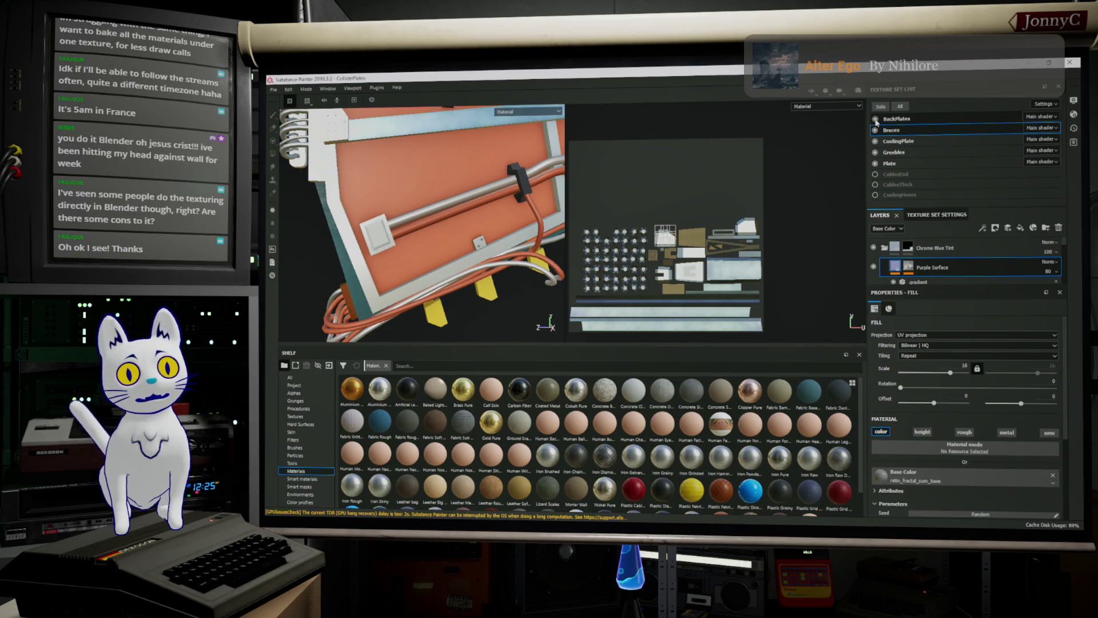
pyautogui.click(876, 119)
pyautogui.click(875, 119)
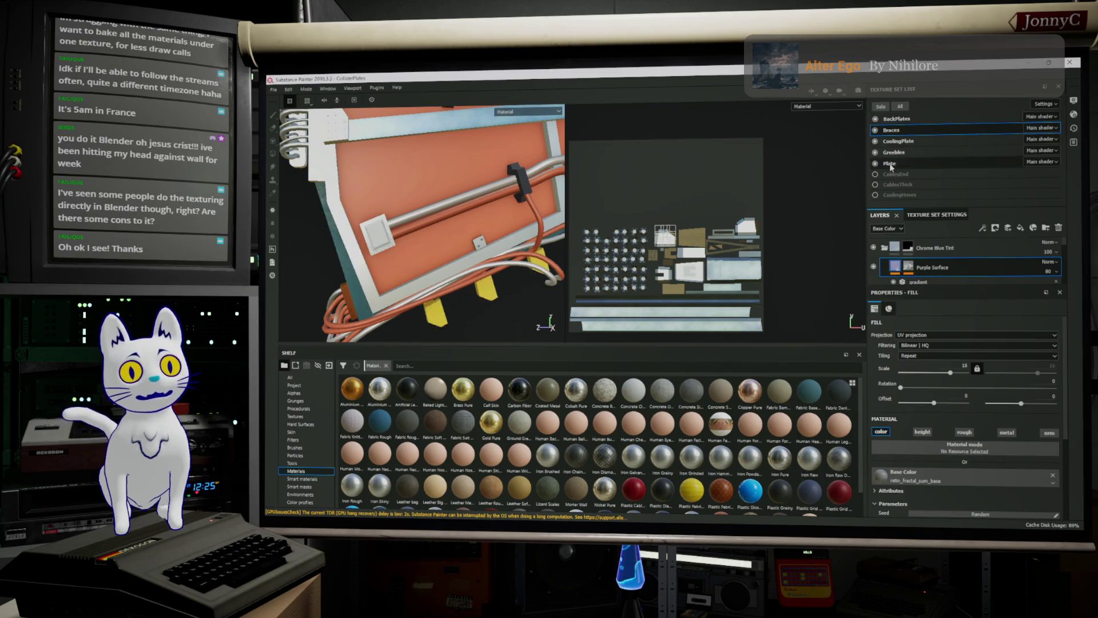
pyautogui.click(888, 164)
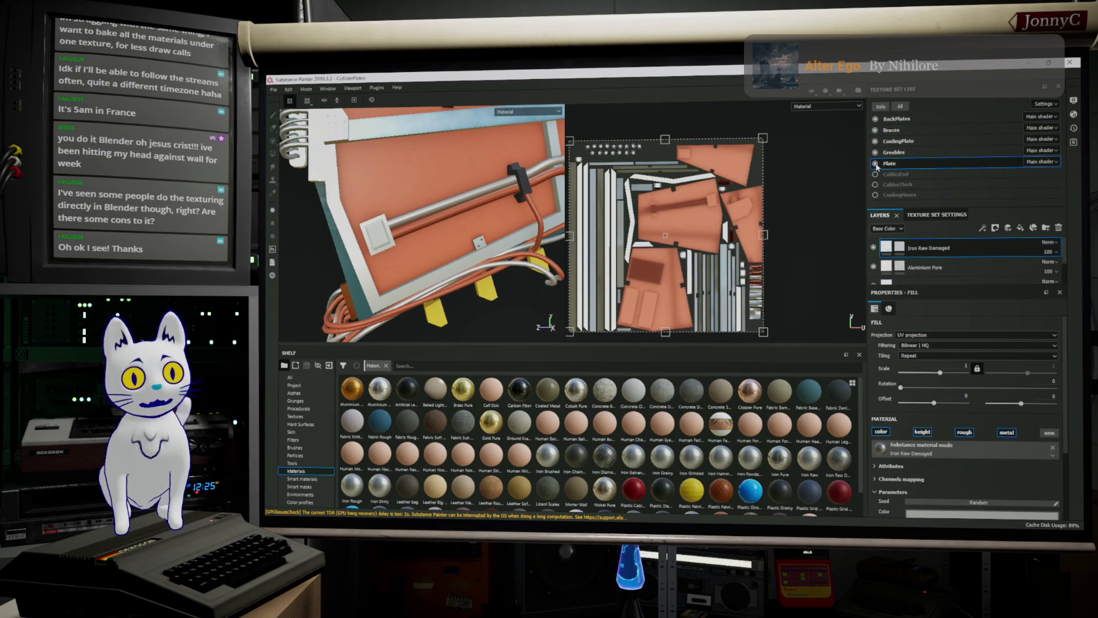
# Enlarge the Layers panel and add Plastic Matte Pure as the top Plate fill layer.
pyautogui.click(875, 164)
pyautogui.click(875, 164)
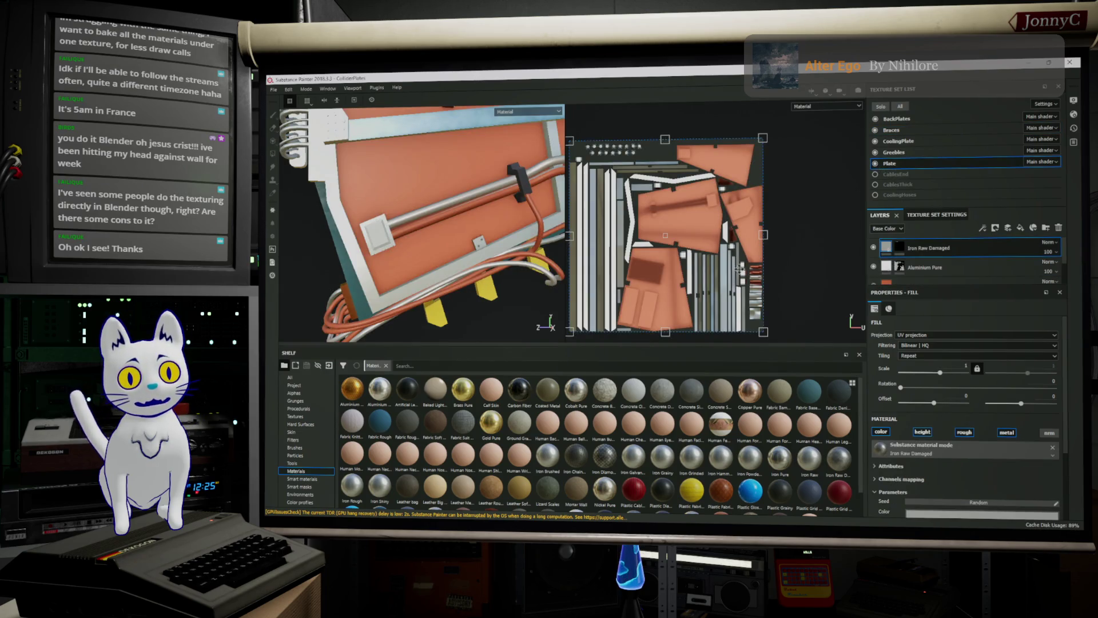
pyautogui.scroll(-1, 751, 294)
pyautogui.scroll(4, 751, 295)
pyautogui.scroll(3, 752, 295)
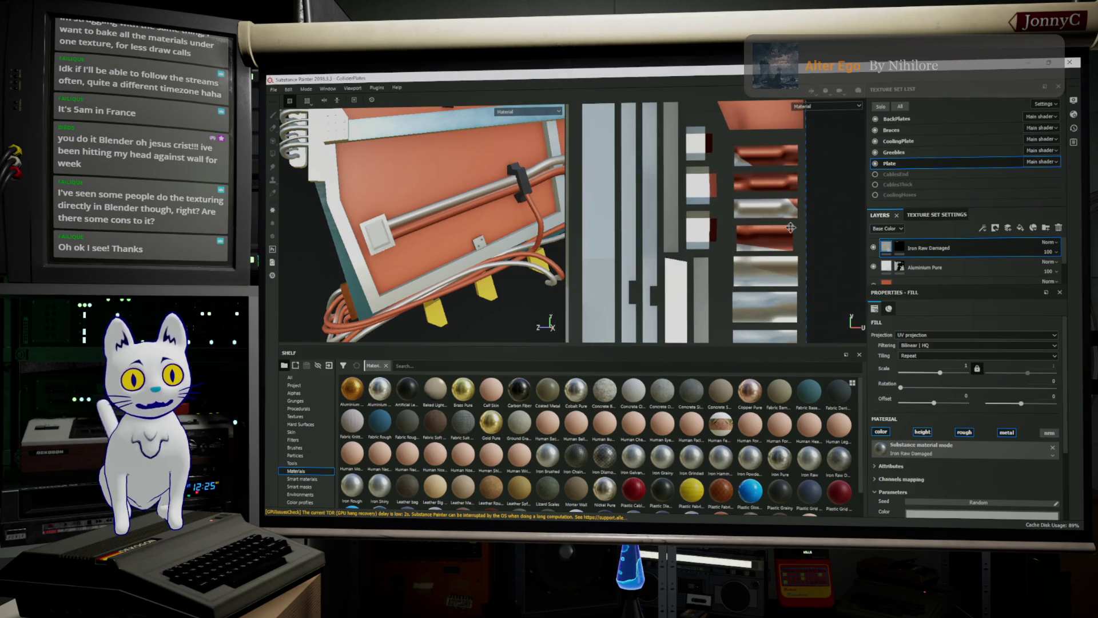
pyautogui.scroll(1, 772, 246)
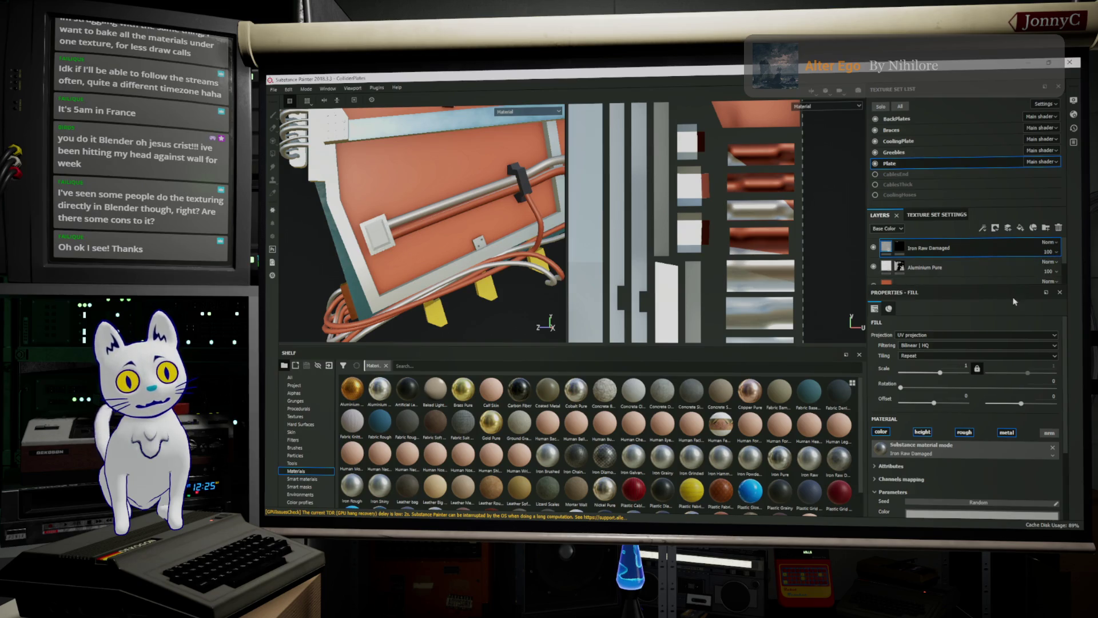
pyautogui.moveTo(1013, 285); pyautogui.dragTo(1015, 362)
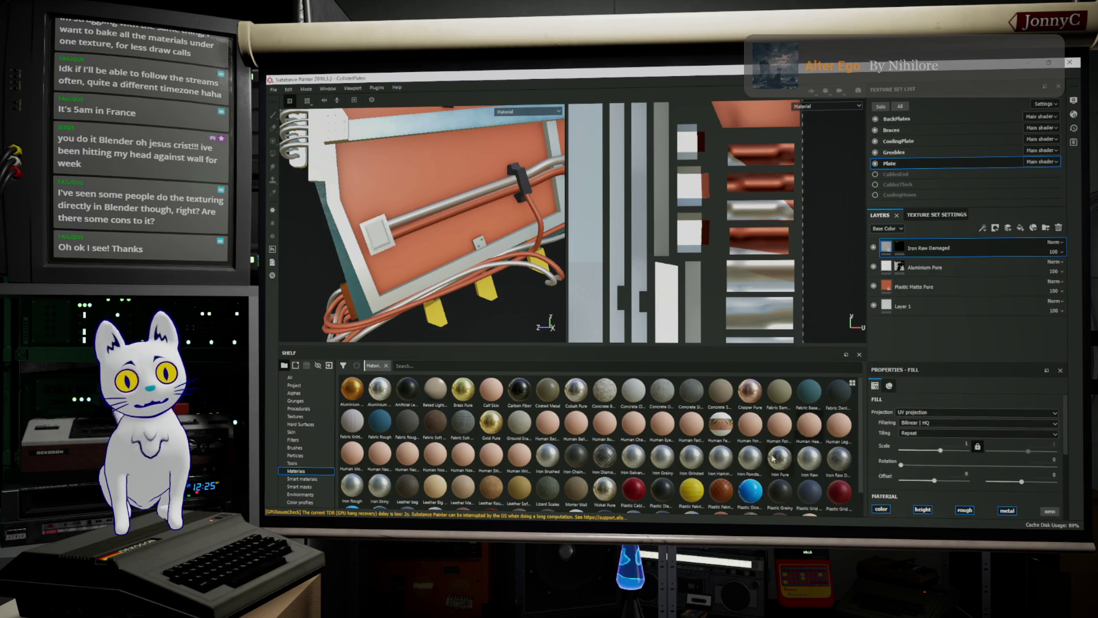
pyautogui.scroll(-1, 781, 489)
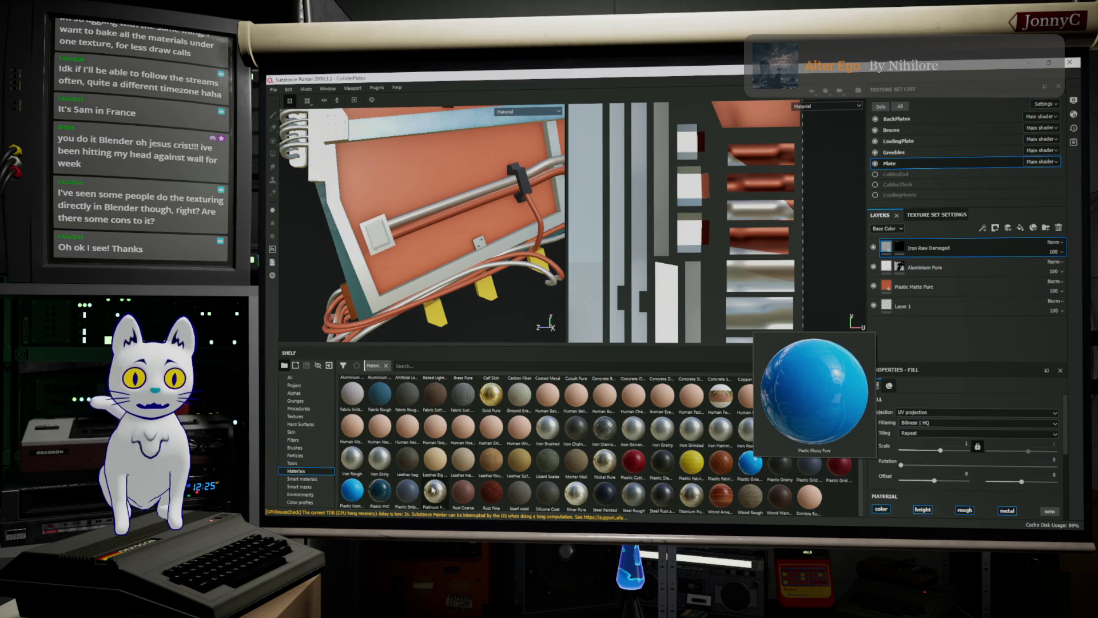
pyautogui.moveTo(358, 488)
pyautogui.moveTo(358, 487); pyautogui.dragTo(961, 239)
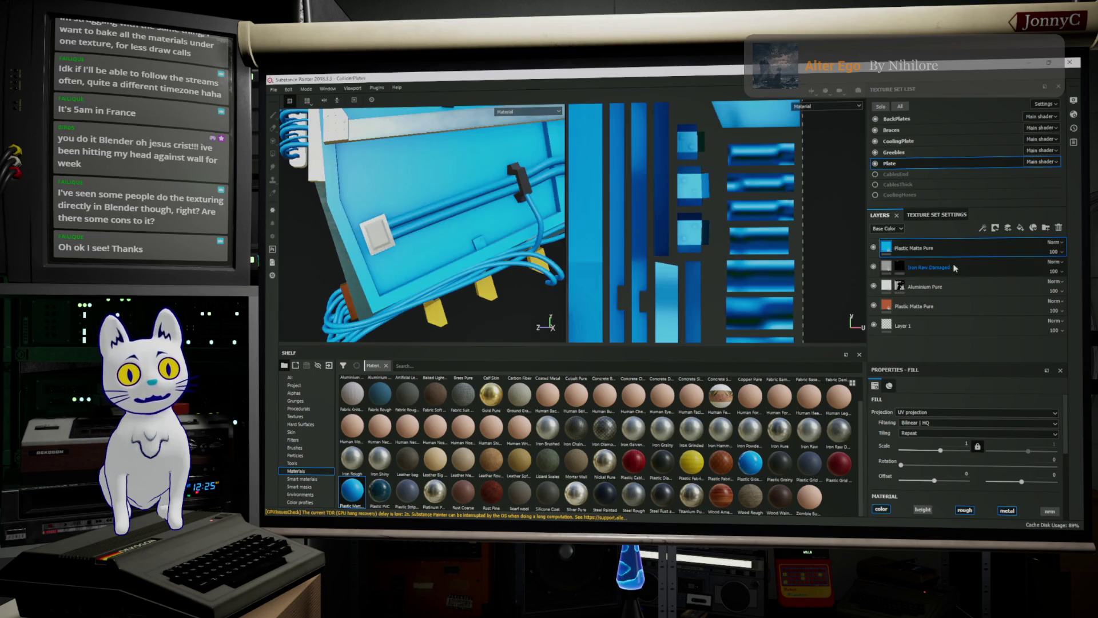
pyautogui.moveTo(555, 260)
pyautogui.keyDown('alt'); pyautogui.mouseDown()
pyautogui.moveTo(503, 246)
pyautogui.moveTo(537, 232)
pyautogui.mouseUp(); pyautogui.keyUp('alt')
# Add a black mask to the top Plastic Matte Pure layer.
pyautogui.rightClick(957, 247)
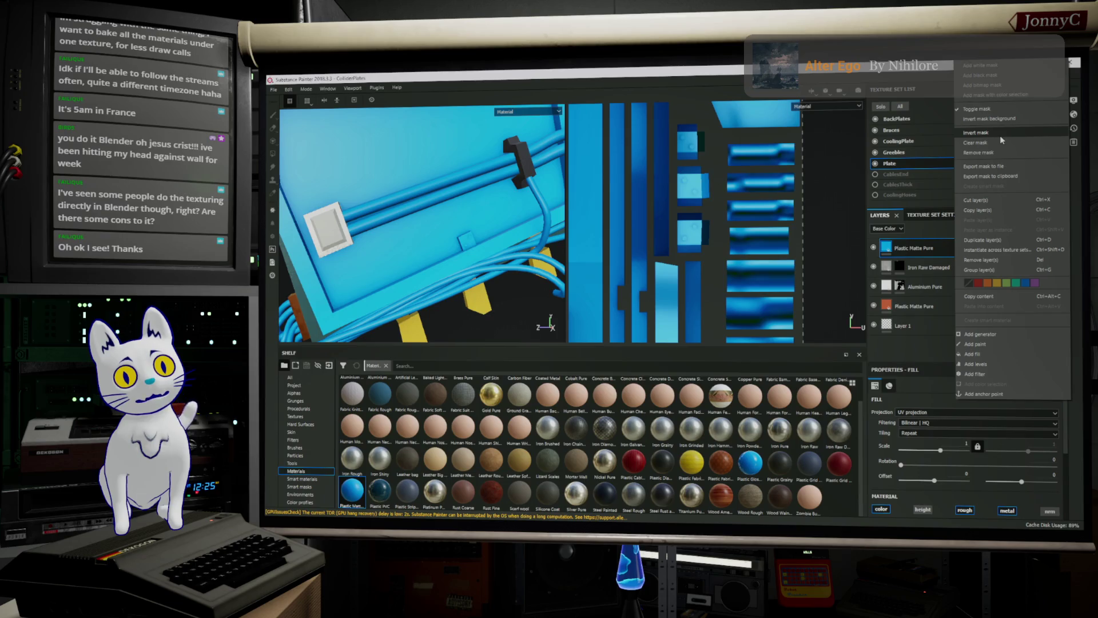
pyautogui.rightClick(919, 250)
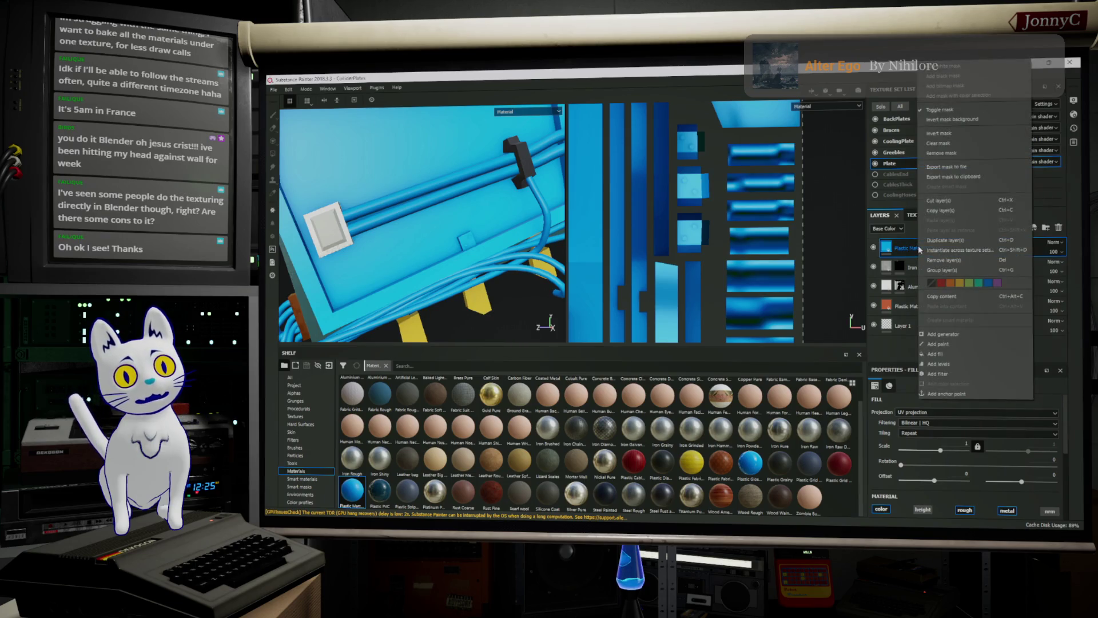
pyautogui.click(986, 76)
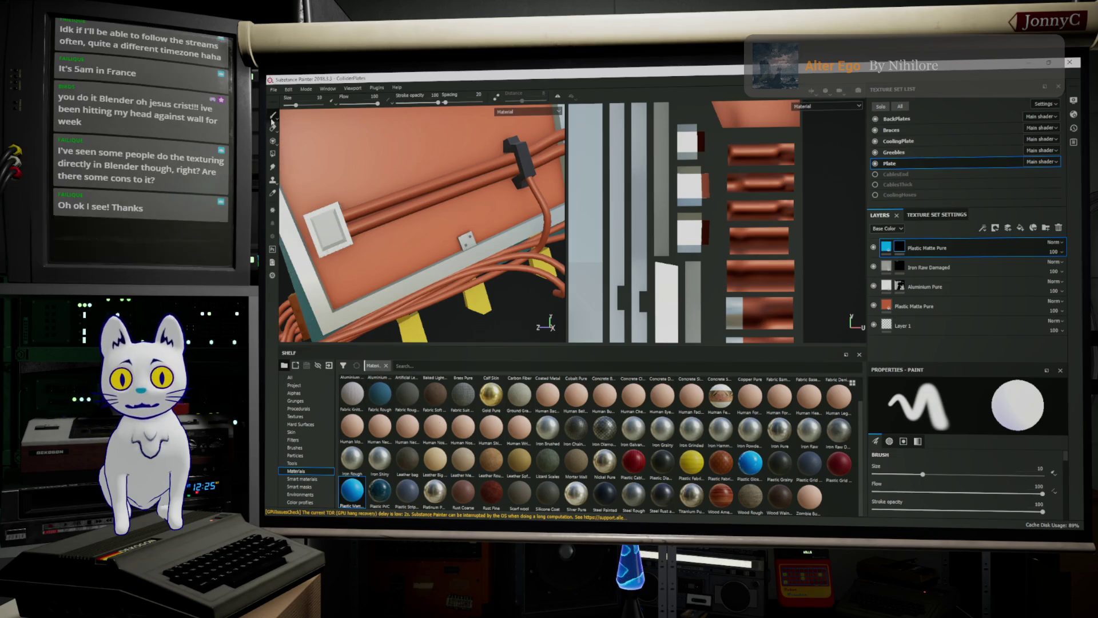
# Polygon-fill the top cable UV strip into the mask by UV island, then start renaming the layer.
pyautogui.click(280, 153)
pyautogui.scroll(-4, 628, 260)
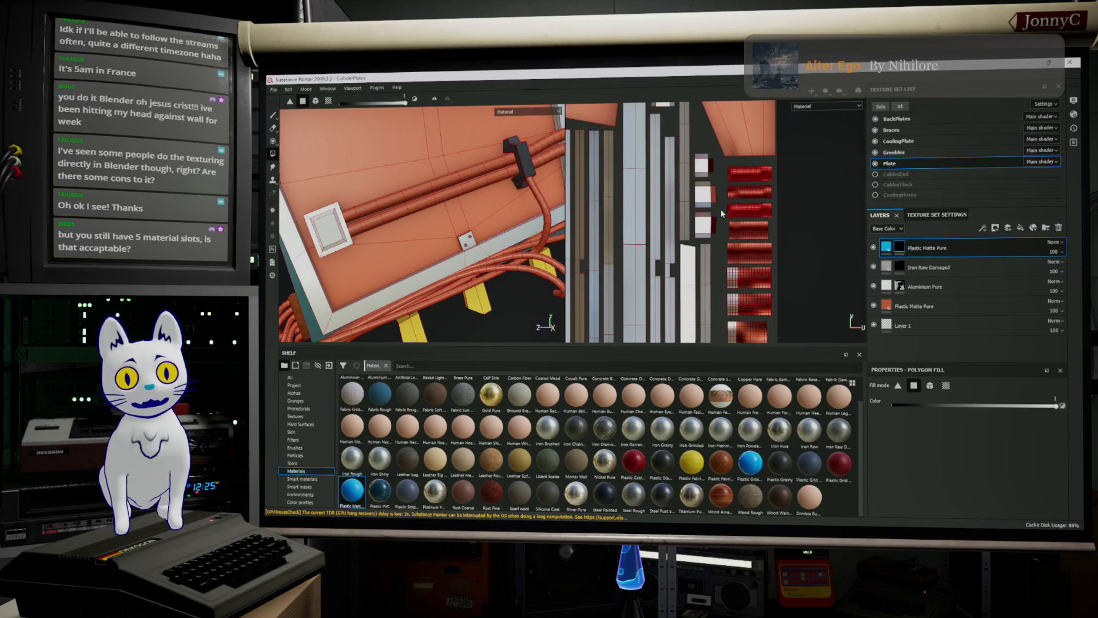
pyautogui.moveTo(674, 189); pyautogui.dragTo(633, 164, button='middle')
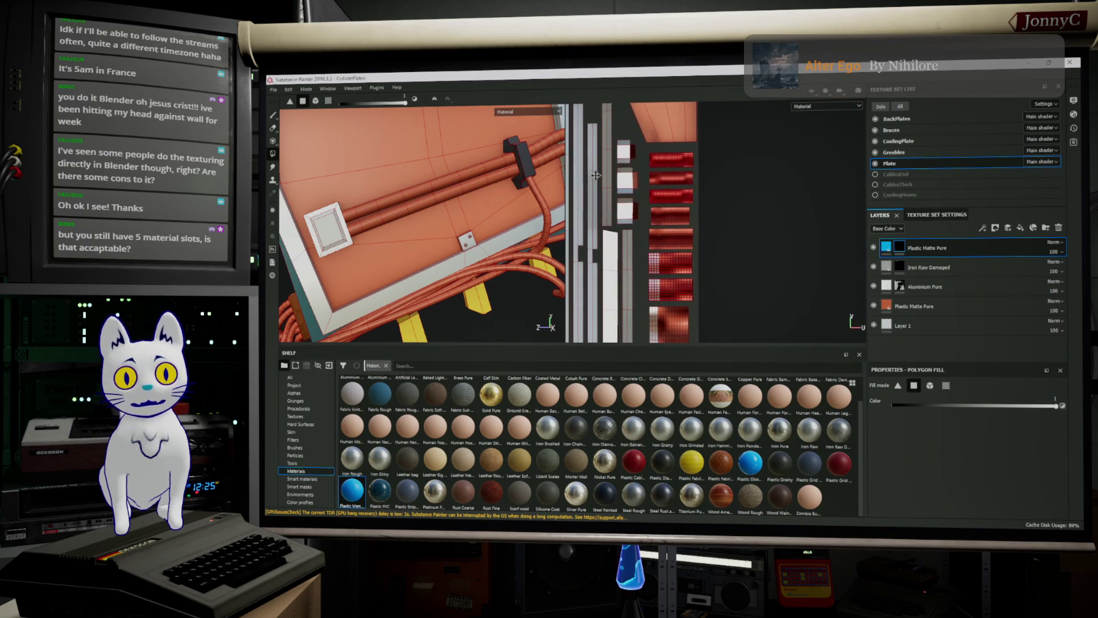
pyautogui.moveTo(642, 150); pyautogui.dragTo(712, 167)
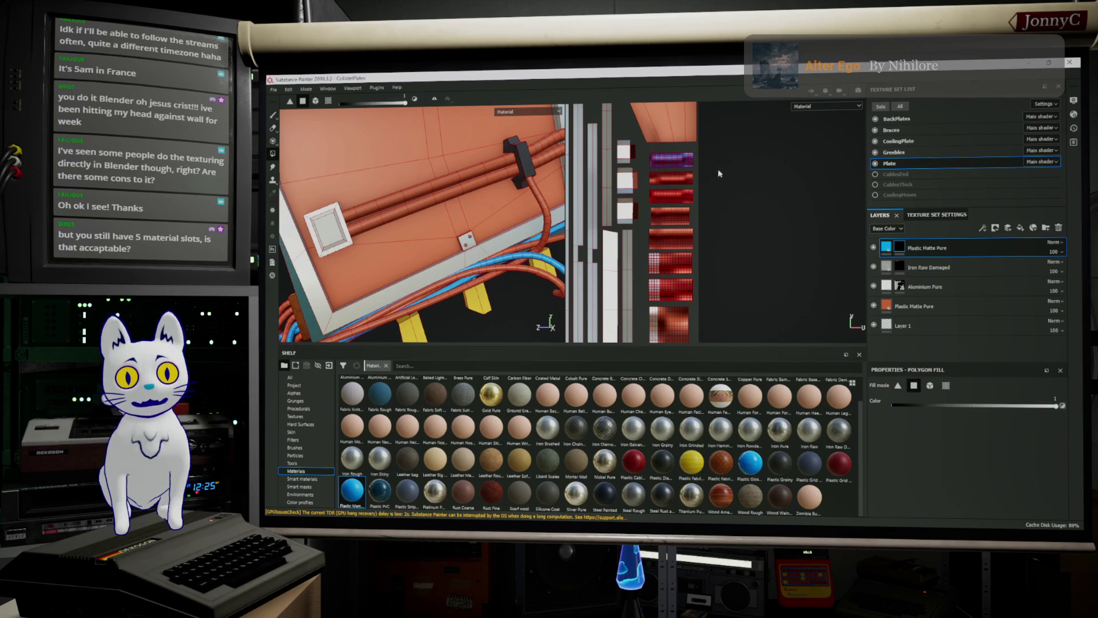
pyautogui.doubleClick(923, 247)
pyautogui.write('d')
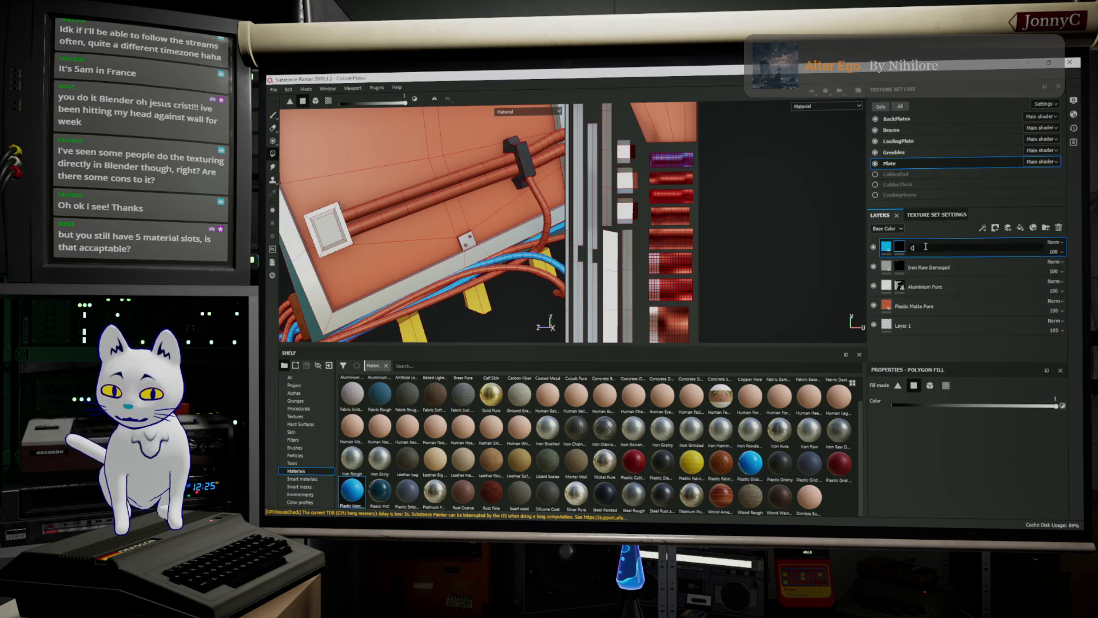
# Name the layer CablesBlue and switch over to Blender.
pyautogui.press('BackSpace')
pyautogui.press('BackSpace')
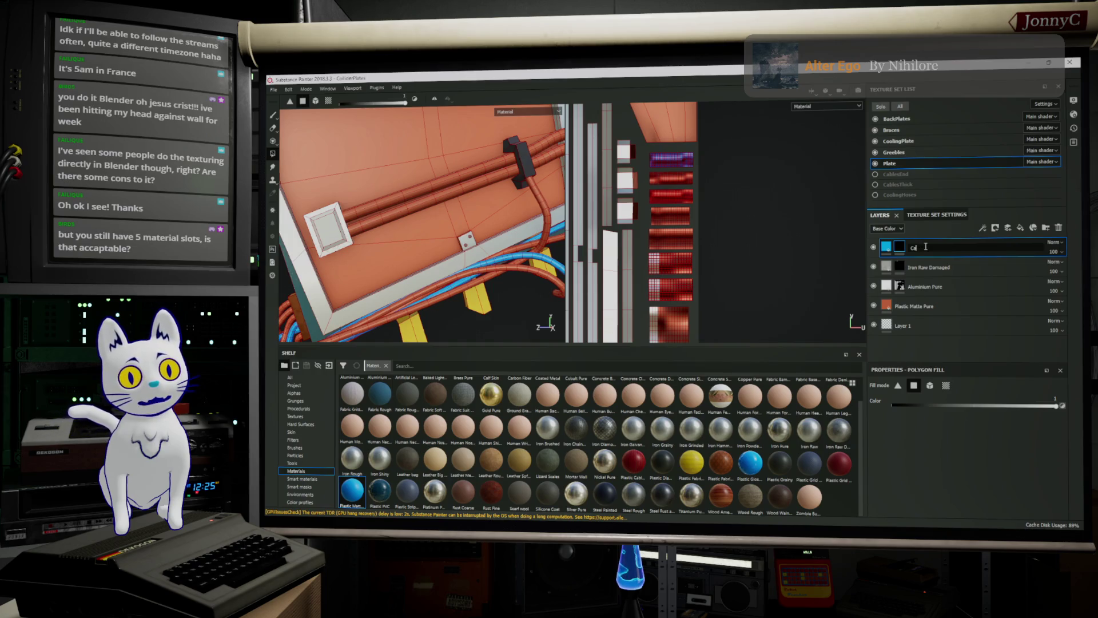
pyautogui.write('blesBlue')
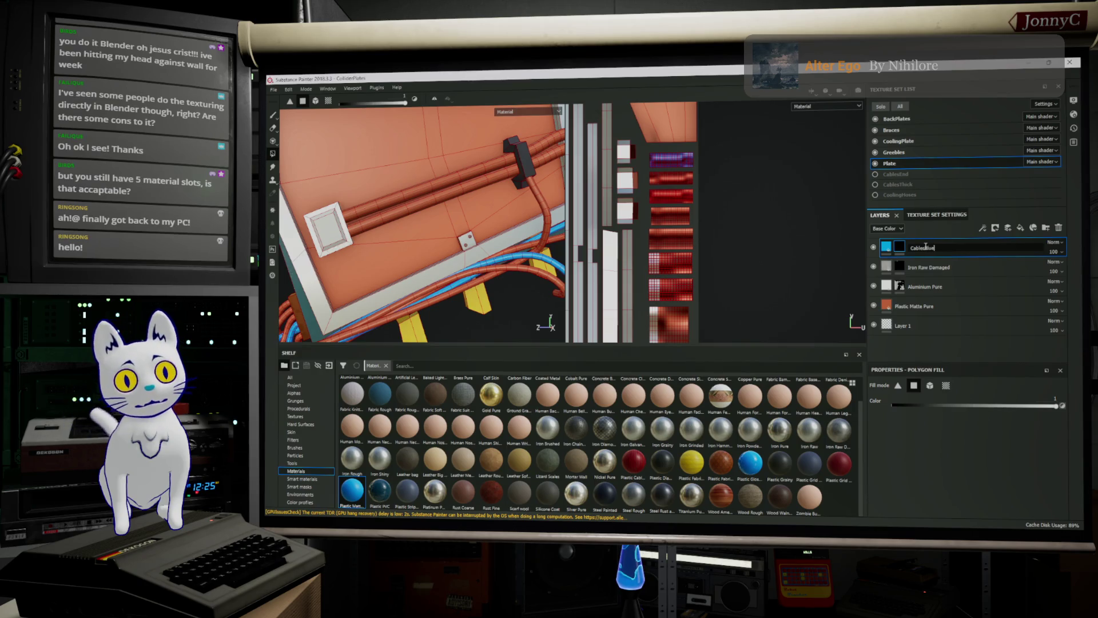
pyautogui.press('Return')
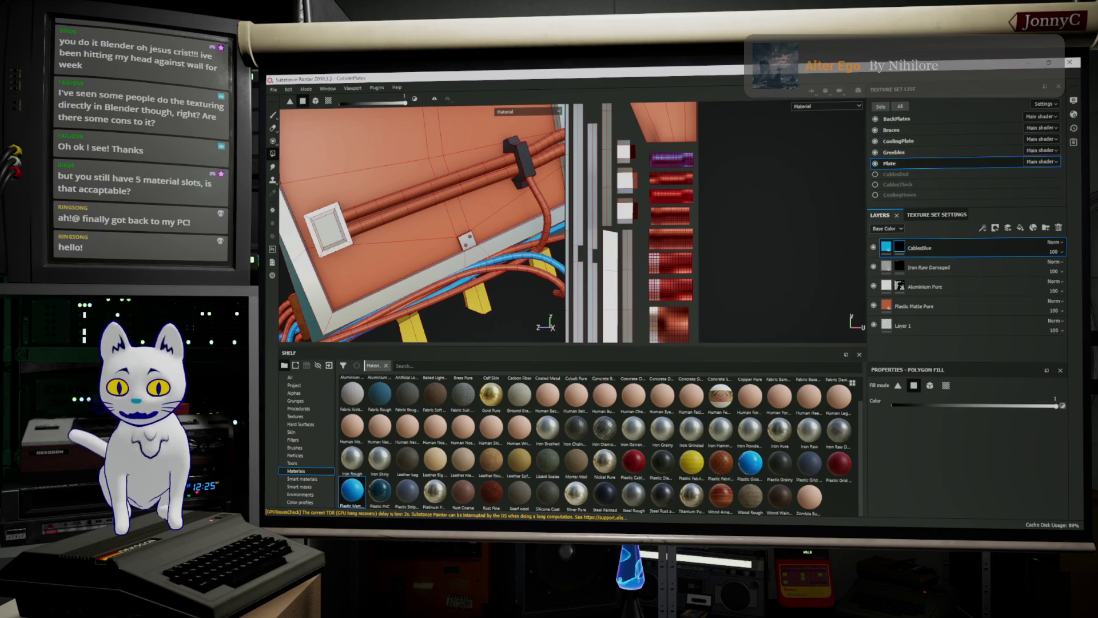
pyautogui.hotkey('alt', 'Tab')
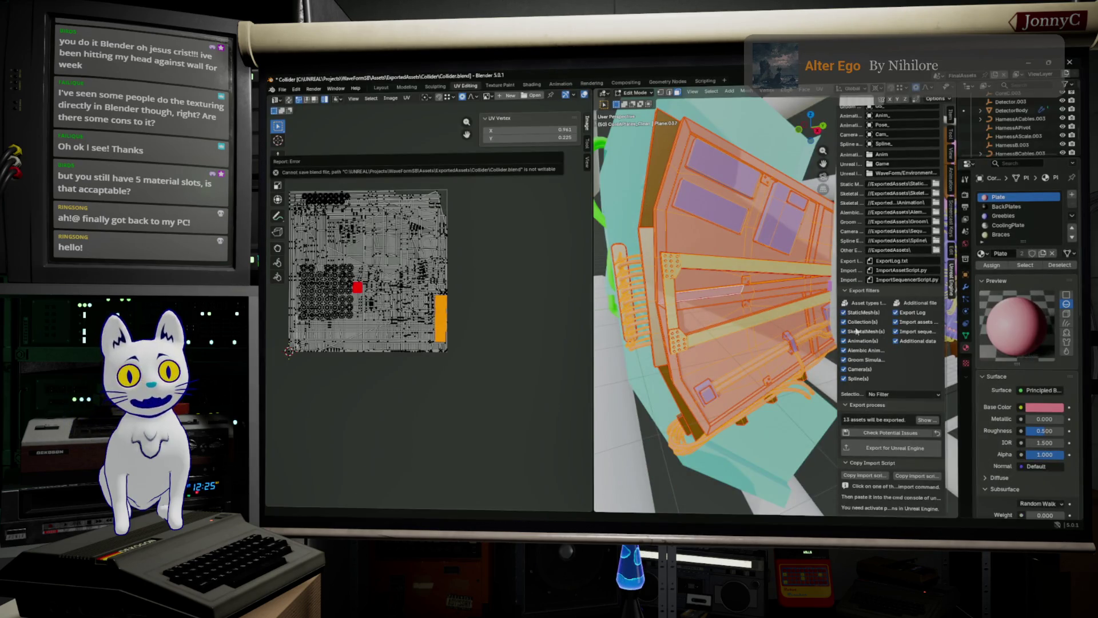
# Minimize Blender and drag another Plastic Matte Pure fill layer above CablesBlue.
pyautogui.click(1028, 64)
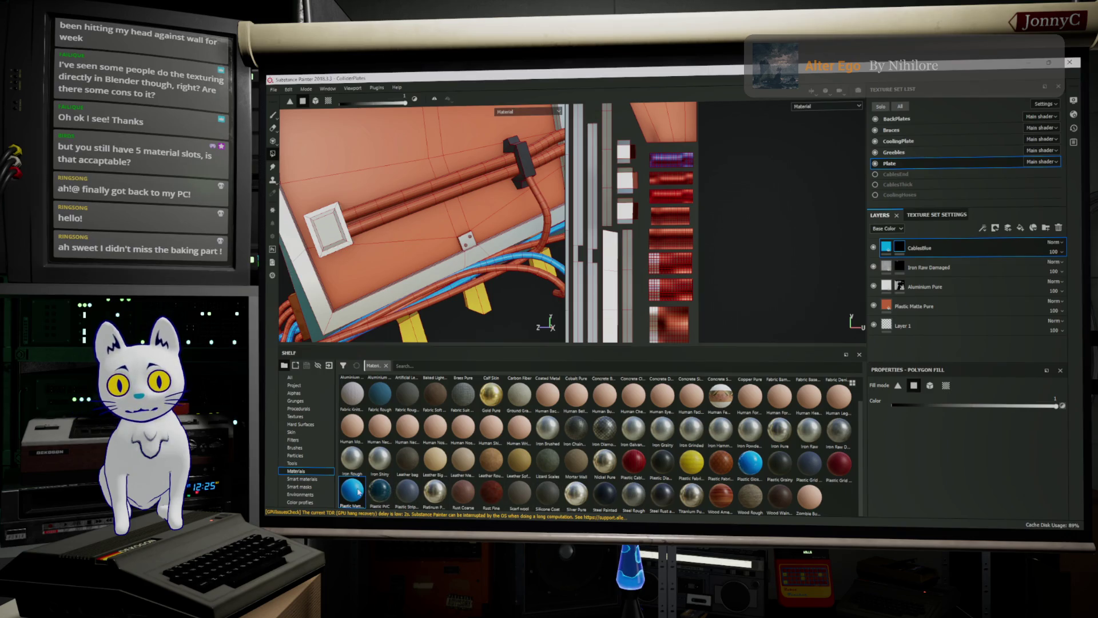
pyautogui.moveTo(358, 491)
pyautogui.mouseDown()
pyautogui.moveTo(922, 279)
pyautogui.moveTo(973, 240)
pyautogui.mouseUp()
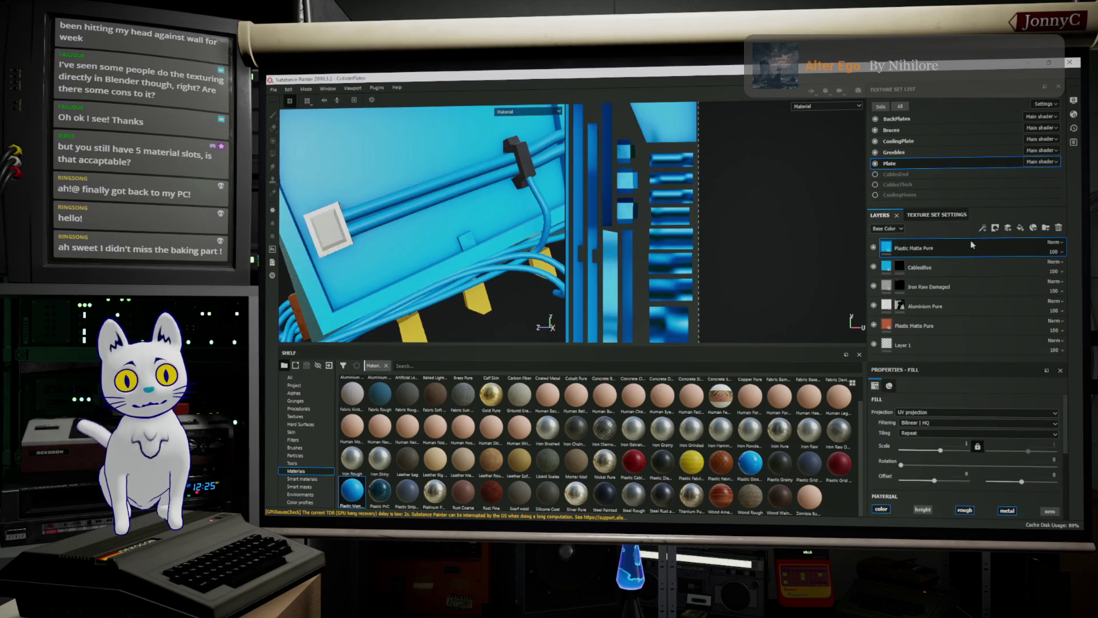
# Give the new Plastic Matte Pure layer a black mask and change its base colour to red.
pyautogui.rightClick(966, 250)
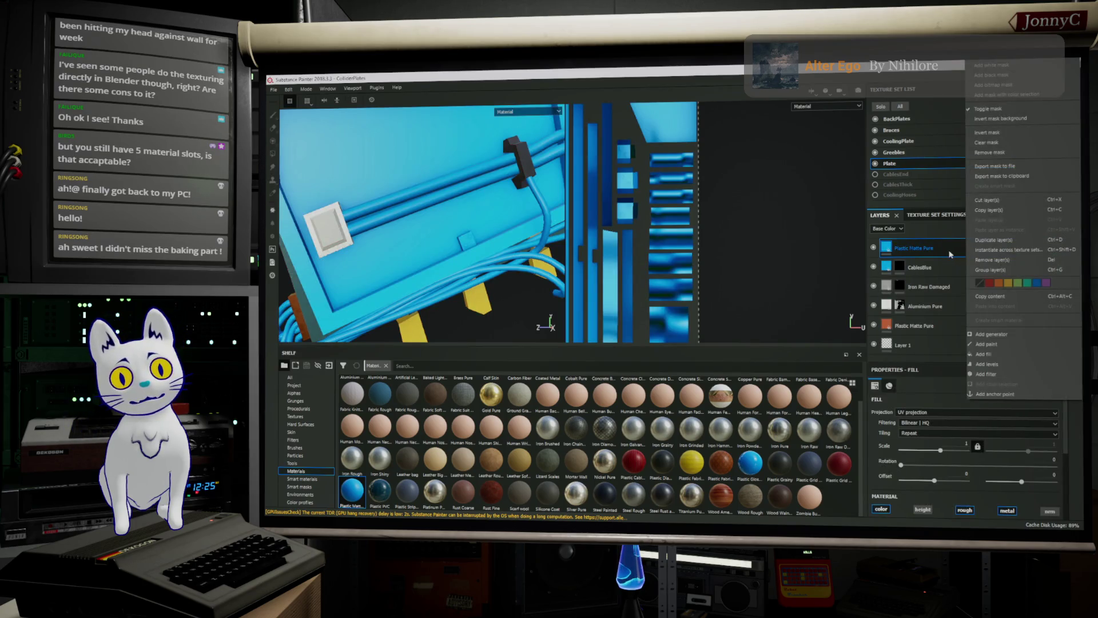
pyautogui.click(1029, 73)
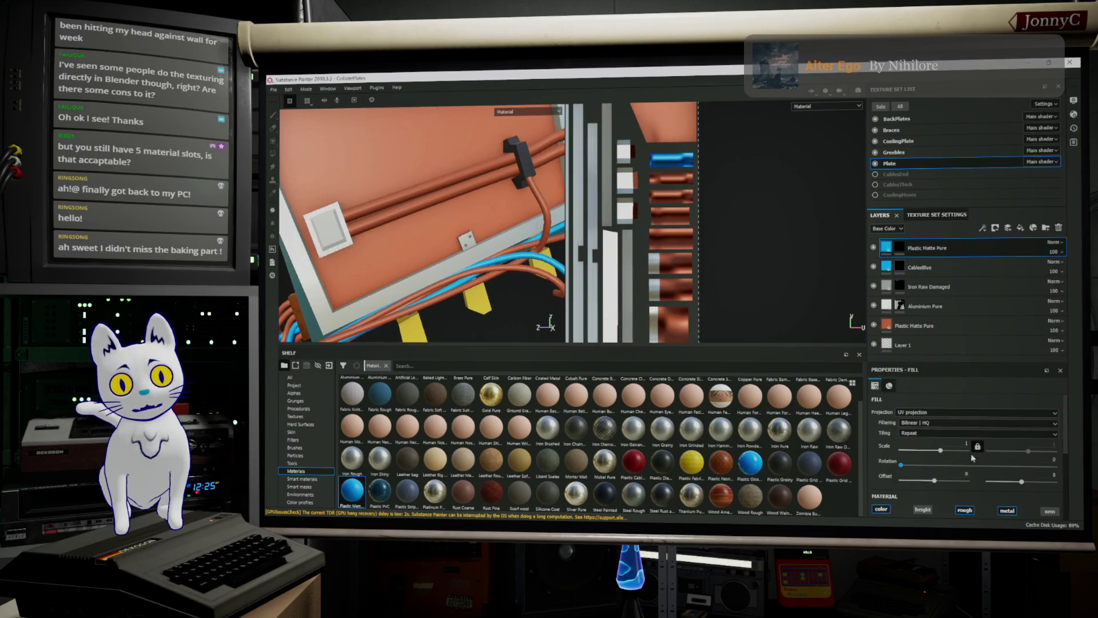
pyautogui.scroll(-5, 973, 423)
pyautogui.click(981, 423)
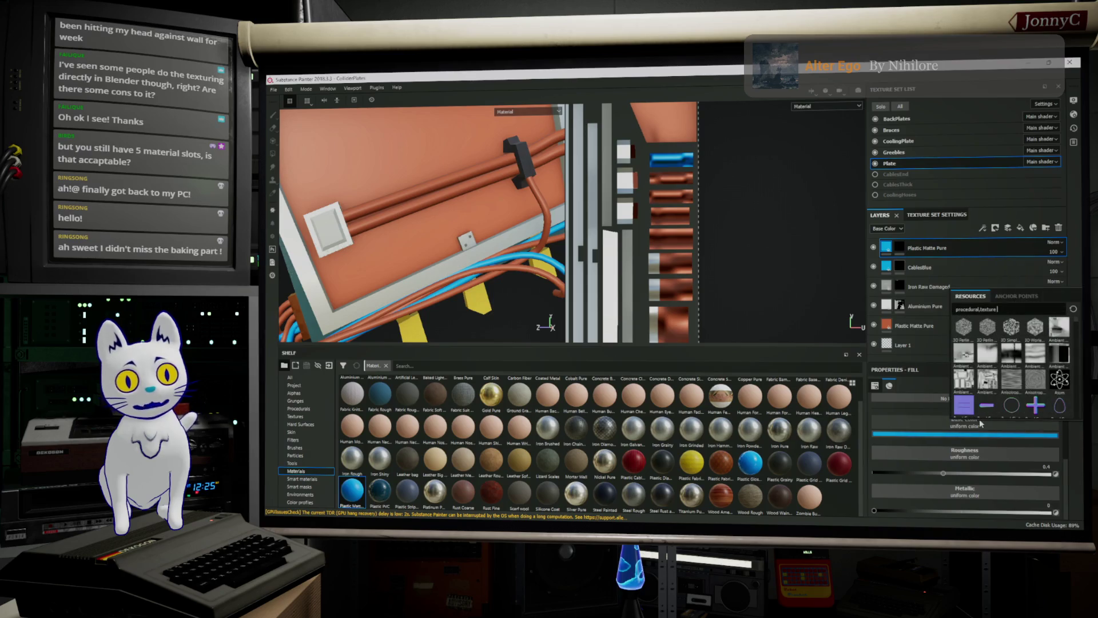
pyautogui.click(948, 424)
pyautogui.click(949, 438)
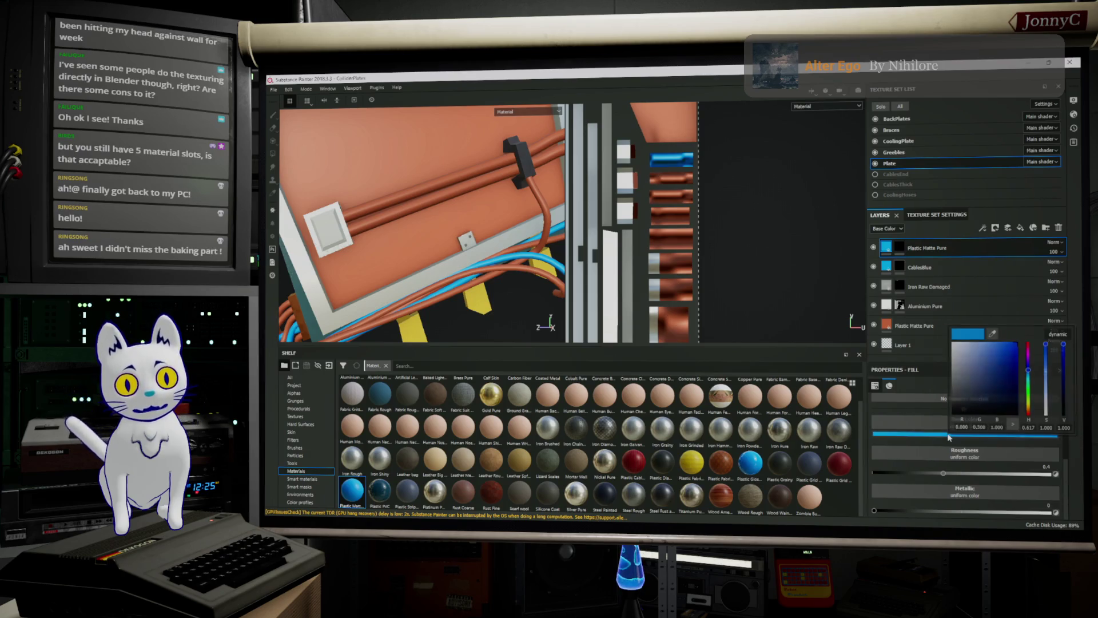
pyautogui.moveTo(1028, 370)
pyautogui.mouseDown()
pyautogui.moveTo(1028, 344)
pyautogui.moveTo(993, 363)
pyautogui.moveTo(998, 373)
pyautogui.moveTo(984, 357)
pyautogui.mouseUp()
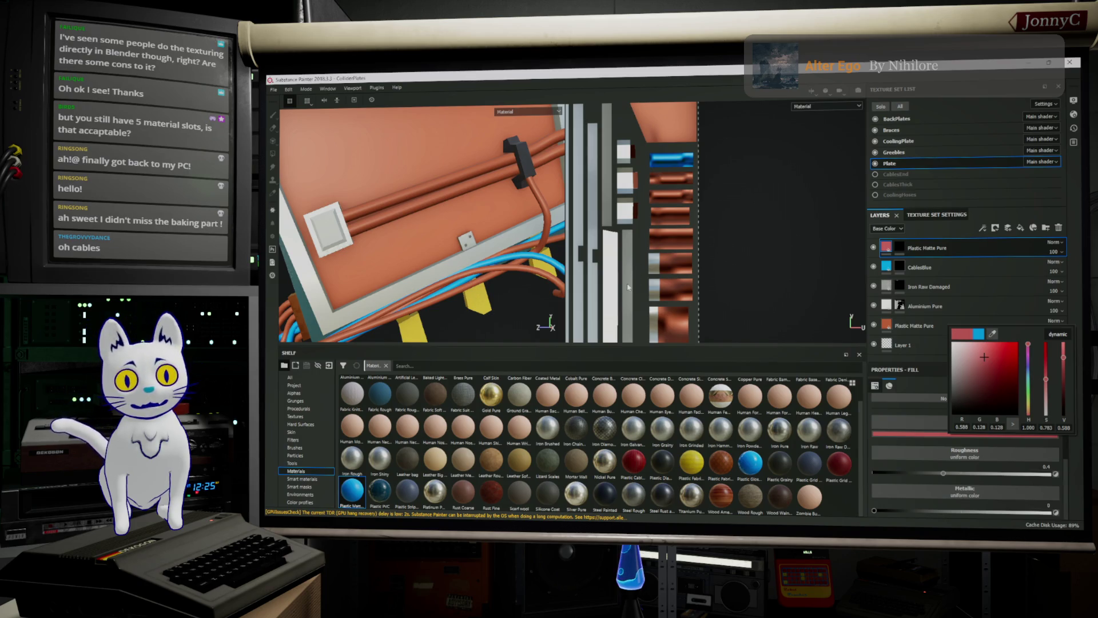
pyautogui.click(798, 275)
pyautogui.scroll(2, 664, 193)
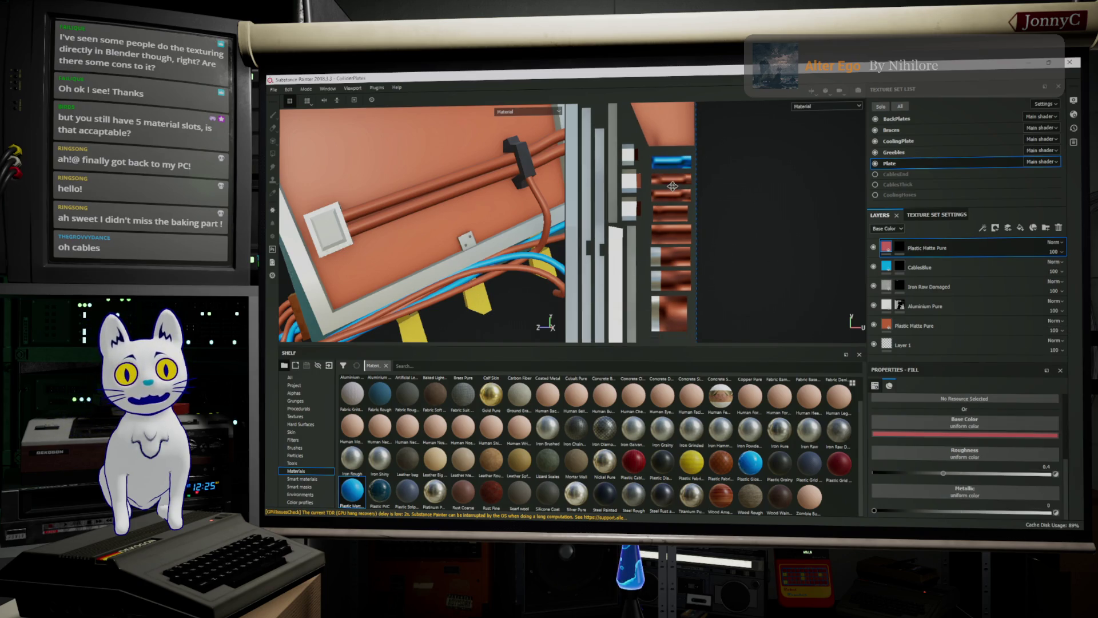
# Select the red layer's mask, switch Polygon Fill to UV-island mode, zoom out, then switch to Blender.
pyautogui.scroll(1, 642, 226)
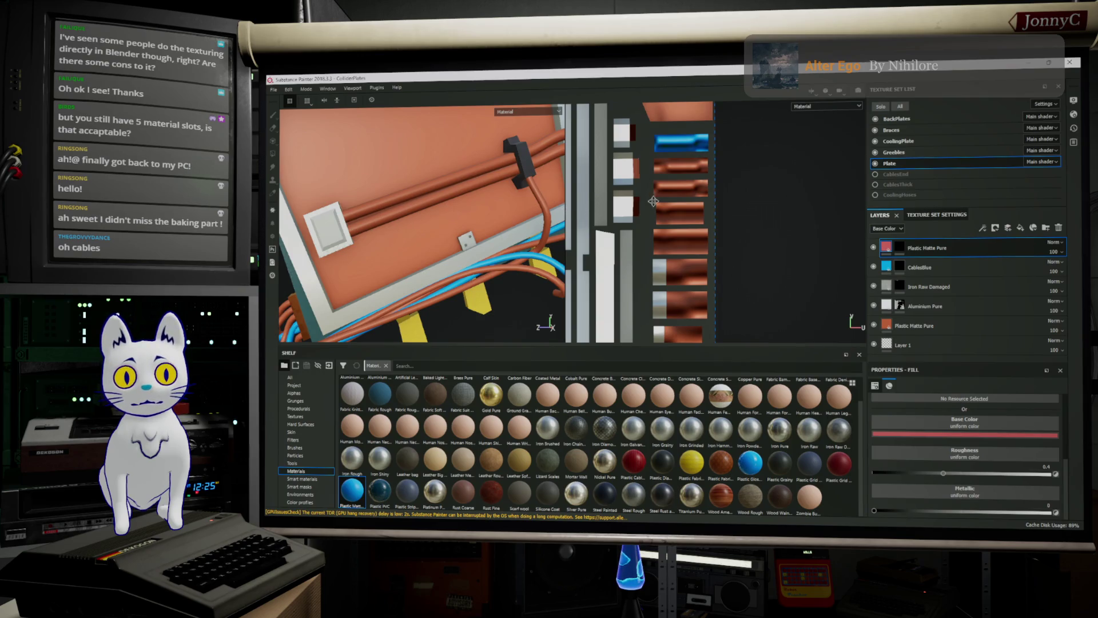
pyautogui.click(899, 247)
pyautogui.press('4')
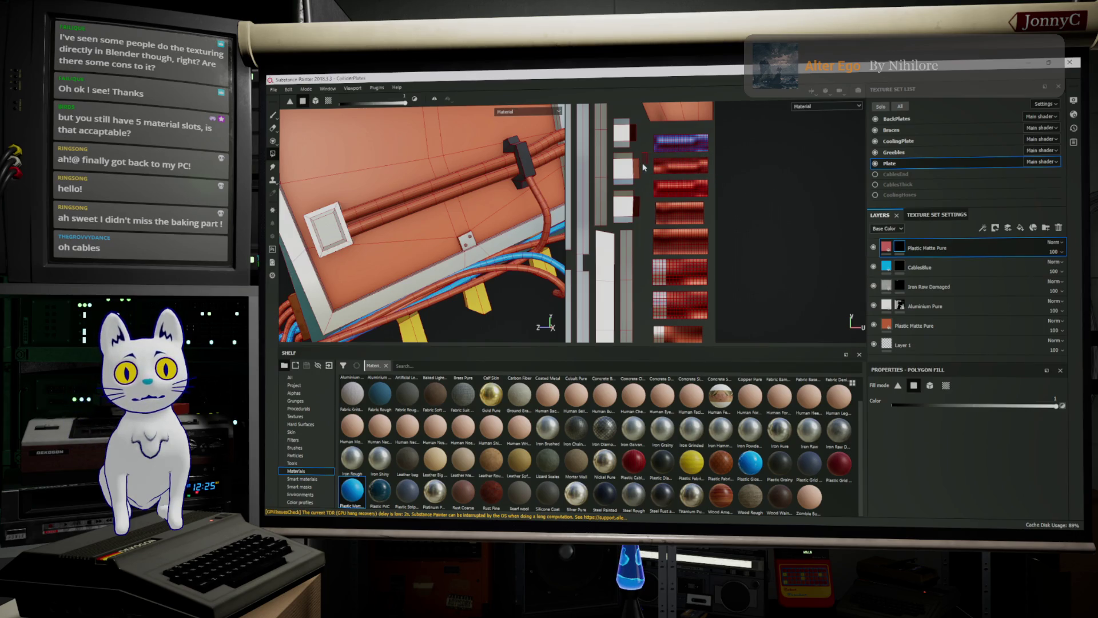
pyautogui.scroll(-1, 659, 166)
pyautogui.scroll(5, 660, 166)
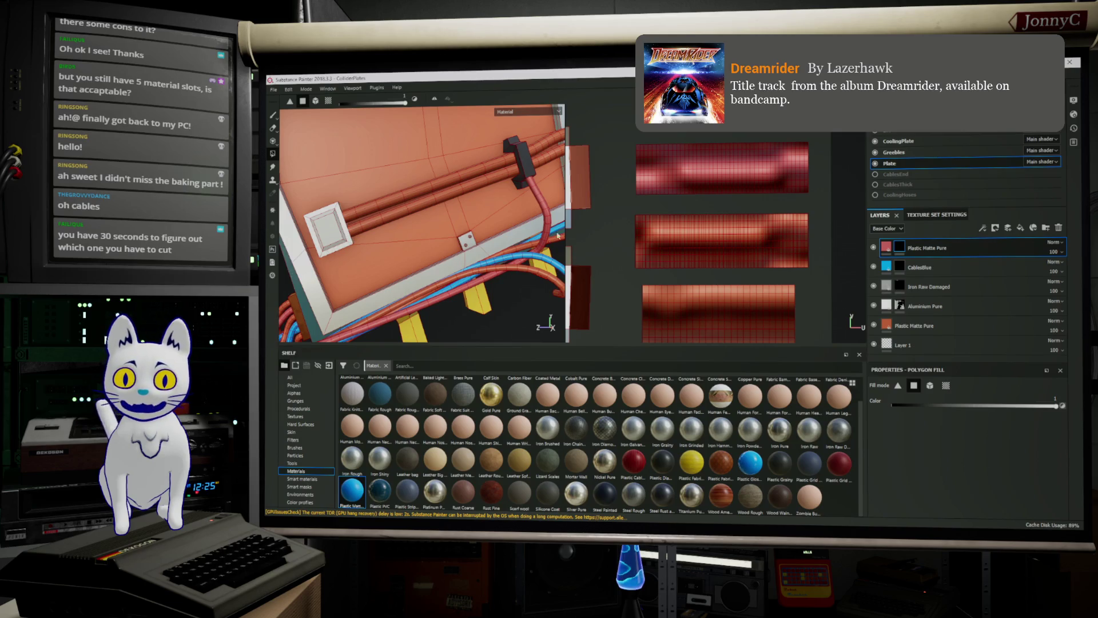
pyautogui.scroll(-5, 730, 203)
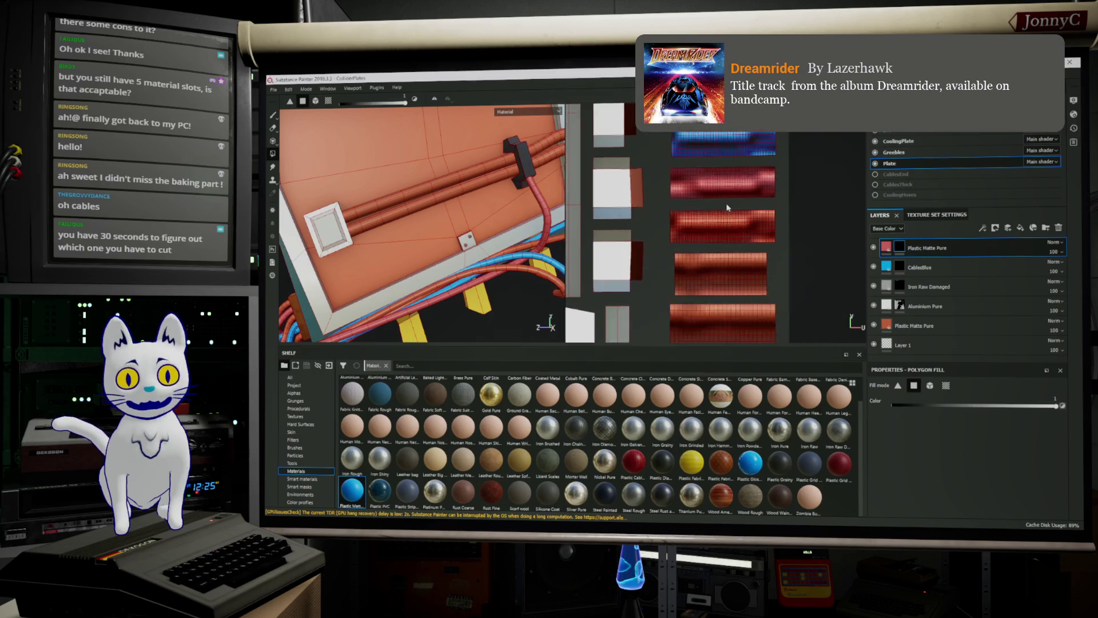
pyautogui.scroll(-2, 727, 207)
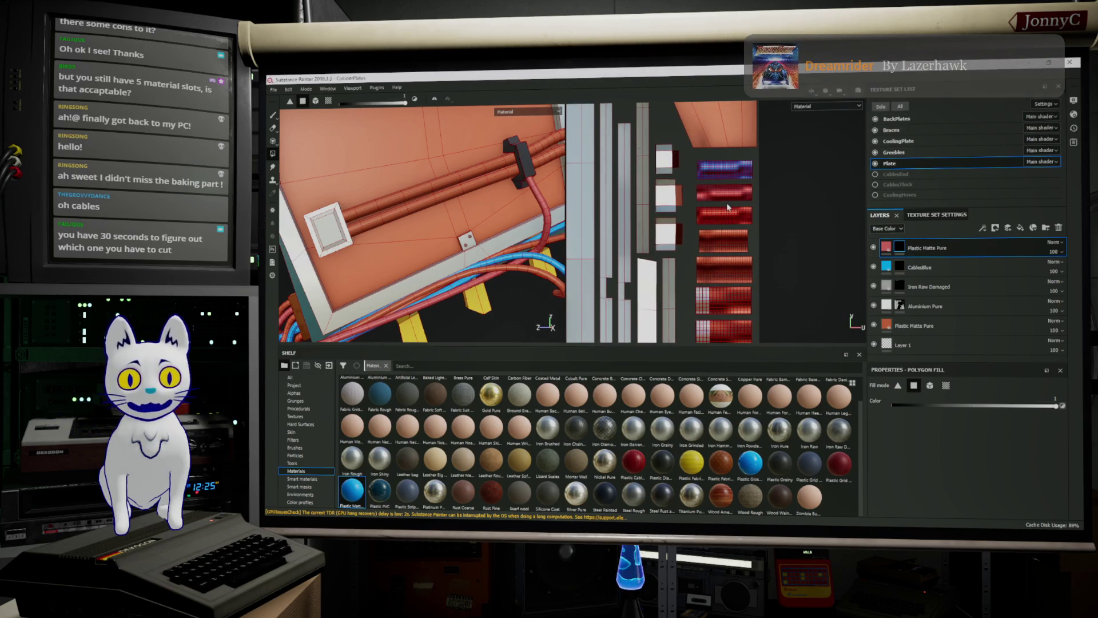
pyautogui.scroll(-1, 776, 212)
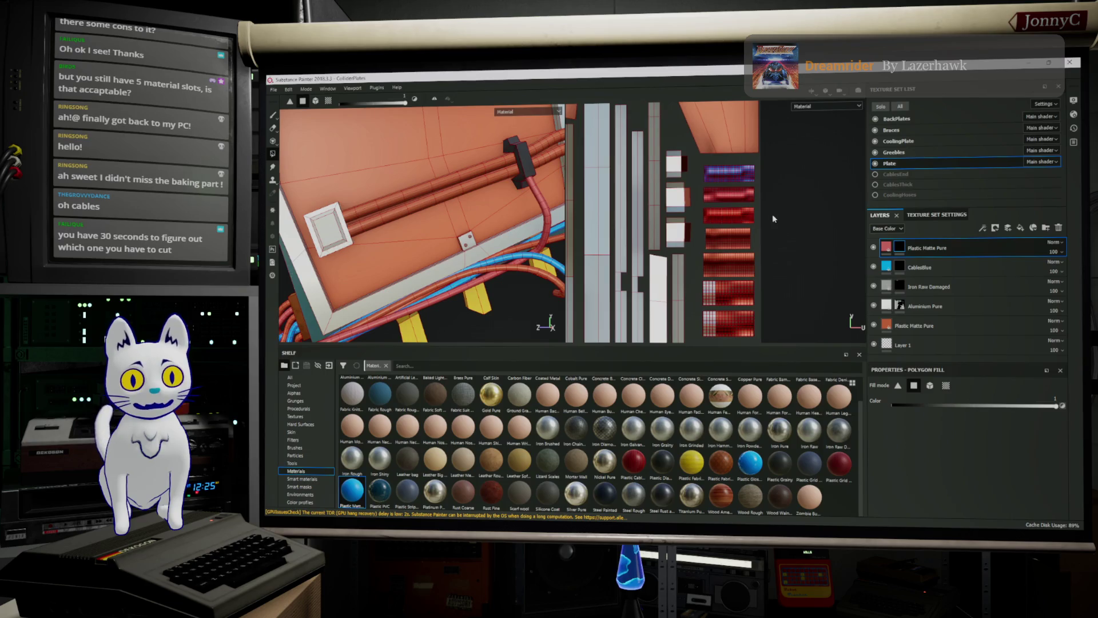
pyautogui.scroll(-1, 773, 219)
pyautogui.scroll(-6, 448, 178)
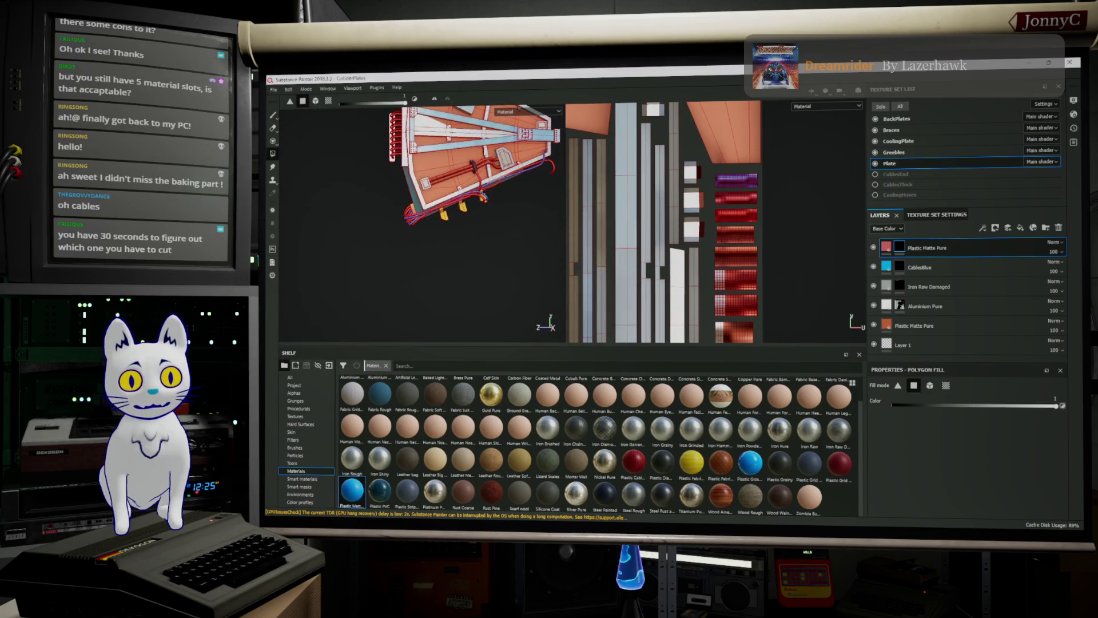
pyautogui.hotkey('alt', 'Tab')
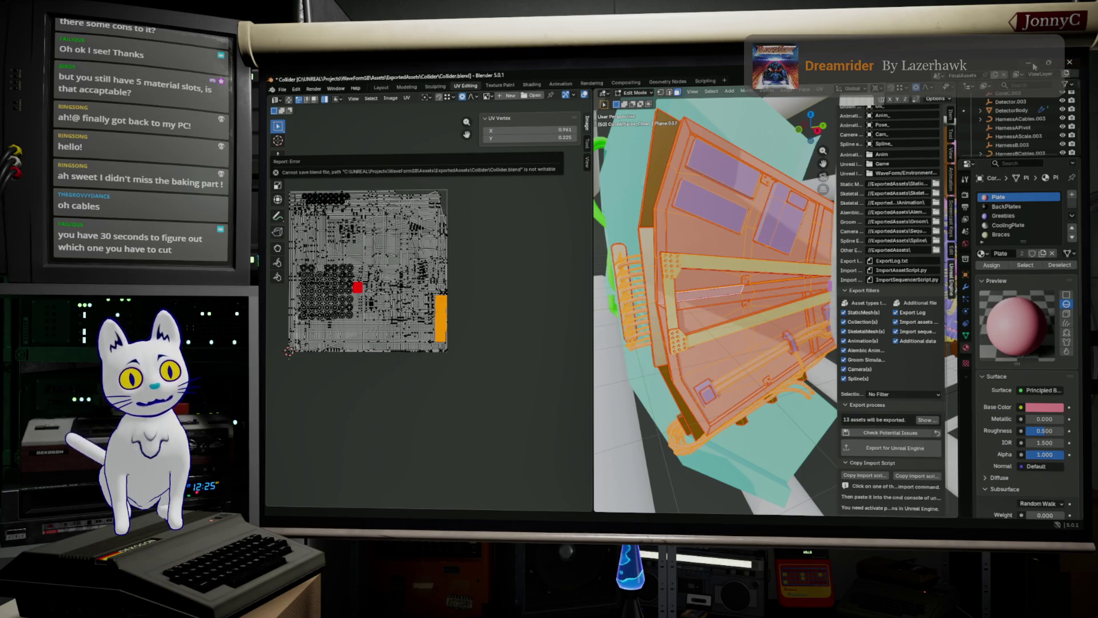
pyautogui.hotkey('alt', 'Tab')
pyautogui.scroll(5, 709, 226)
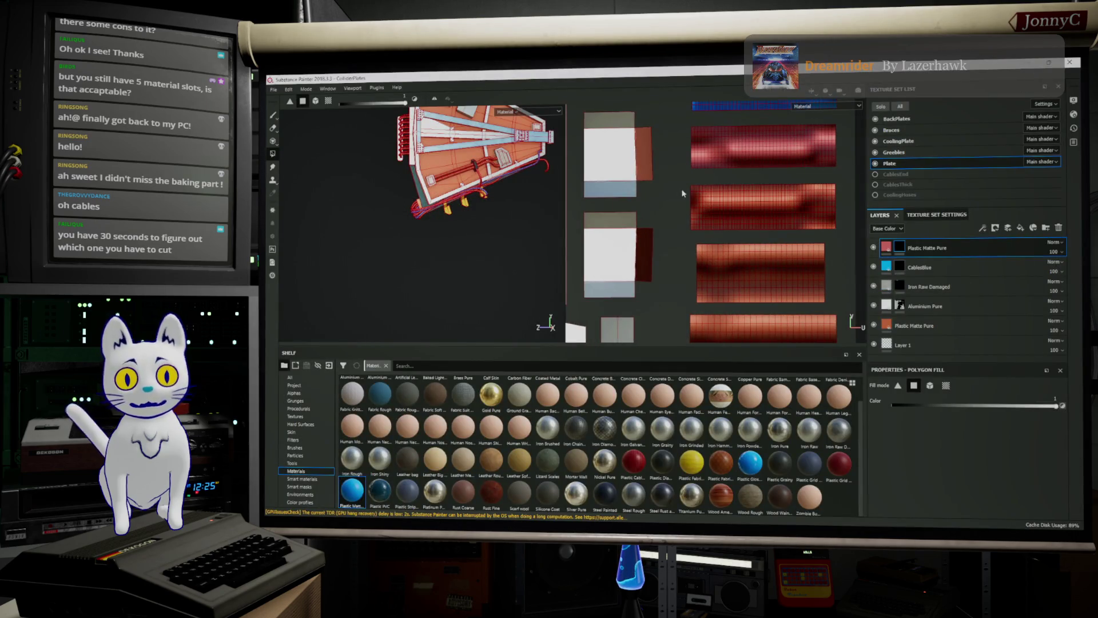
pyautogui.doubleClick(944, 247)
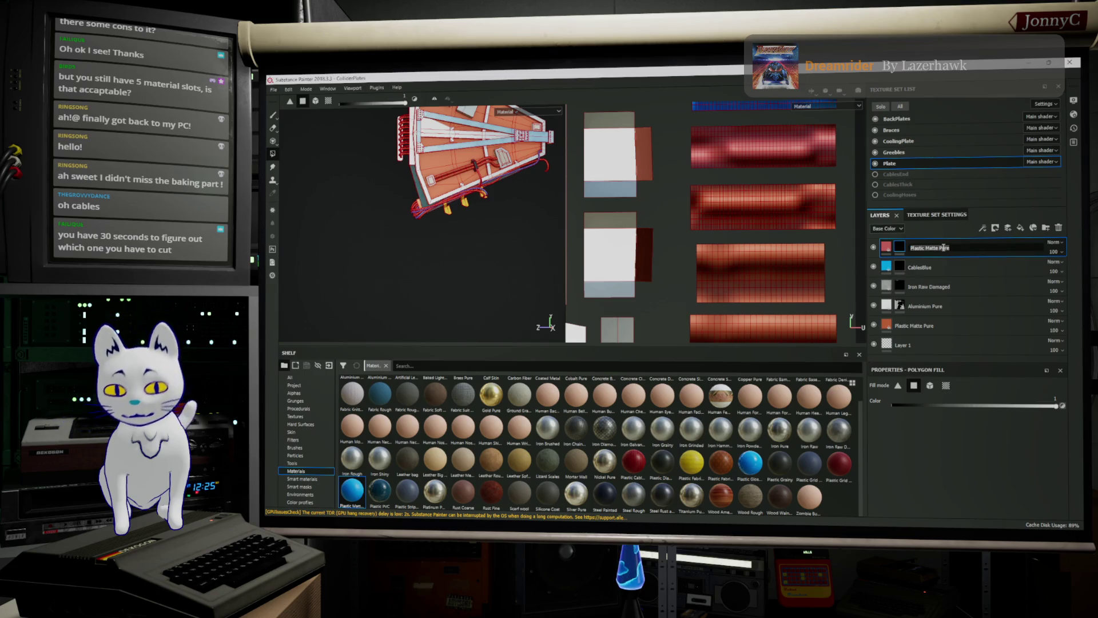
# Finish renaming the red cable layer to CablesRed.
pyautogui.write('Ab')
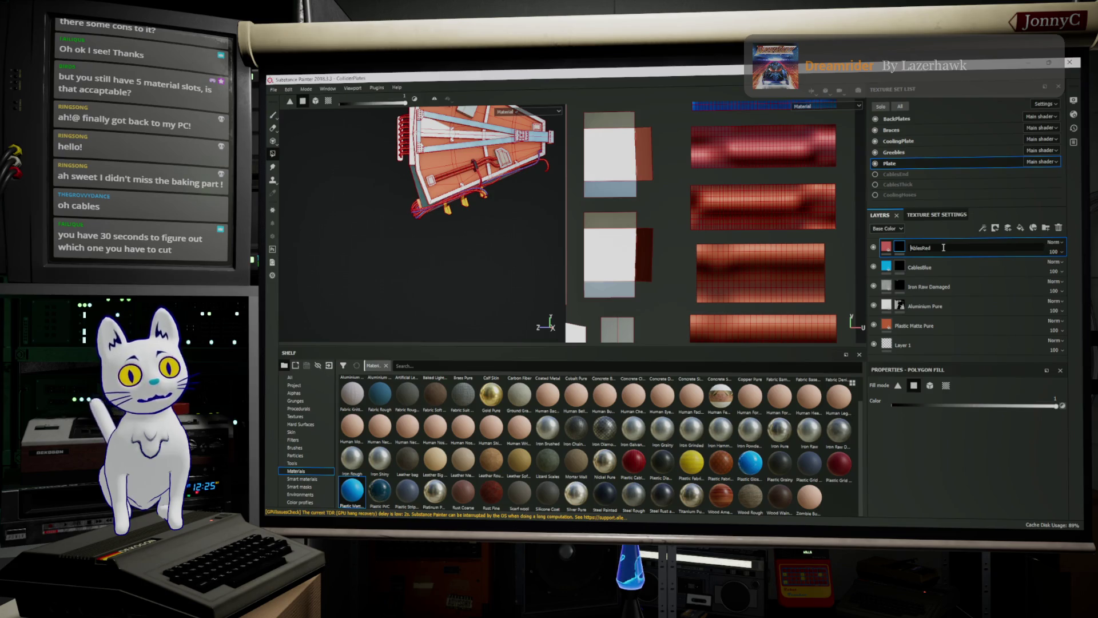
pyautogui.write('C')
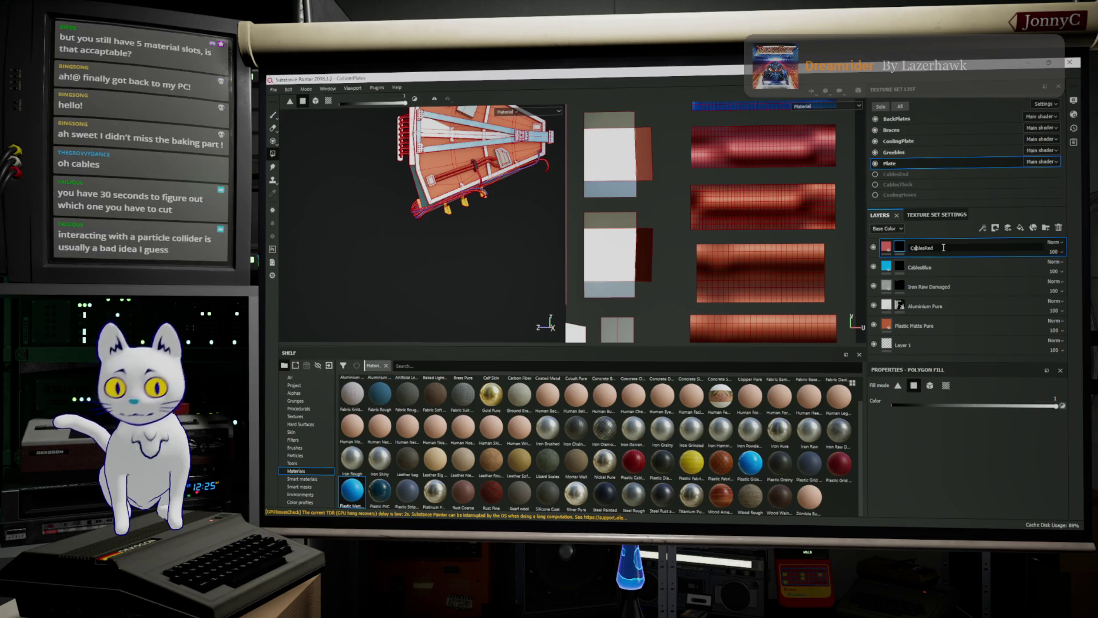
pyautogui.press('Return')
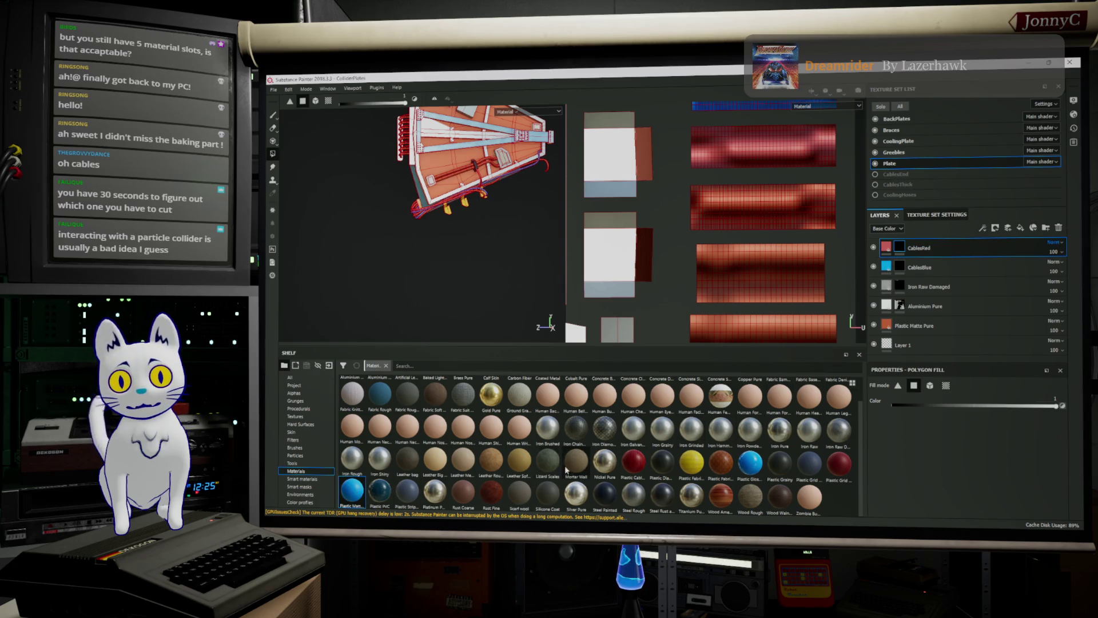
# Add a Plastic PVC material layer on top of the stack and give it a black mask.
pyautogui.moveTo(379, 490)
pyautogui.mouseDown()
pyautogui.moveTo(422, 487)
pyautogui.moveTo(958, 243)
pyautogui.mouseUp()
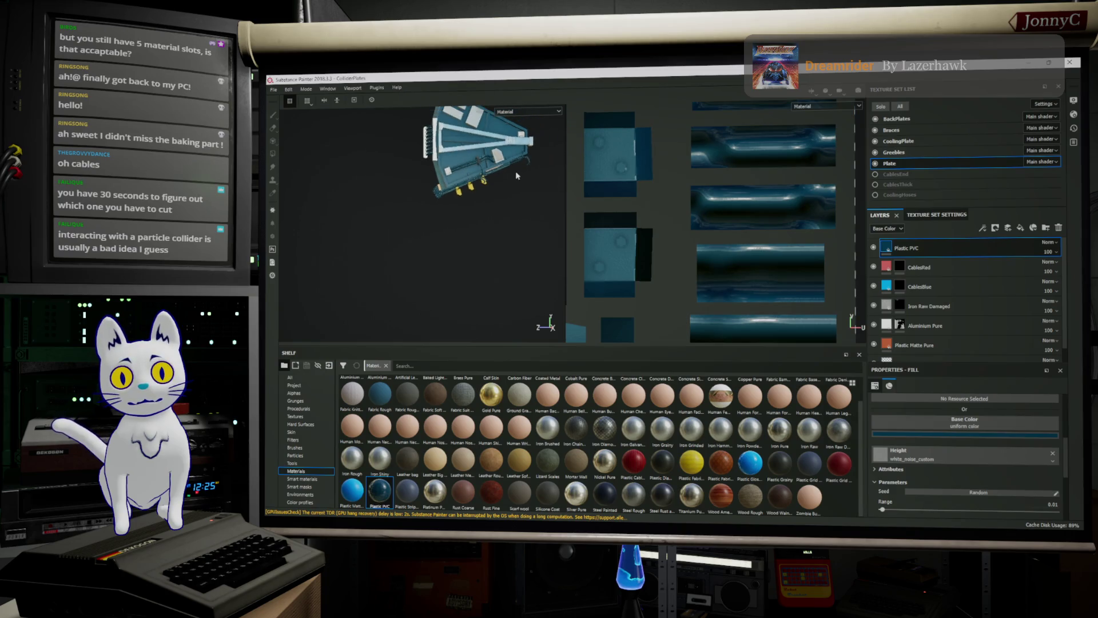
pyautogui.scroll(5, 444, 246)
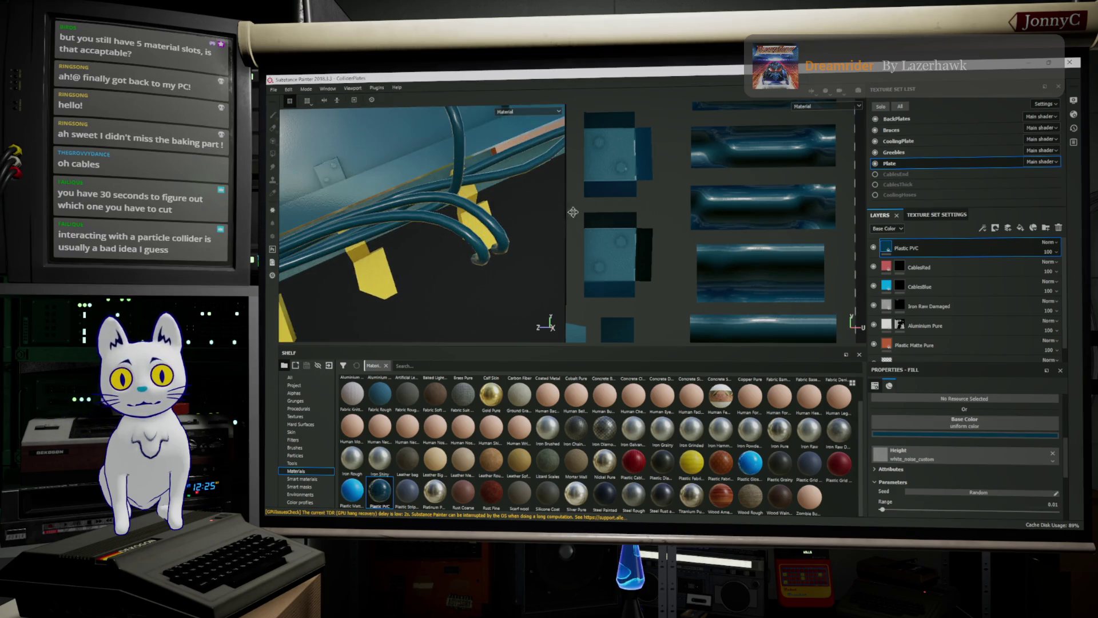
pyautogui.doubleClick(982, 248)
pyautogui.press('Return')
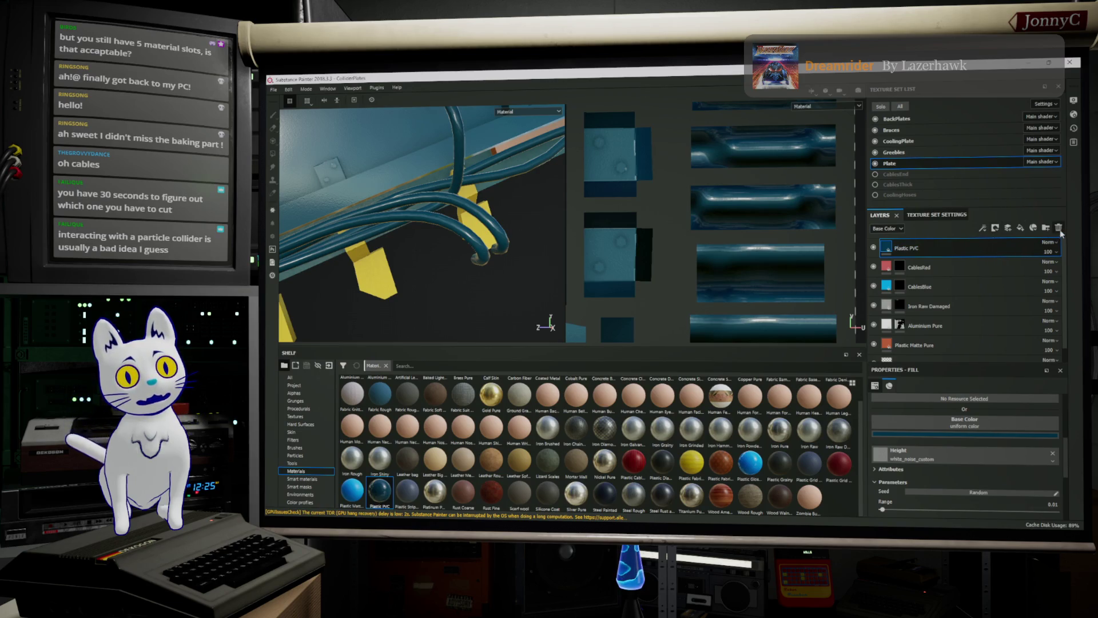
pyautogui.rightClick(942, 247)
pyautogui.click(972, 75)
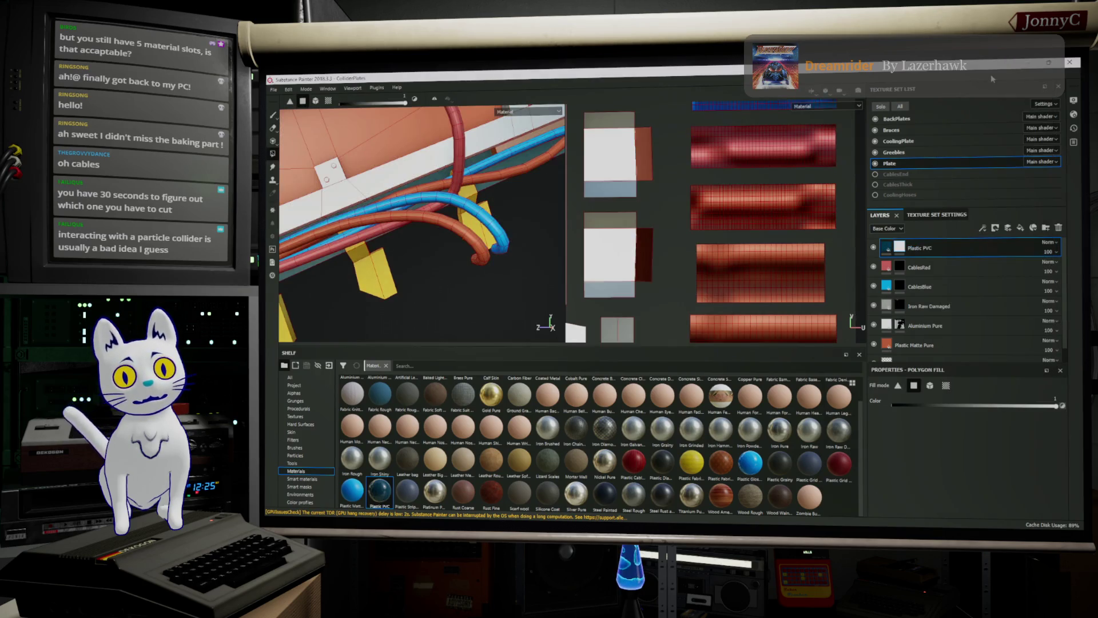
# Fill the second cable UV island into the Plastic PVC mask, inspect the cables, then switch to Firefox.
pyautogui.rightClick(901, 245)
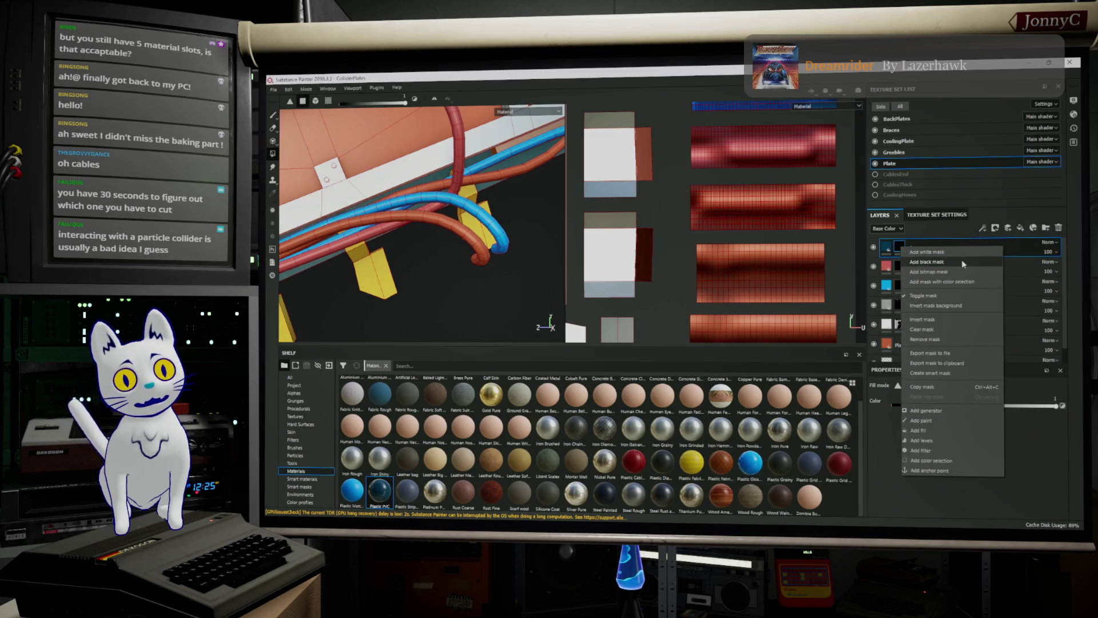
pyautogui.click(898, 247)
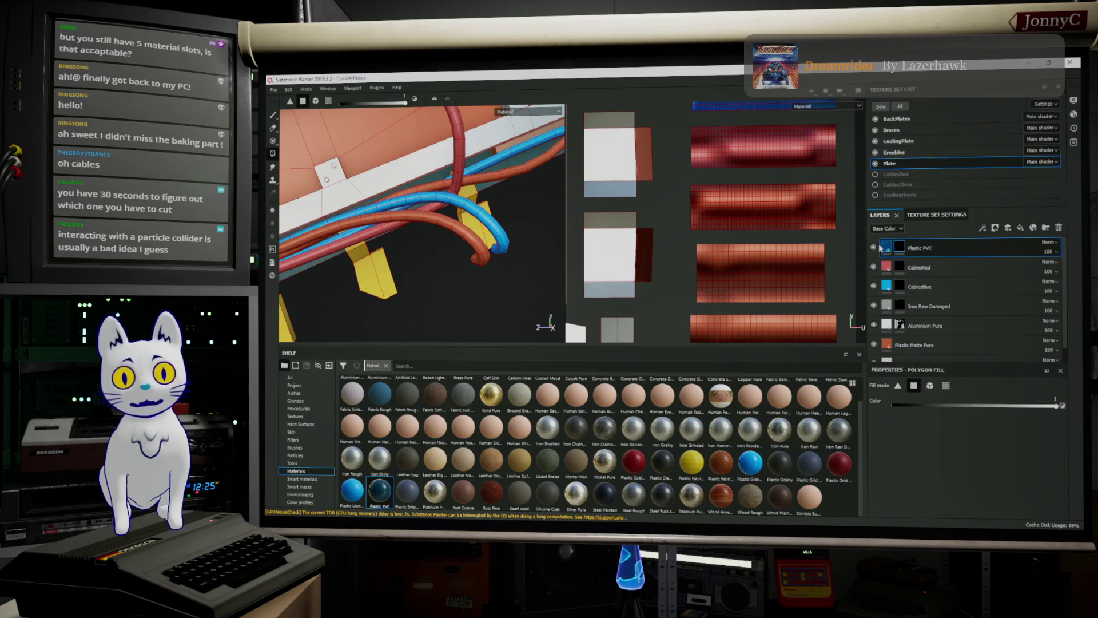
pyautogui.click(705, 205)
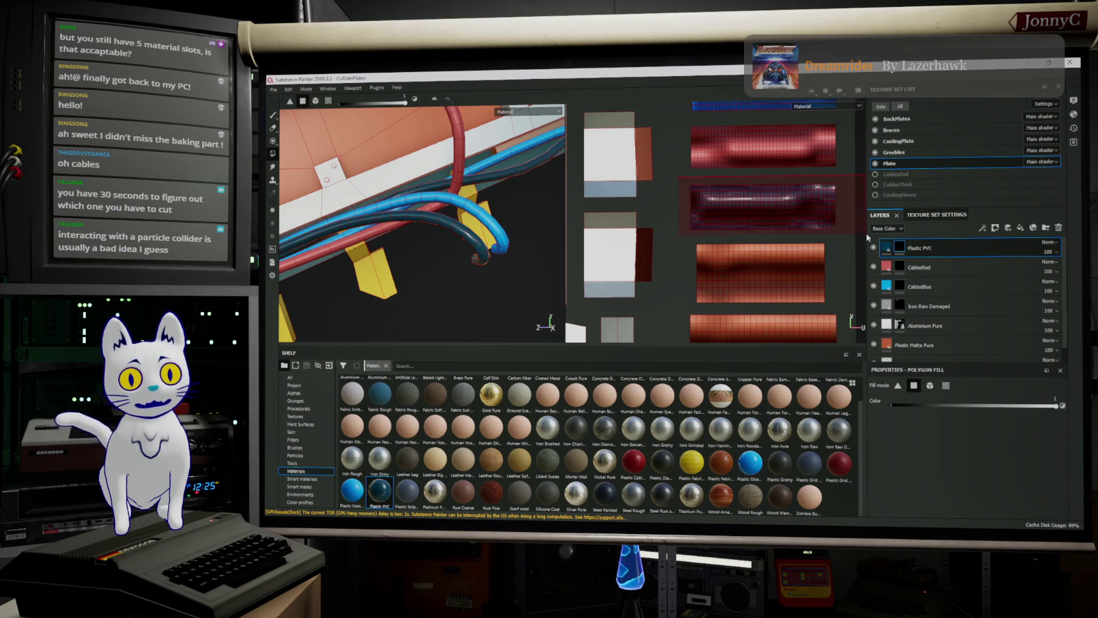
pyautogui.keyDown('alt'); pyautogui.moveTo(475, 235); pyautogui.dragTo(452, 234); pyautogui.keyUp('alt')
pyautogui.scroll(-6, 452, 235)
pyautogui.scroll(4, 458, 235)
pyautogui.scroll(2, 761, 229)
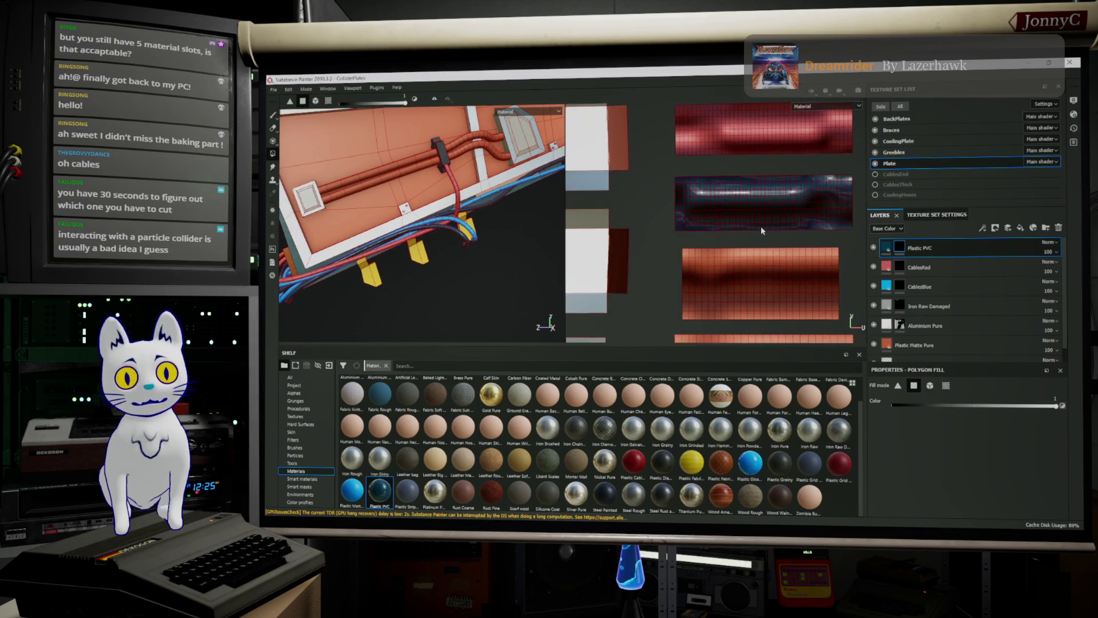
pyautogui.scroll(-2, 761, 229)
pyautogui.moveTo(362, 197)
pyautogui.keyDown('alt'); pyautogui.mouseDown()
pyautogui.moveTo(378, 195)
pyautogui.moveTo(353, 199)
pyautogui.moveTo(387, 206)
pyautogui.mouseUp(); pyautogui.keyUp('alt')
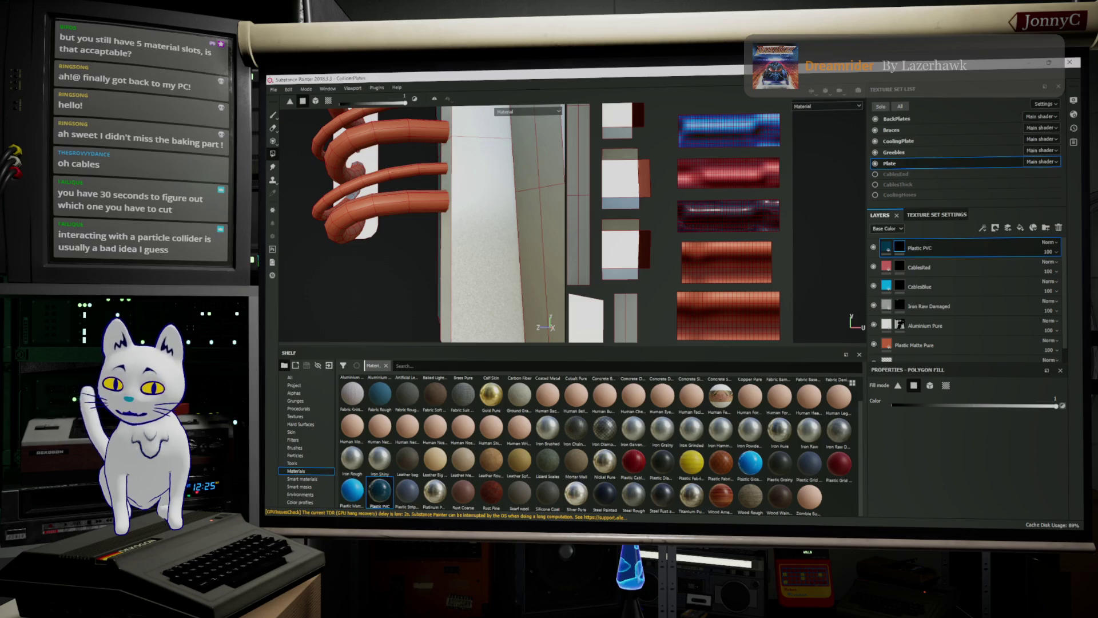
pyautogui.hotkey('alt', 'Tab')
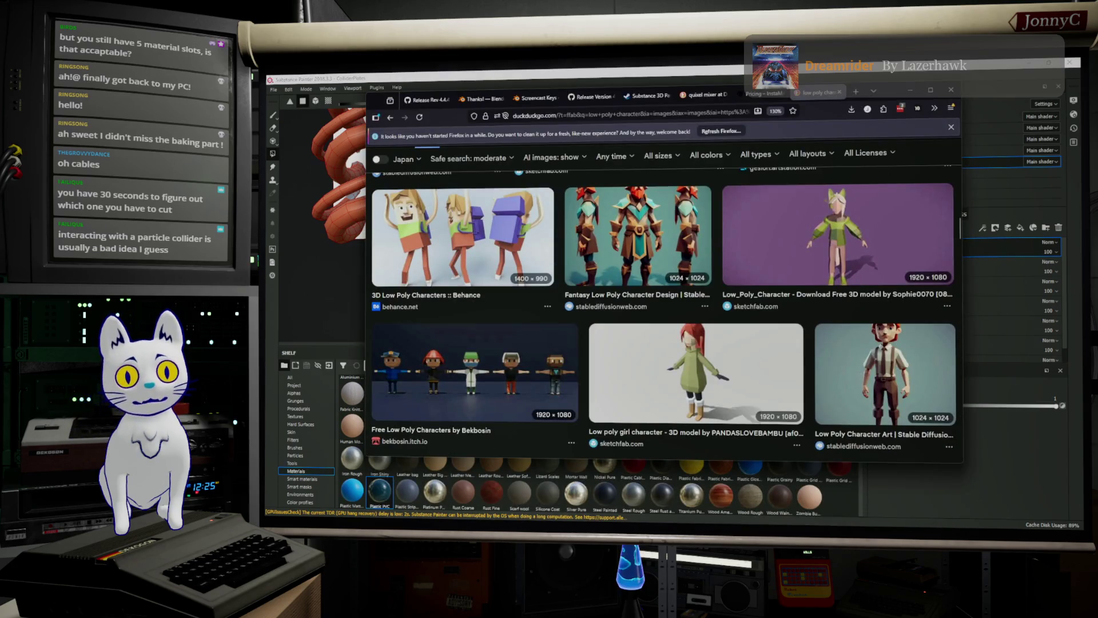
# Maximize Firefox and search DuckDuckGo images for 'cyclotron'.
pyautogui.doubleClick(895, 99)
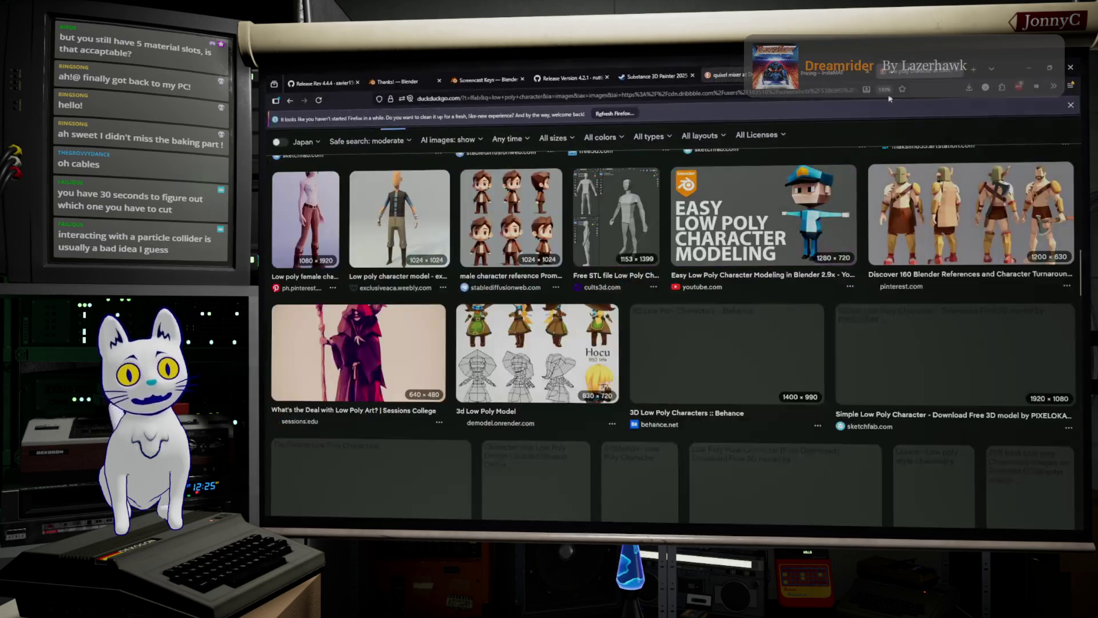
pyautogui.click(554, 98)
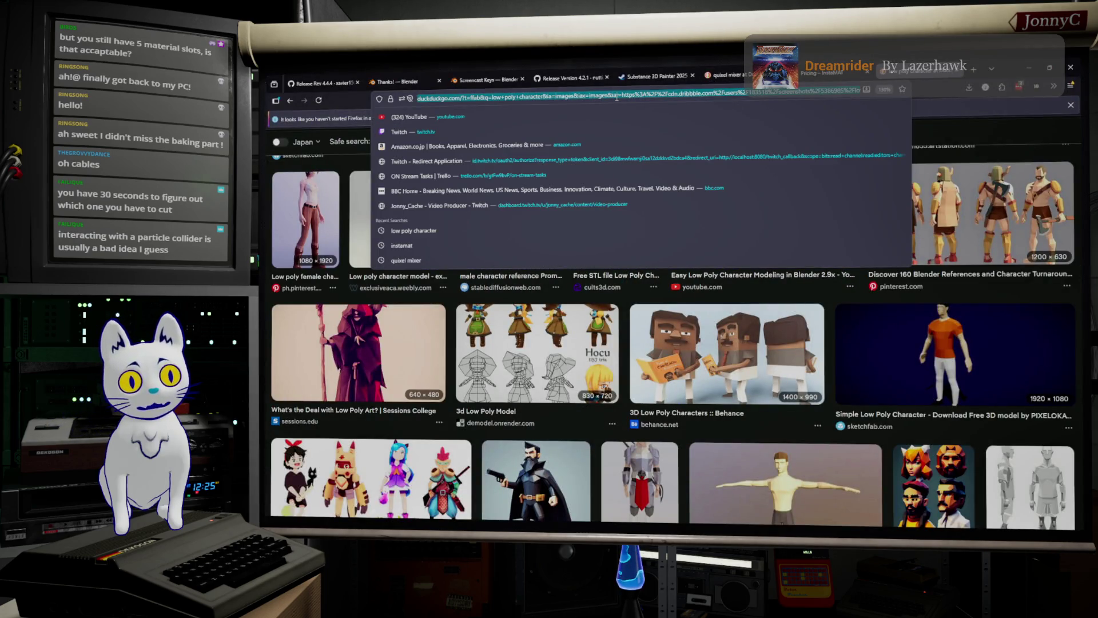
pyautogui.write('cyc')
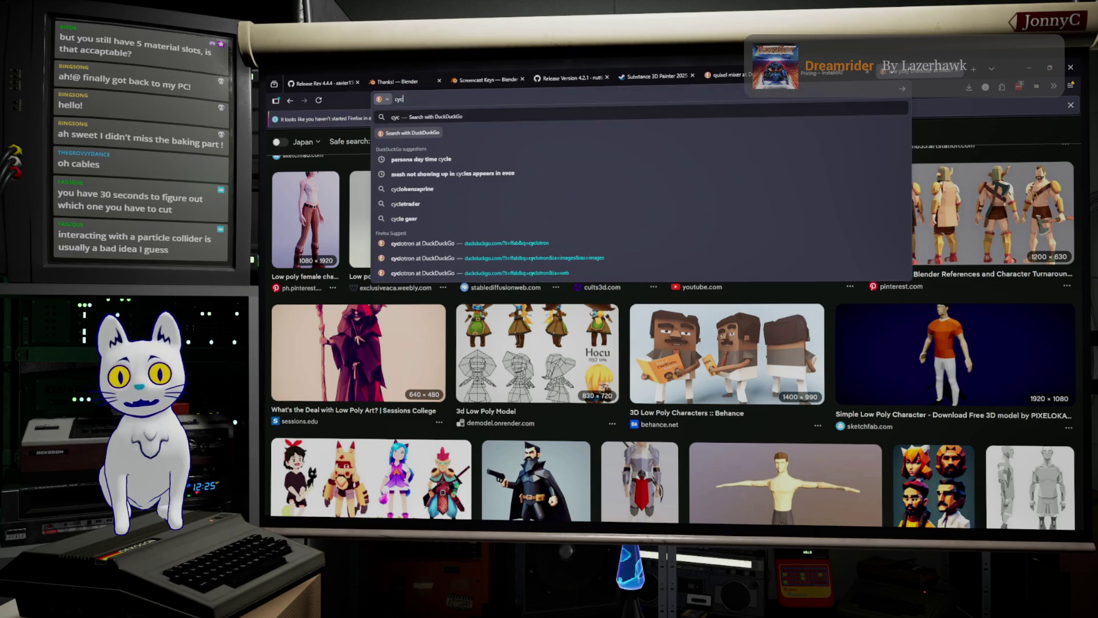
pyautogui.write('lor')
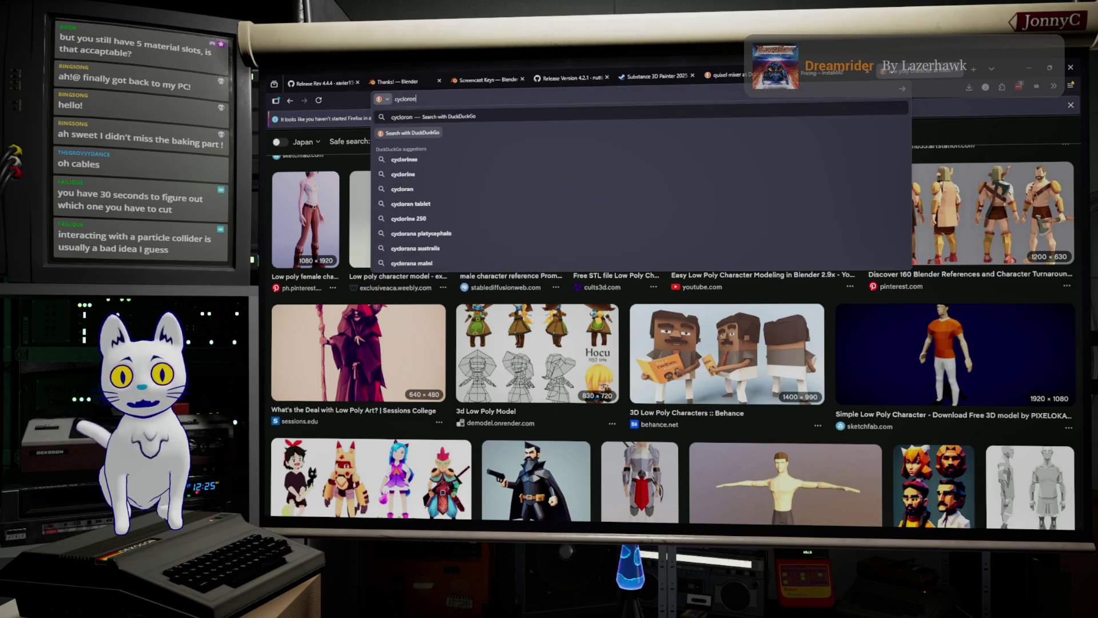
pyautogui.press('BackSpace')
pyautogui.write('ron')
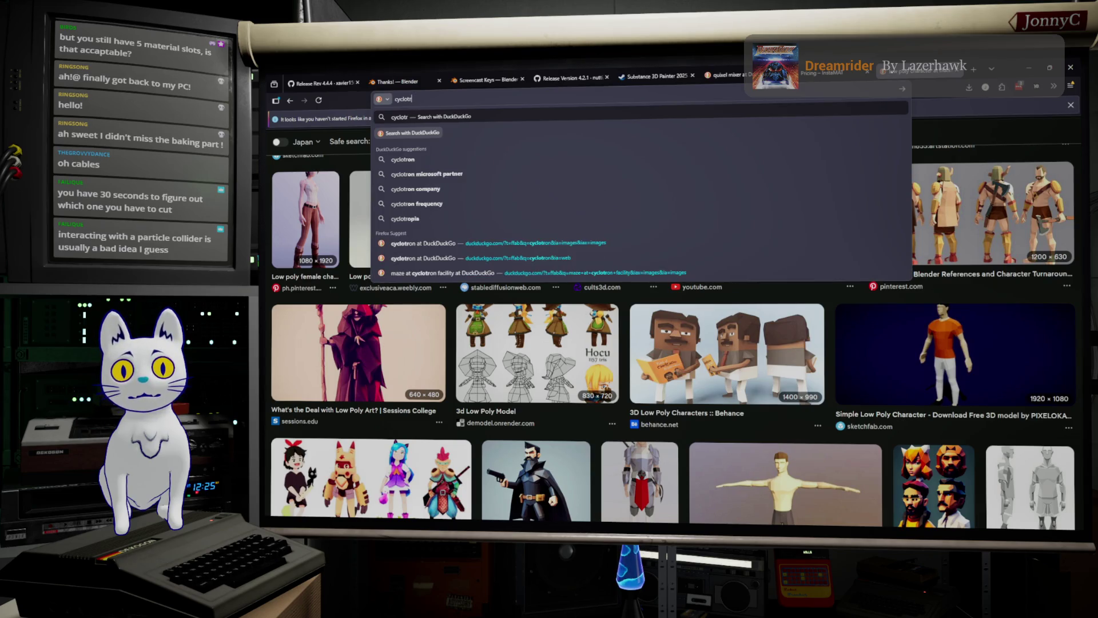
pyautogui.press('Return')
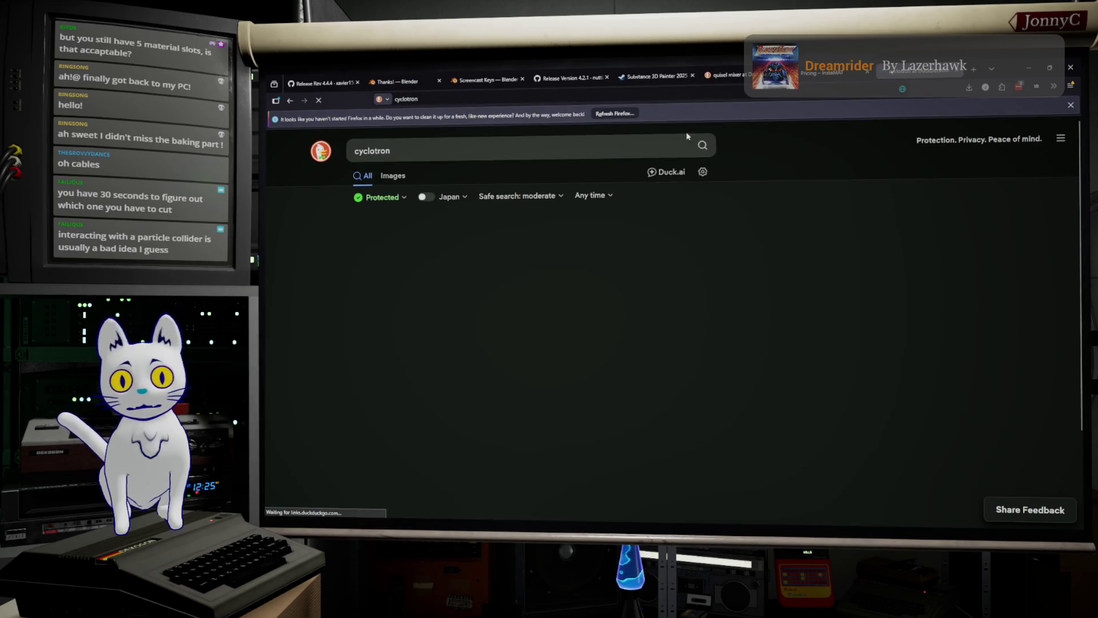
pyautogui.click(393, 175)
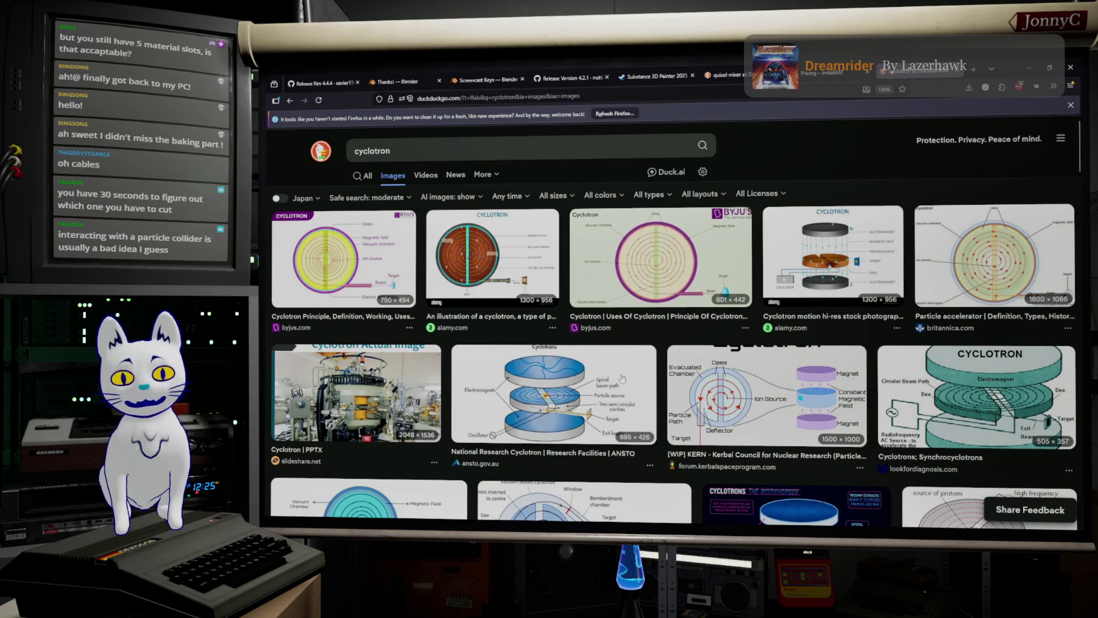
# Preview the Cyclotron | PPTX, Cyclotron - Wikipedia and Cyclotrons - NPL image results.
pyautogui.scroll(-2, 382, 355)
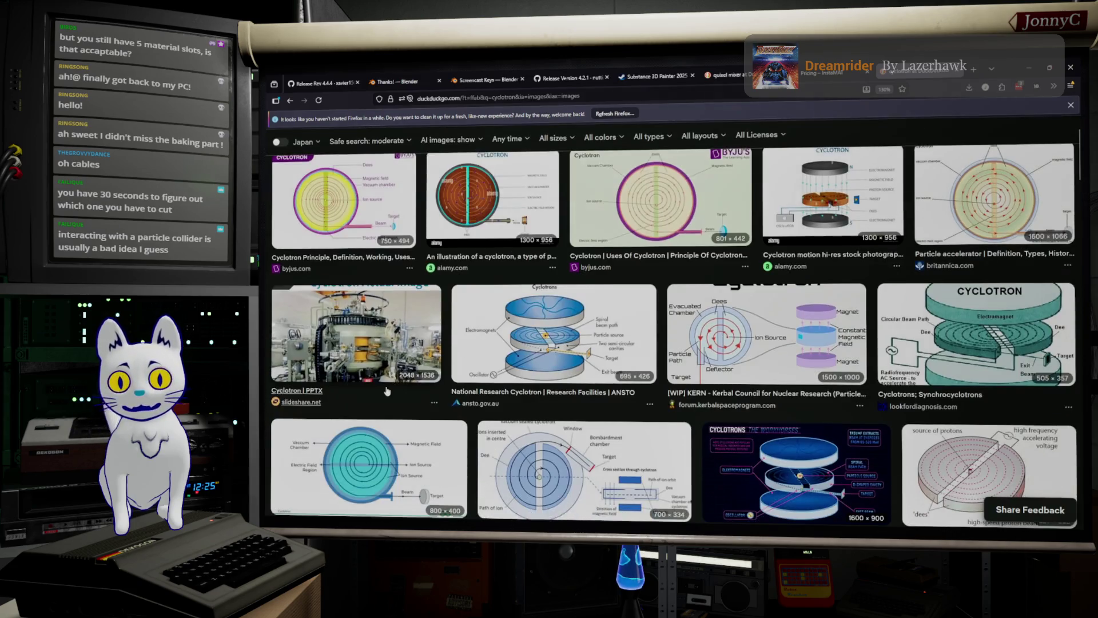
pyautogui.click(382, 341)
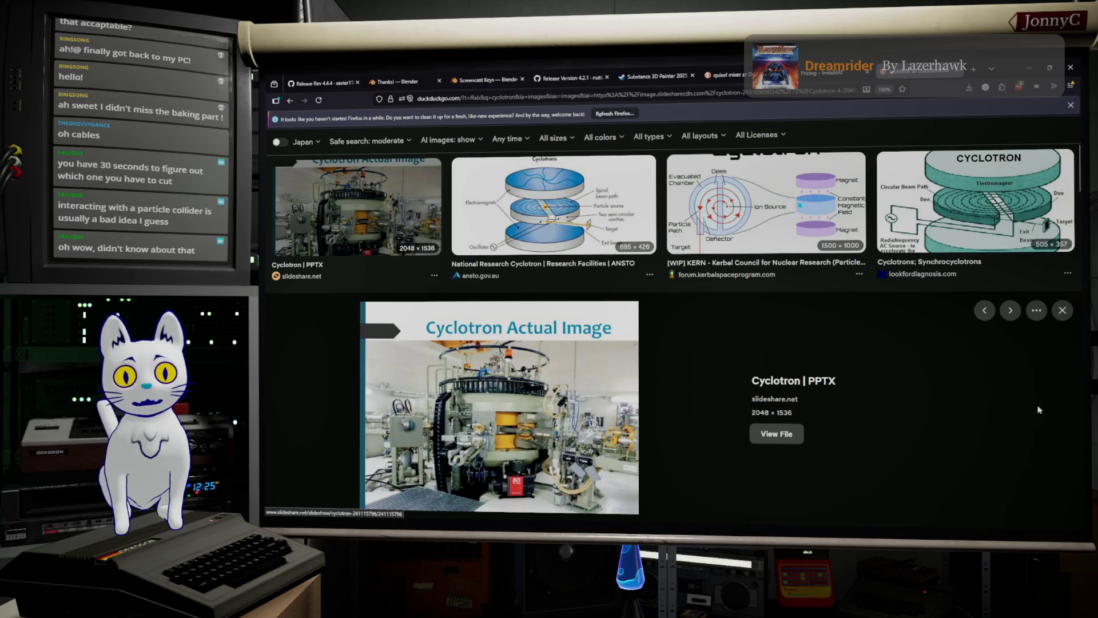
pyautogui.scroll(-5, 520, 357)
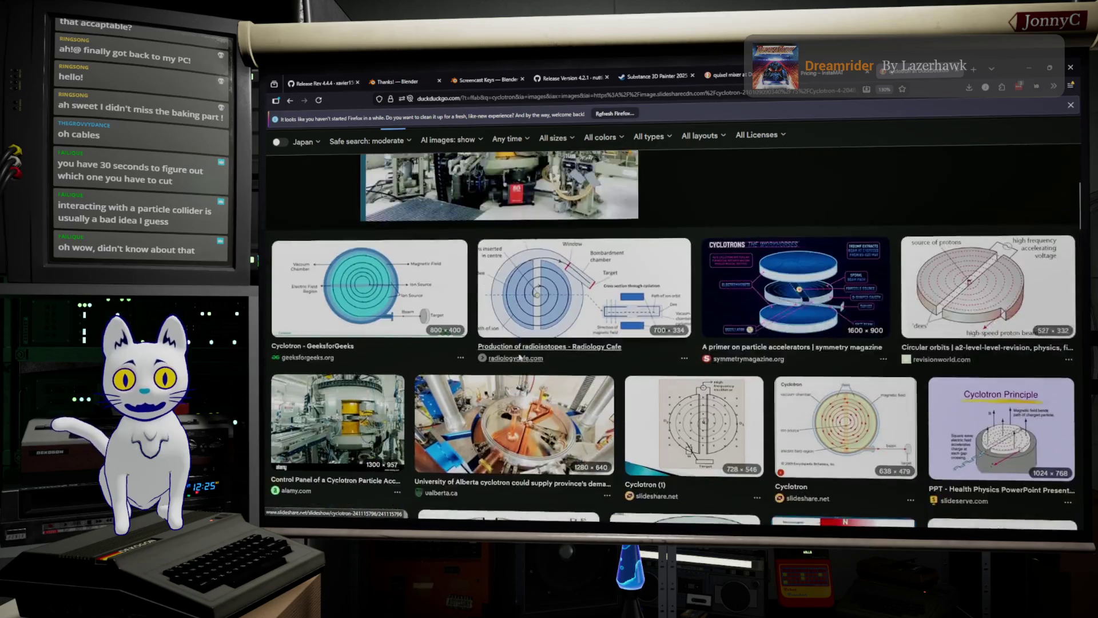
pyautogui.scroll(-2, 520, 358)
pyautogui.scroll(-4, 519, 358)
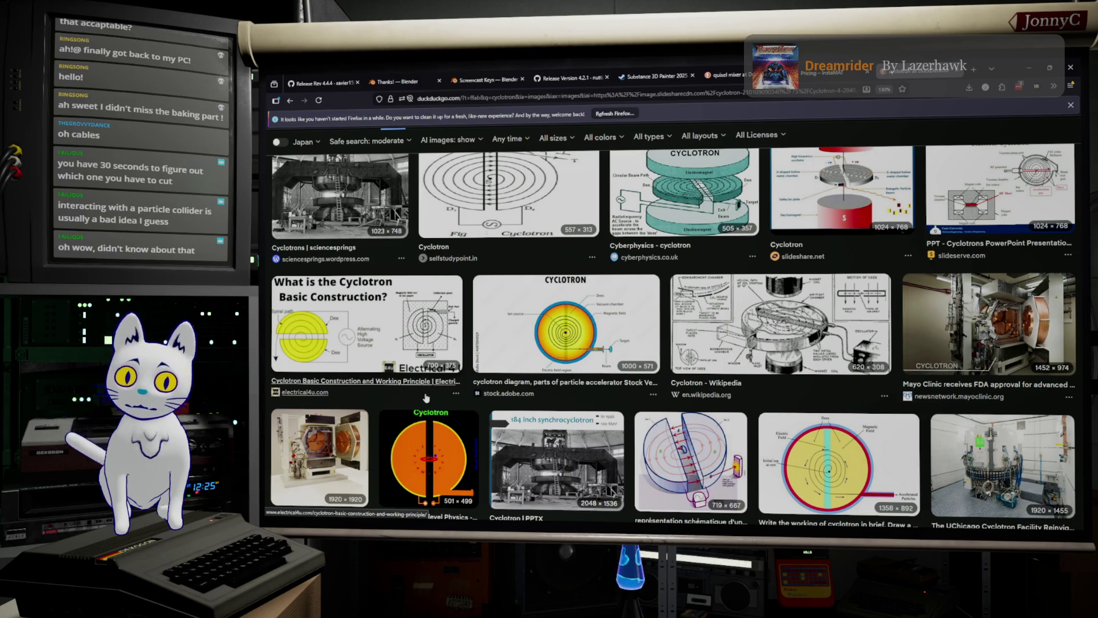
pyautogui.scroll(-5, 426, 398)
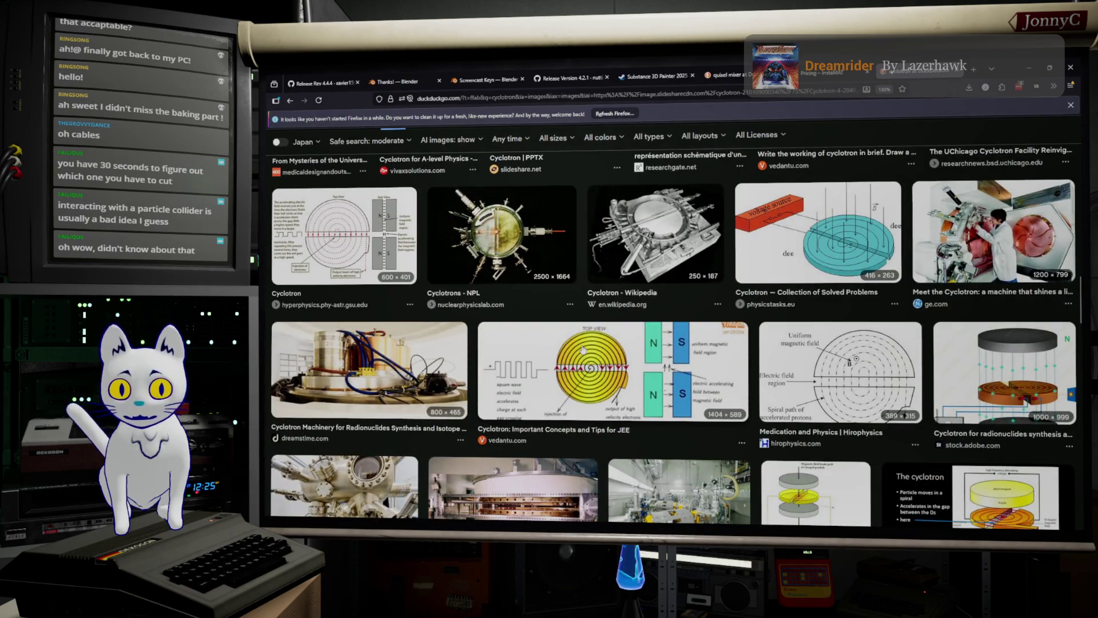
pyautogui.click(649, 223)
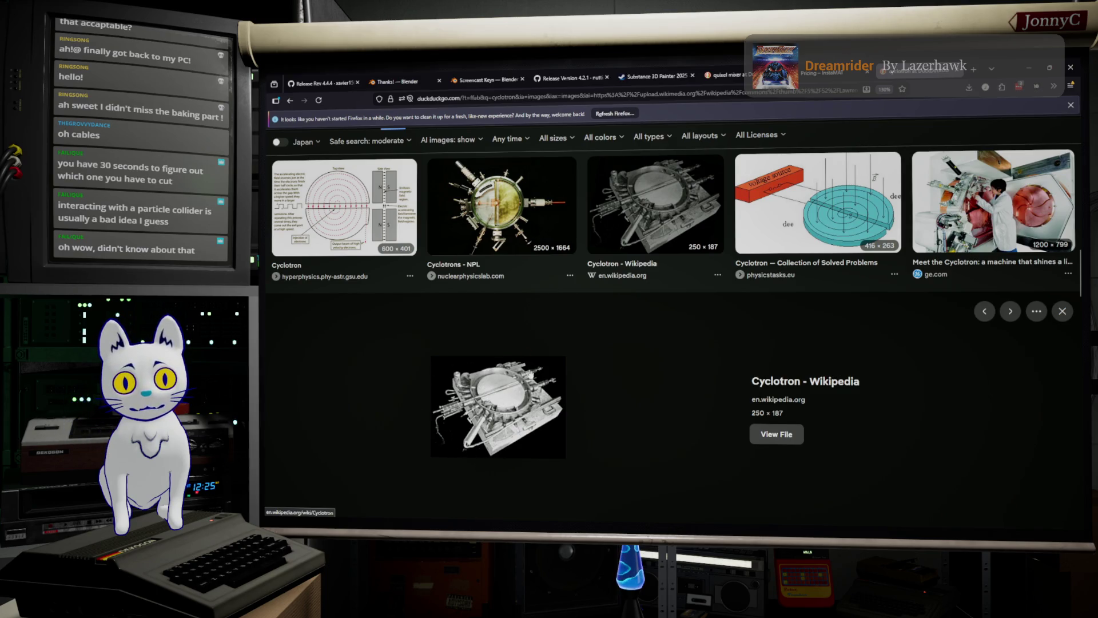
pyautogui.click(532, 229)
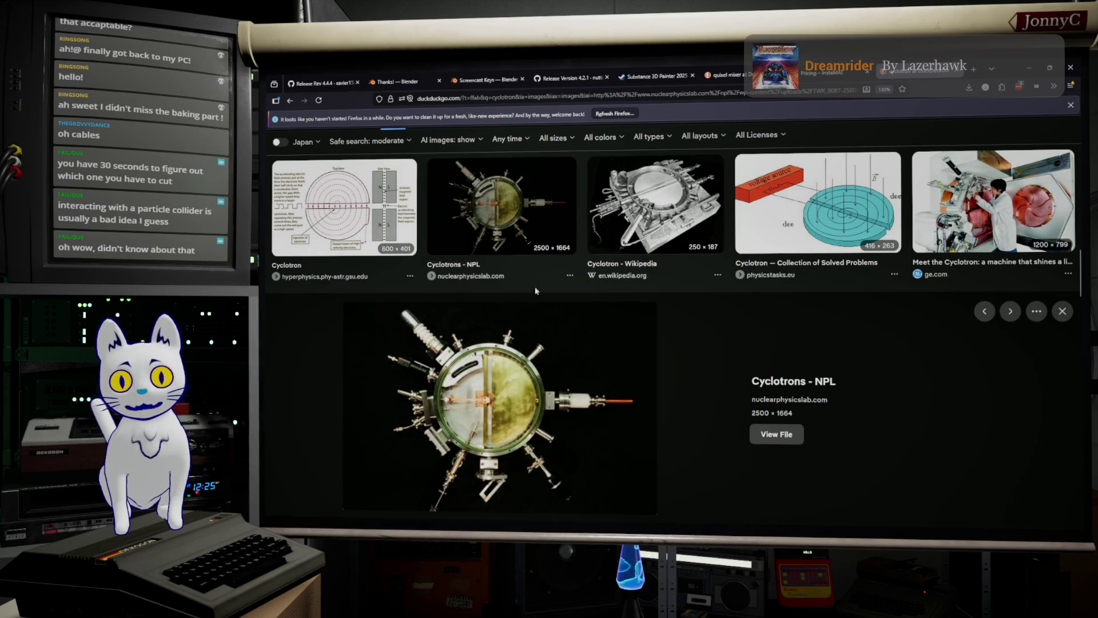
# Preview the hyperphysics Cyclotron diagram, Meet the Cyclotron photo and Research - Physical Sciences Area image.
pyautogui.click(346, 213)
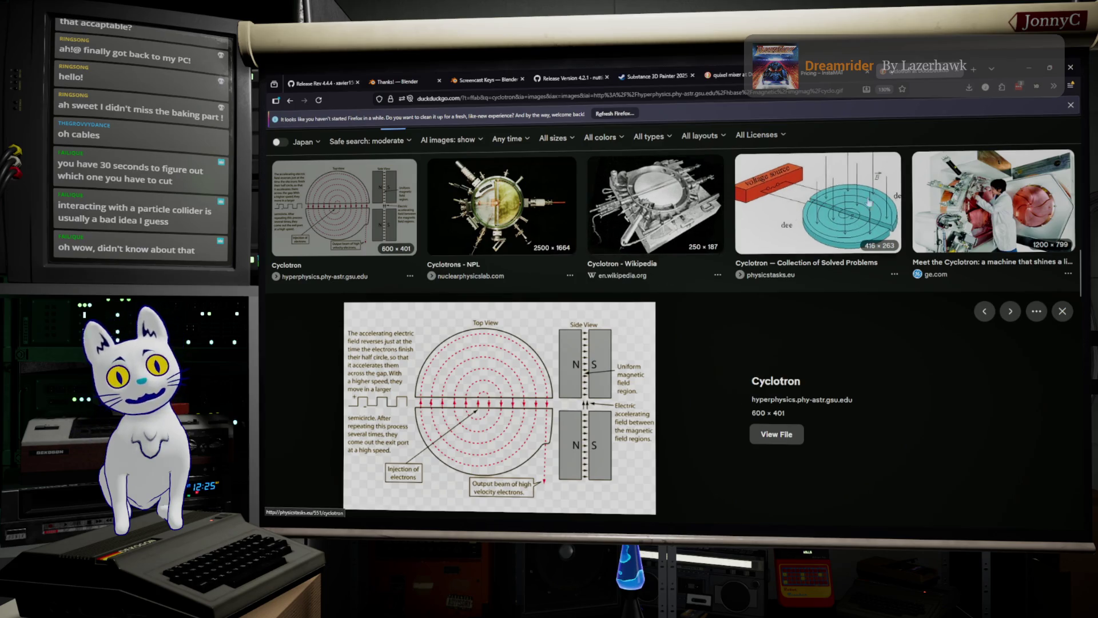
pyautogui.click(1016, 205)
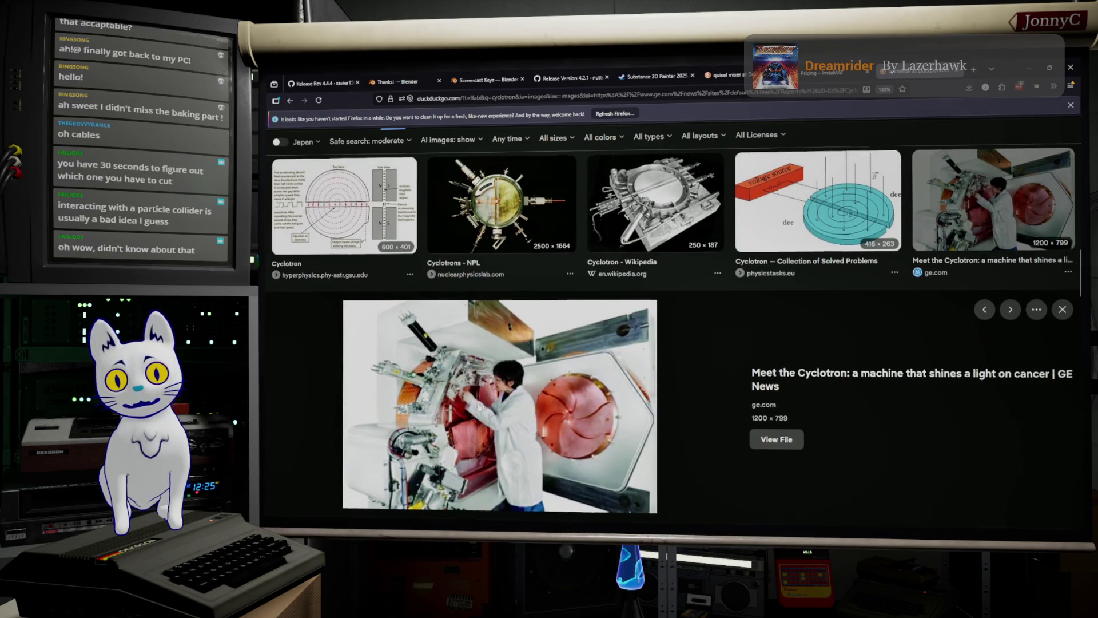
pyautogui.scroll(-5, 612, 303)
pyautogui.scroll(-3, 537, 320)
pyautogui.click(536, 320)
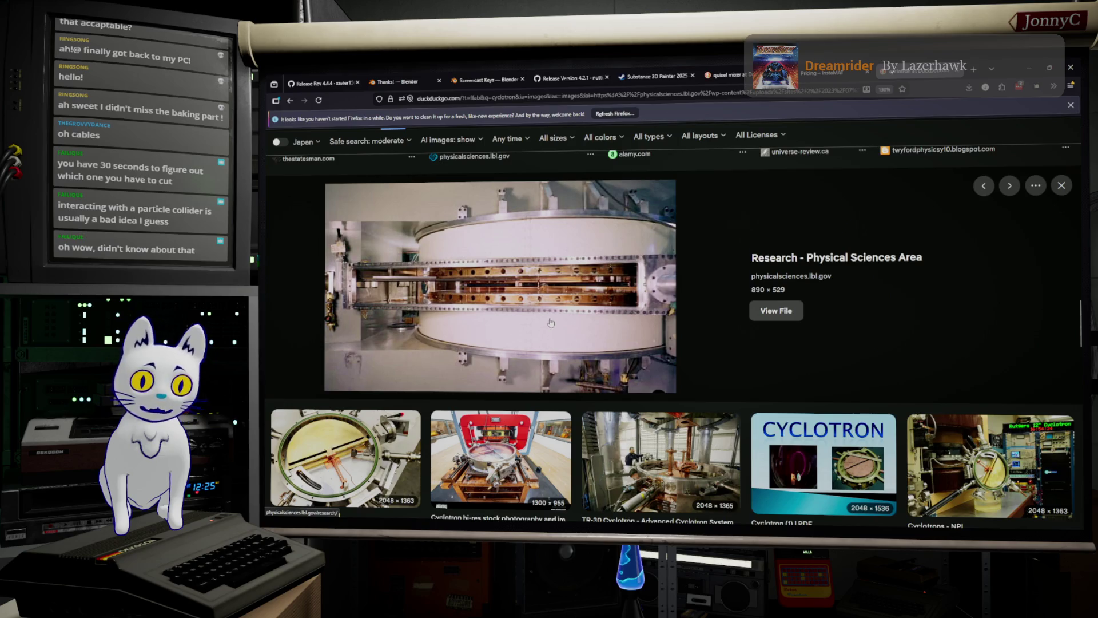
# Scroll further down the results and enlarge the vecc.gov.in cyclotron photo.
pyautogui.scroll(-1, 551, 323)
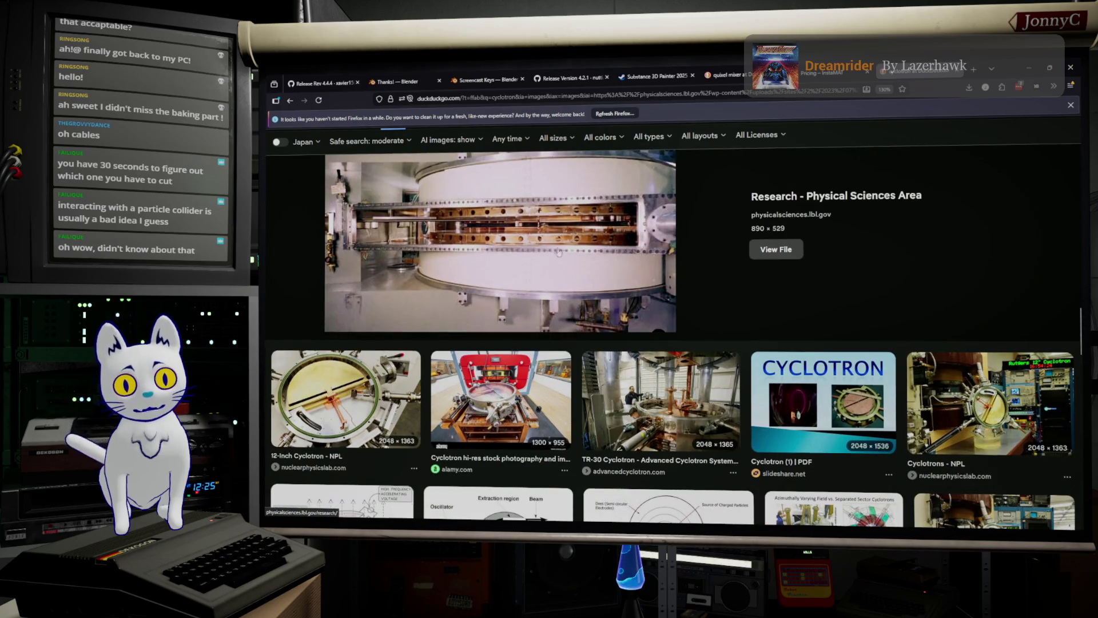
pyautogui.scroll(-5, 576, 242)
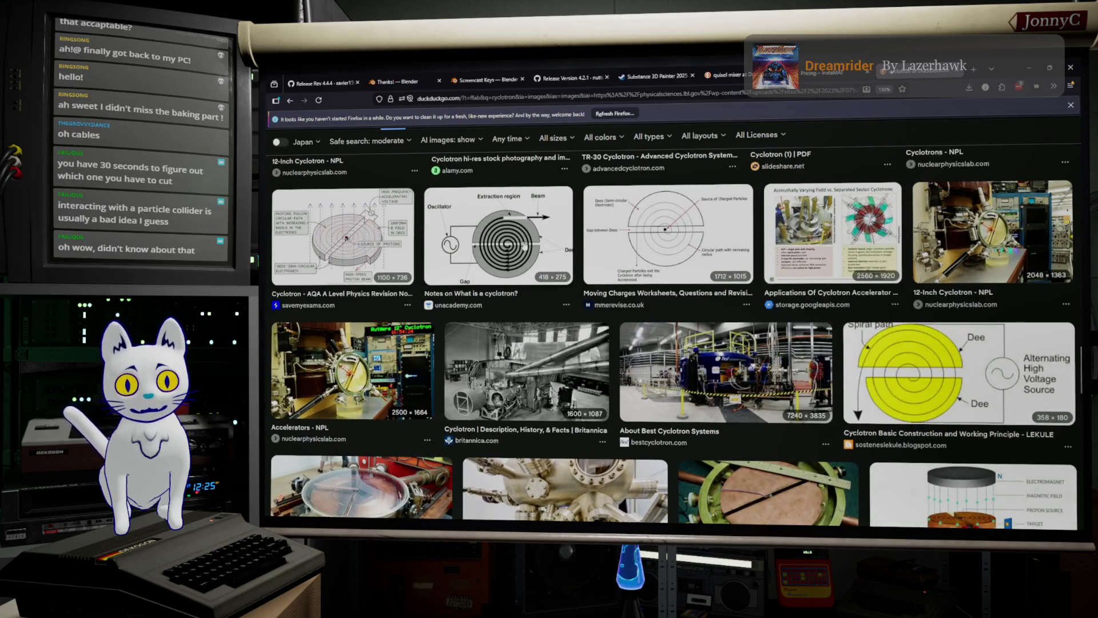
pyautogui.scroll(-4, 524, 244)
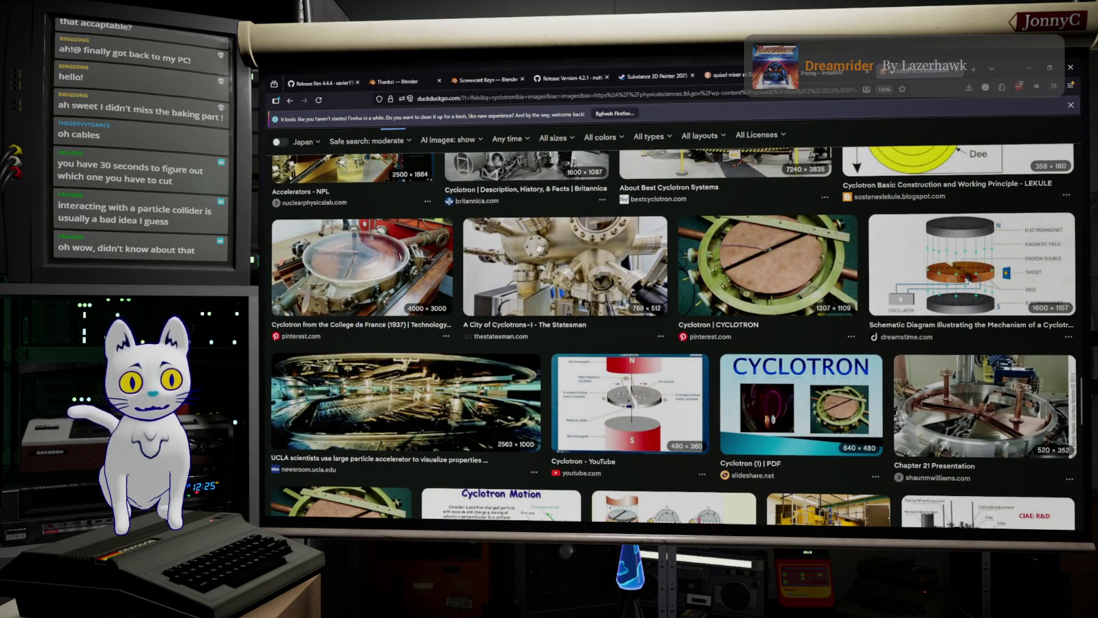
pyautogui.scroll(-6, 539, 247)
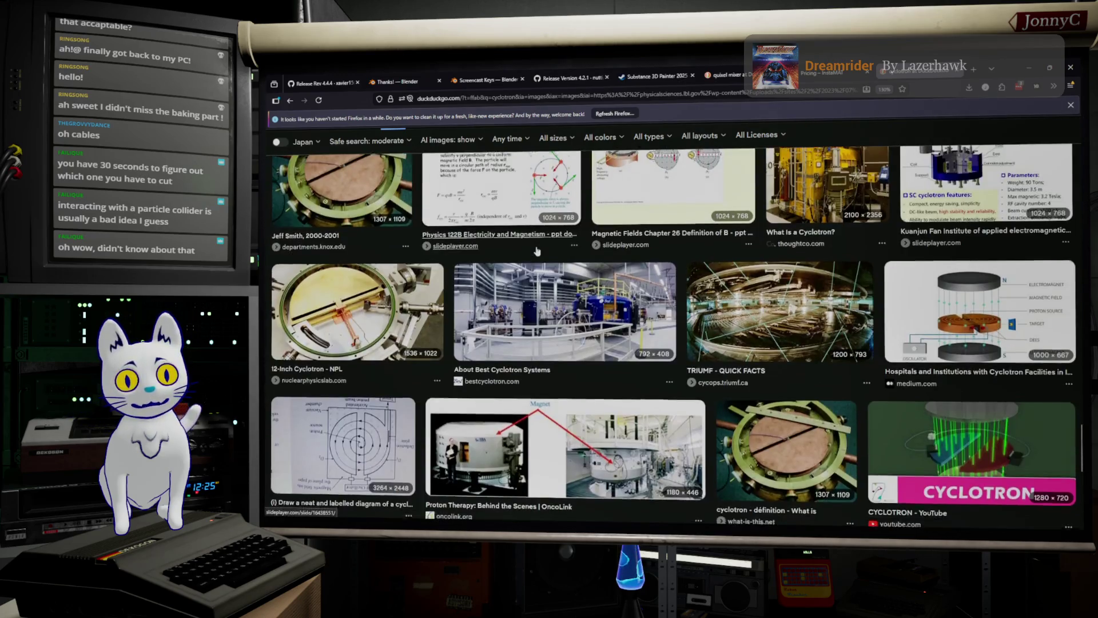
pyautogui.scroll(-5, 537, 251)
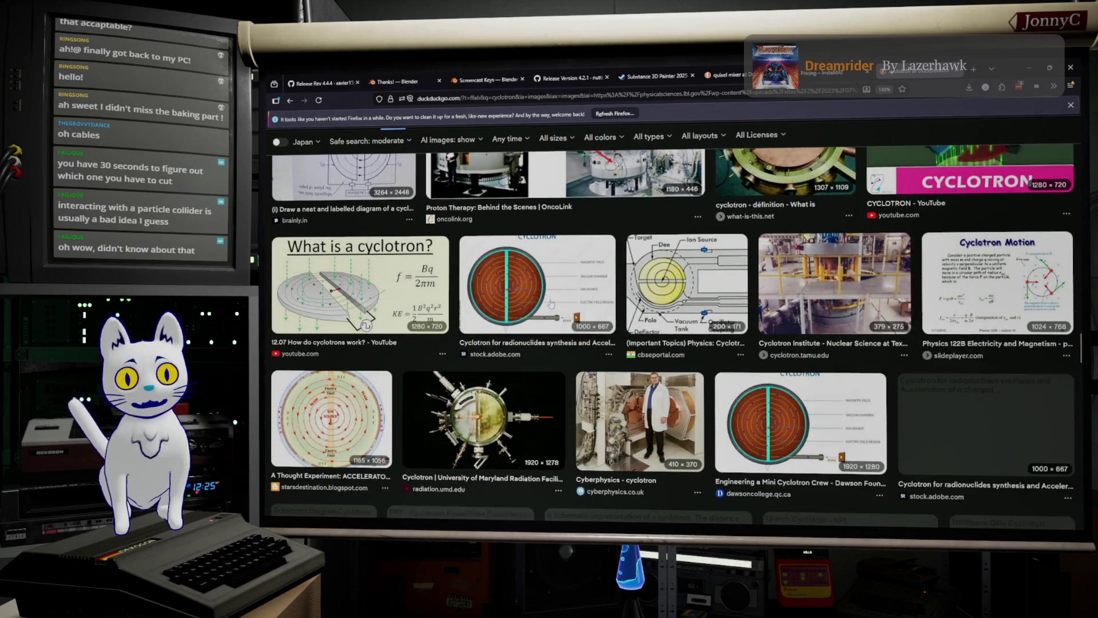
pyautogui.scroll(-7, 551, 303)
pyautogui.scroll(-10, 550, 304)
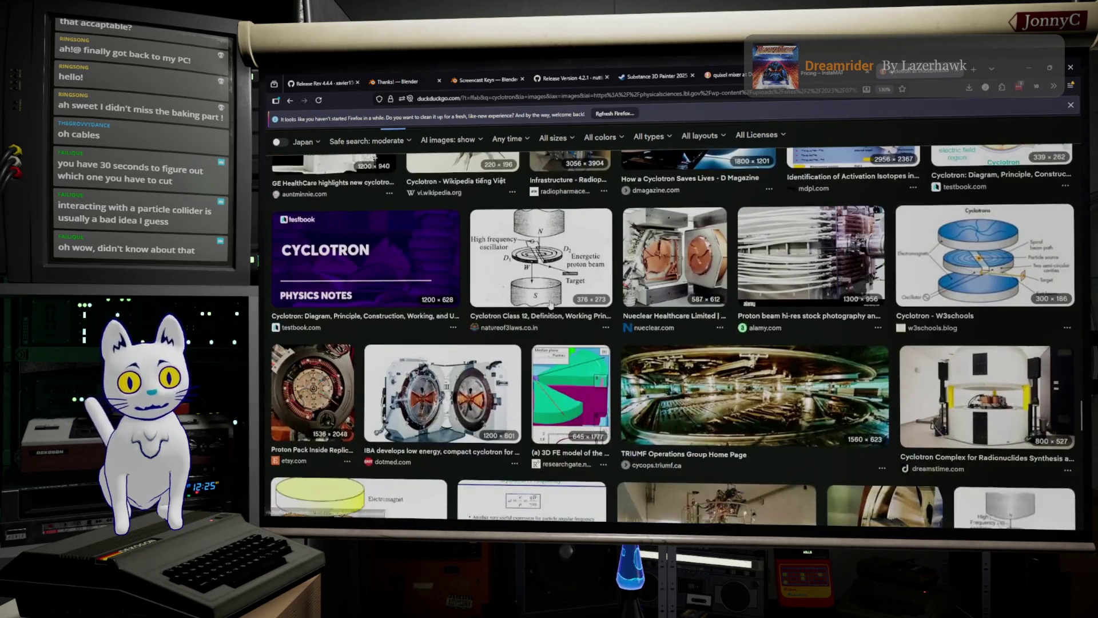
pyautogui.scroll(-5, 550, 304)
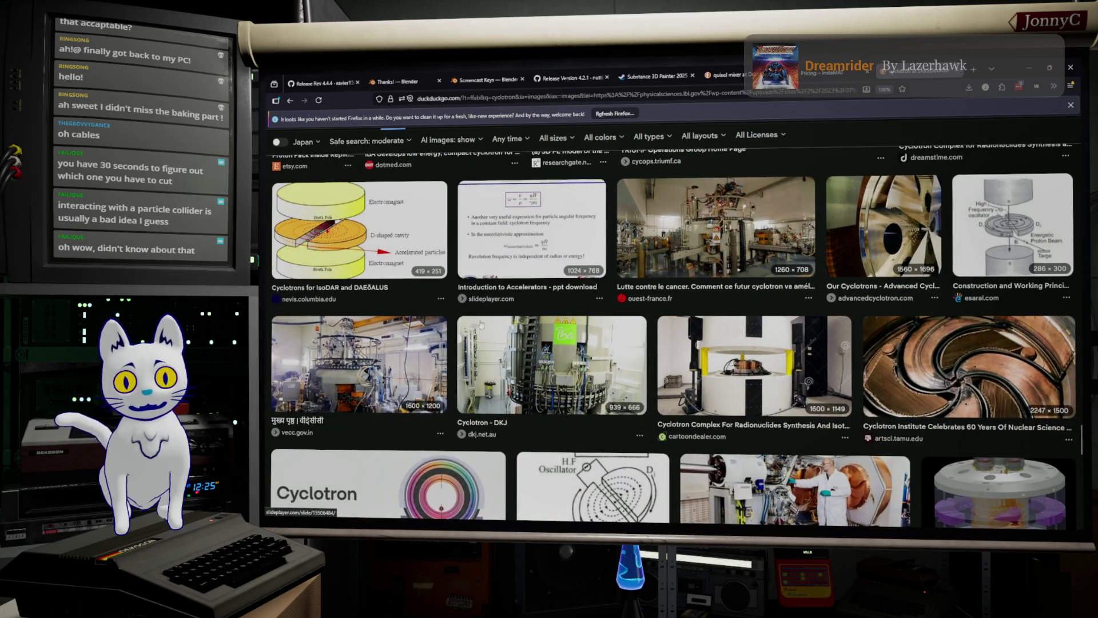
pyautogui.click(355, 359)
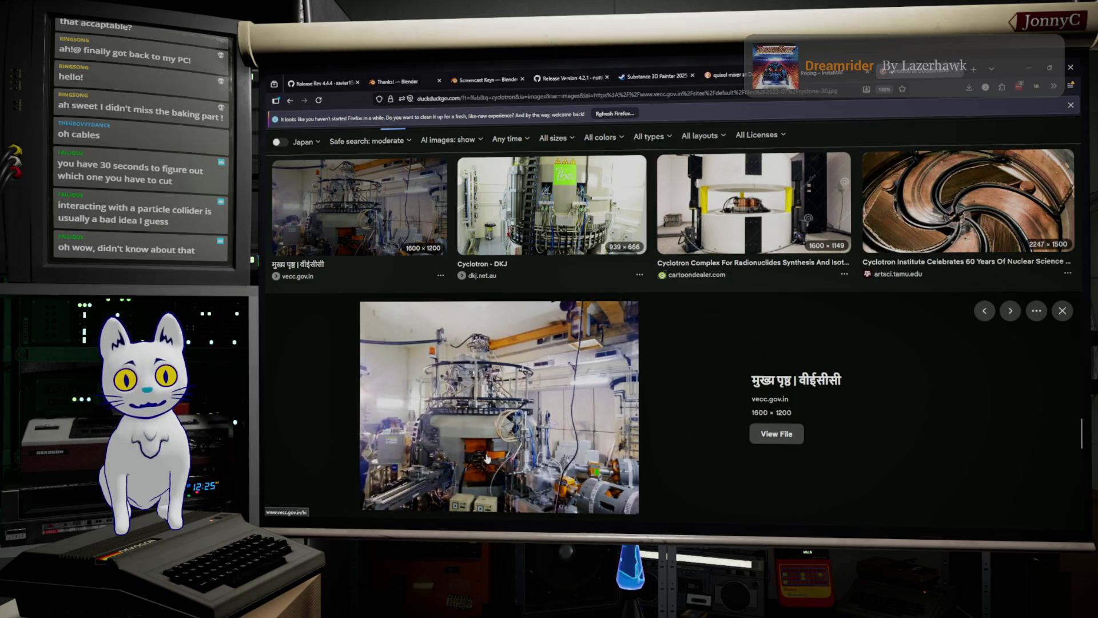
# Minimize Firefox to check Substance Painter, then return to the browser.
pyautogui.click(1034, 70)
pyautogui.scroll(-10, 464, 210)
pyautogui.scroll(-3, 523, 183)
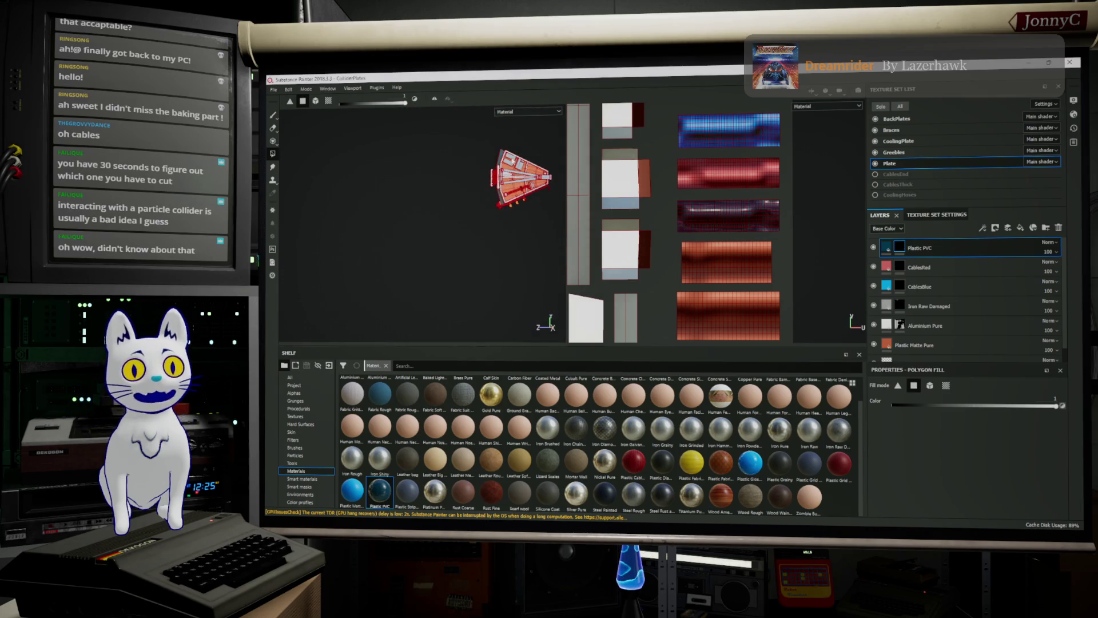
pyautogui.hotkey('alt', 'Tab')
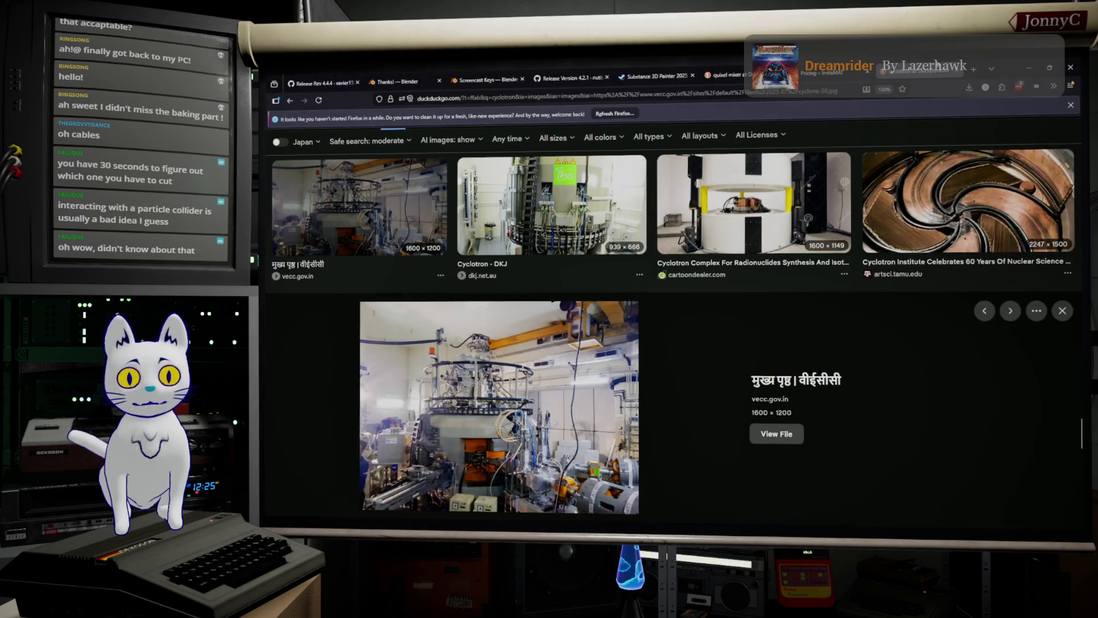
# Search for LHC images in a new browser tab.
pyautogui.click(976, 70)
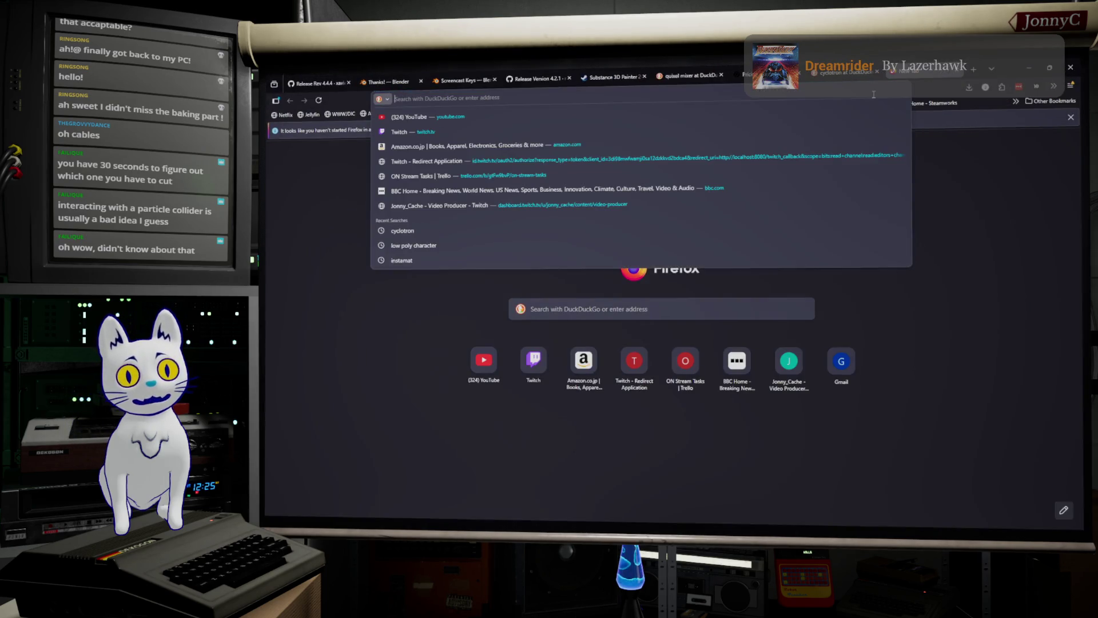
pyautogui.write('LHC')
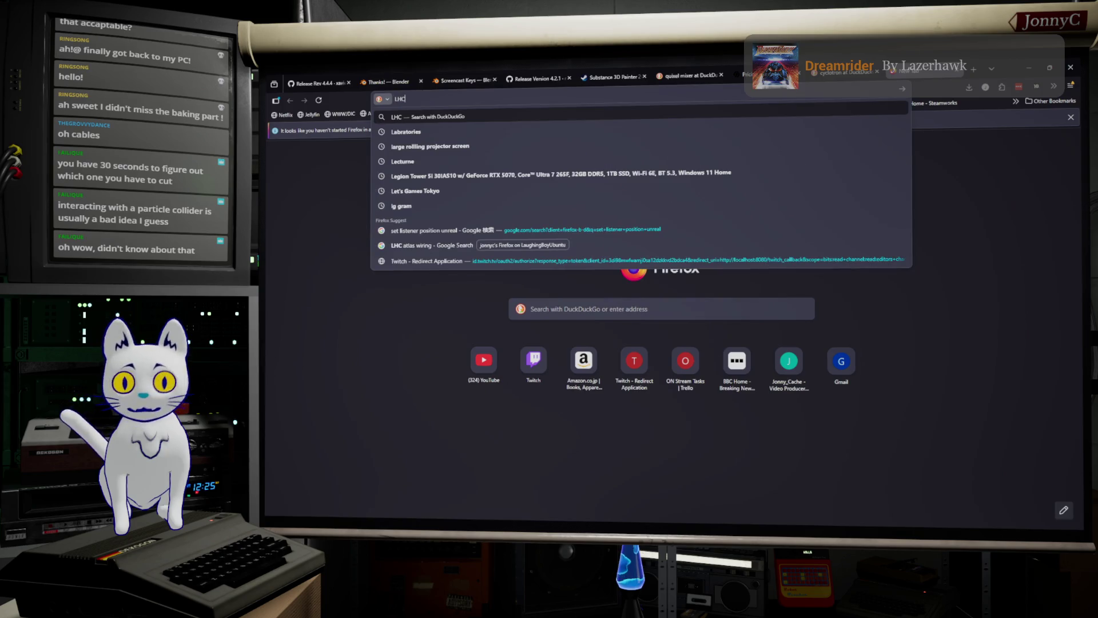
pyautogui.press('Return')
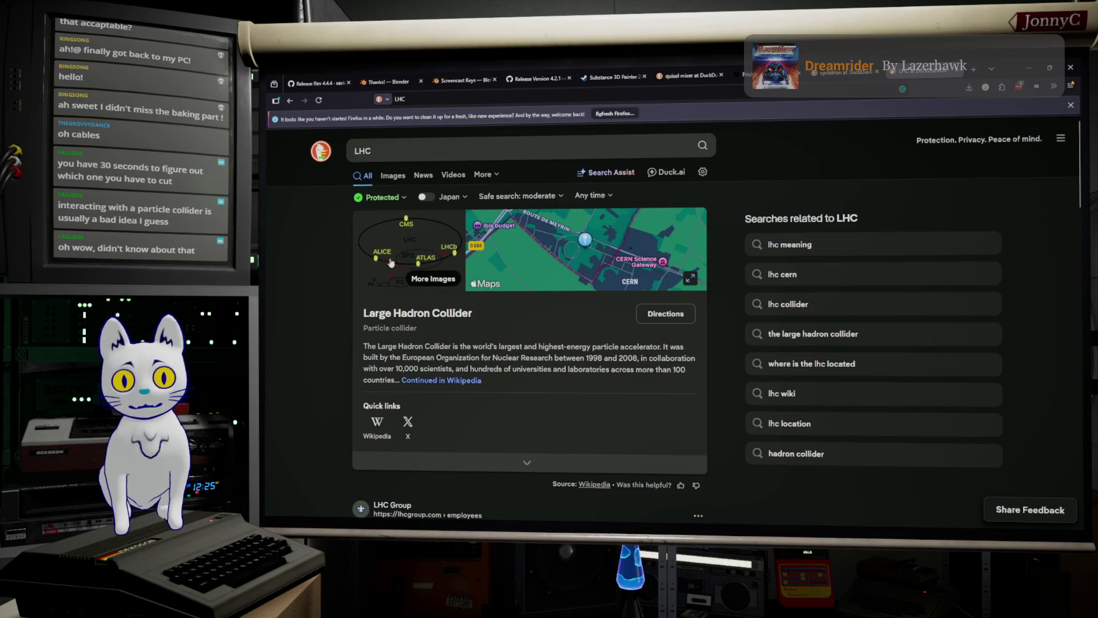
pyautogui.click(396, 178)
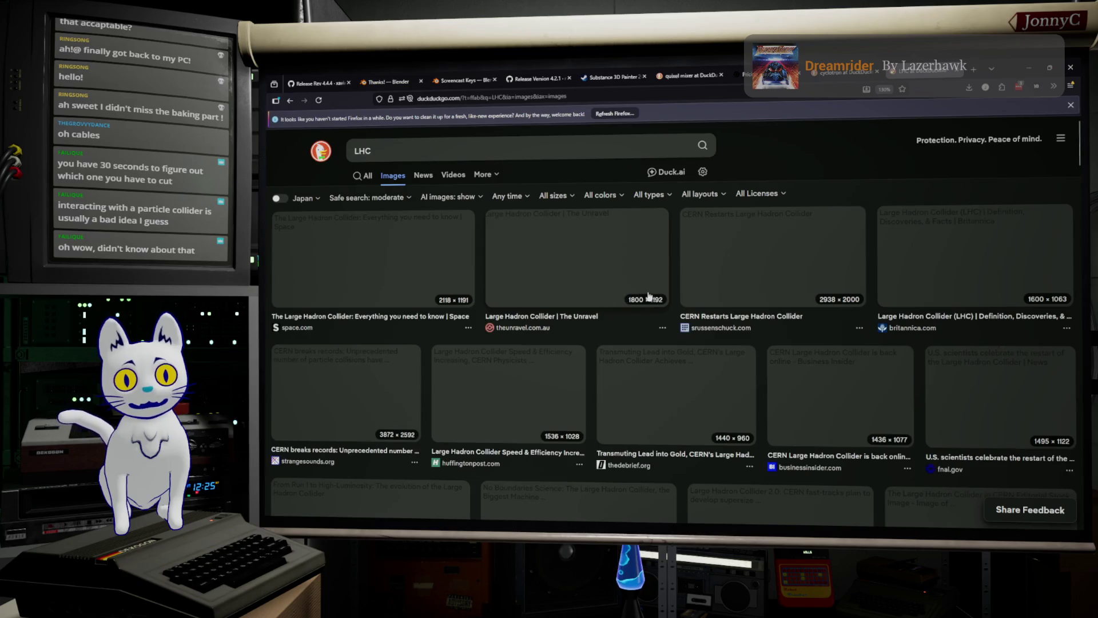
# Preview several LHC images (CERN restart, ibtimes tunnel, CMS tracker), ending on the CERN vacuum pump photo.
pyautogui.click(758, 275)
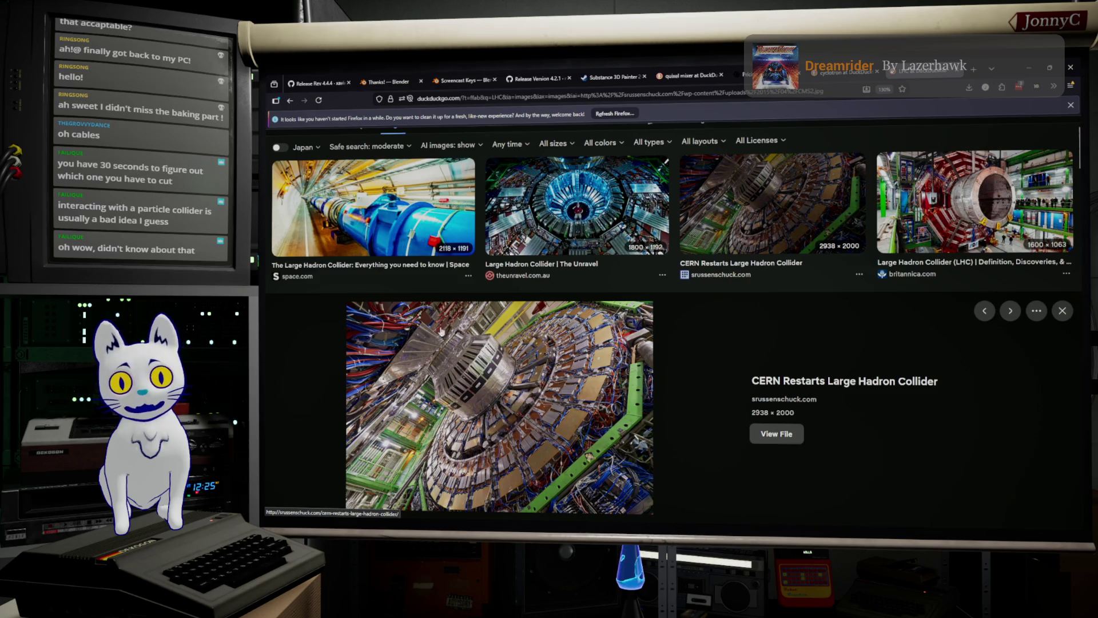
pyautogui.scroll(-5, 454, 387)
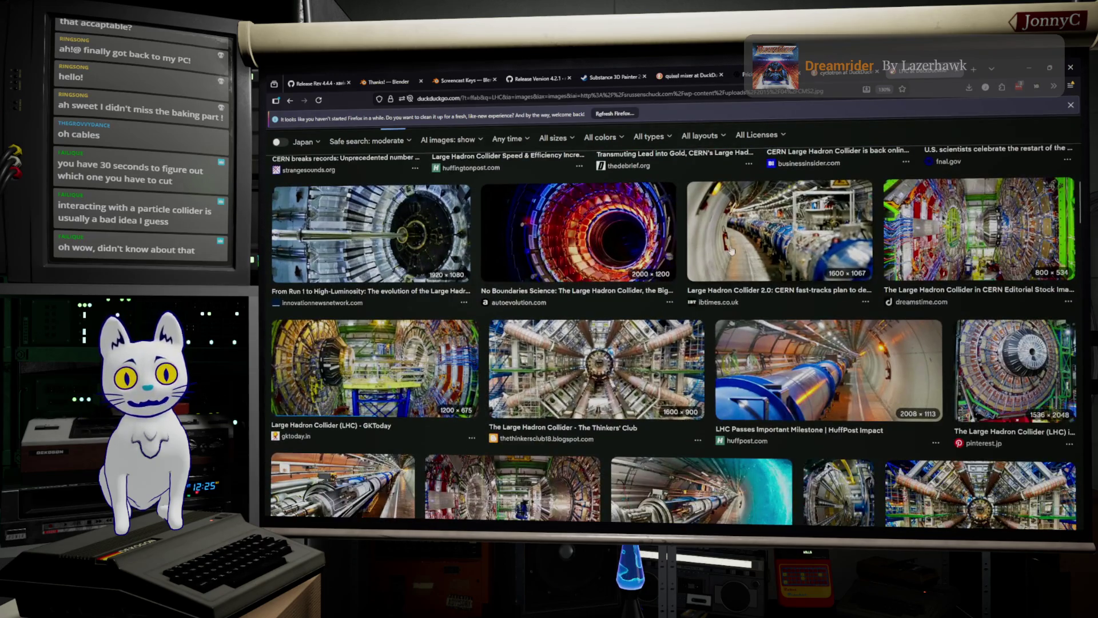
pyautogui.click(761, 241)
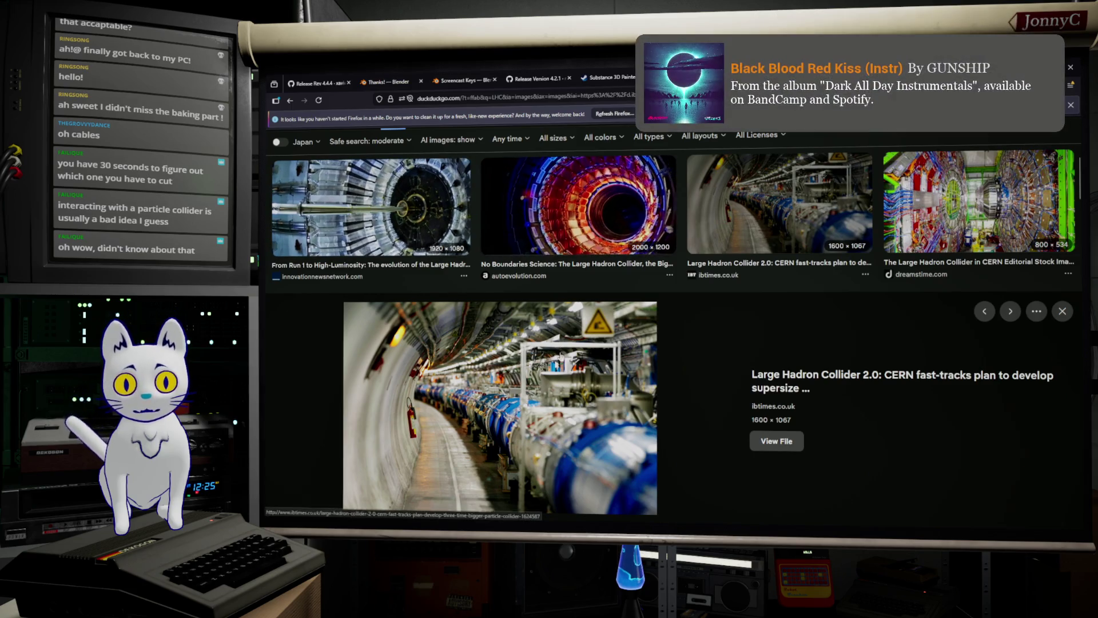
pyautogui.scroll(-10, 672, 339)
pyautogui.scroll(-6, 536, 366)
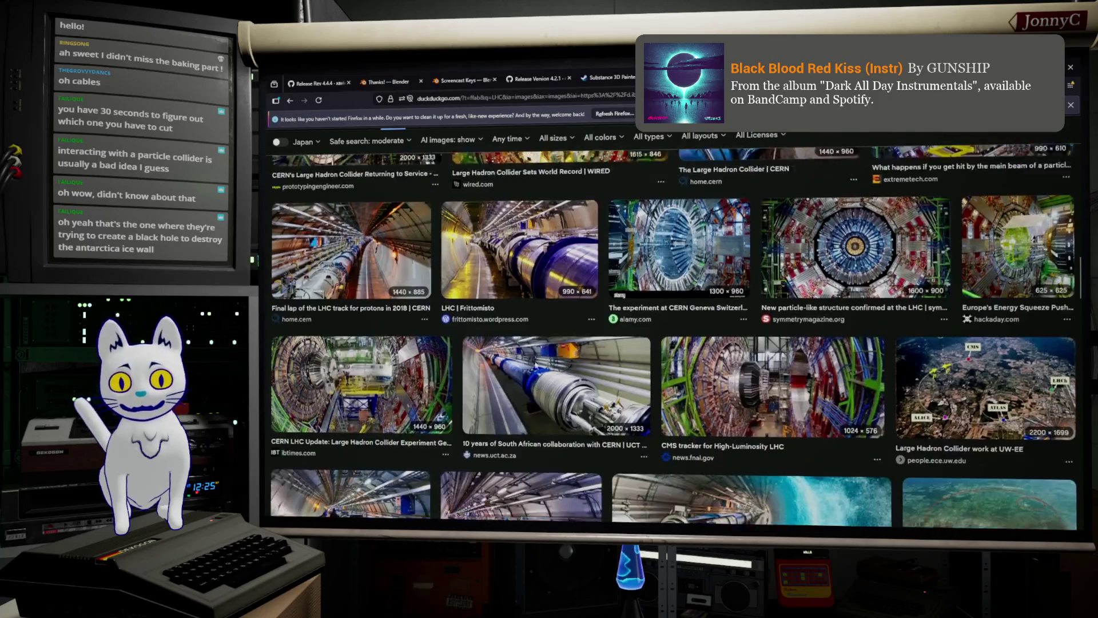
pyautogui.click(535, 366)
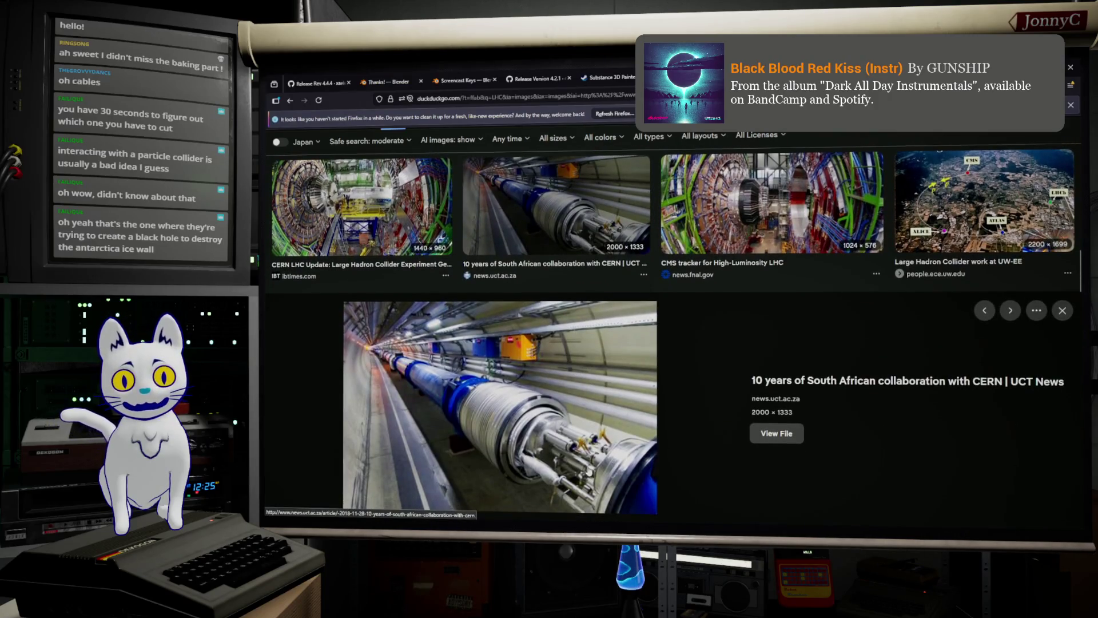
pyautogui.click(760, 229)
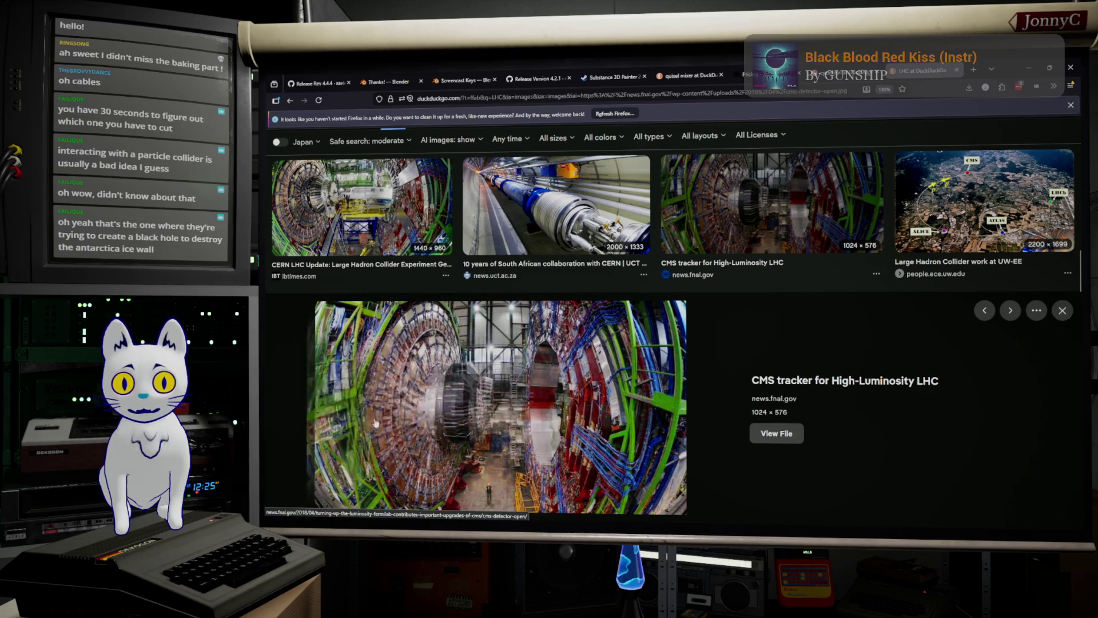
pyautogui.scroll(-5, 480, 368)
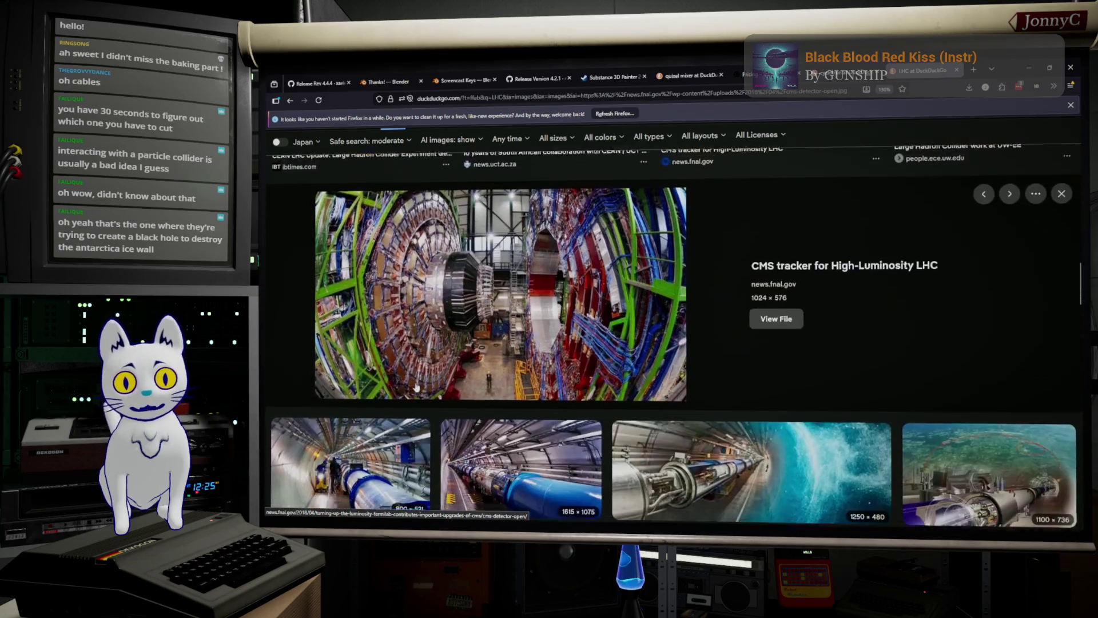
pyautogui.scroll(-3, 481, 368)
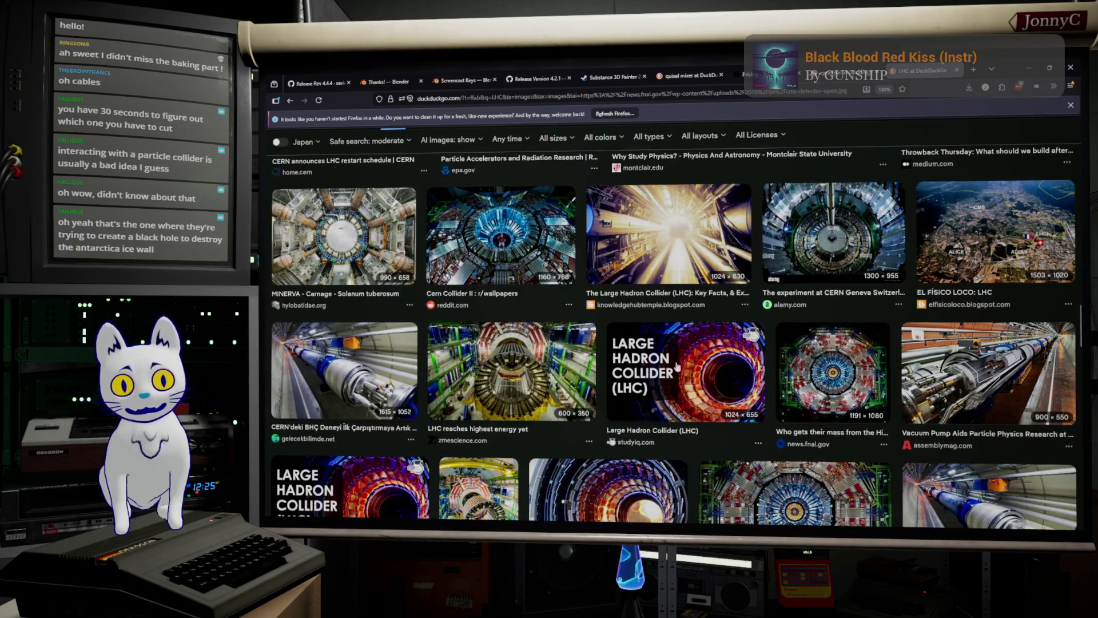
pyautogui.click(972, 384)
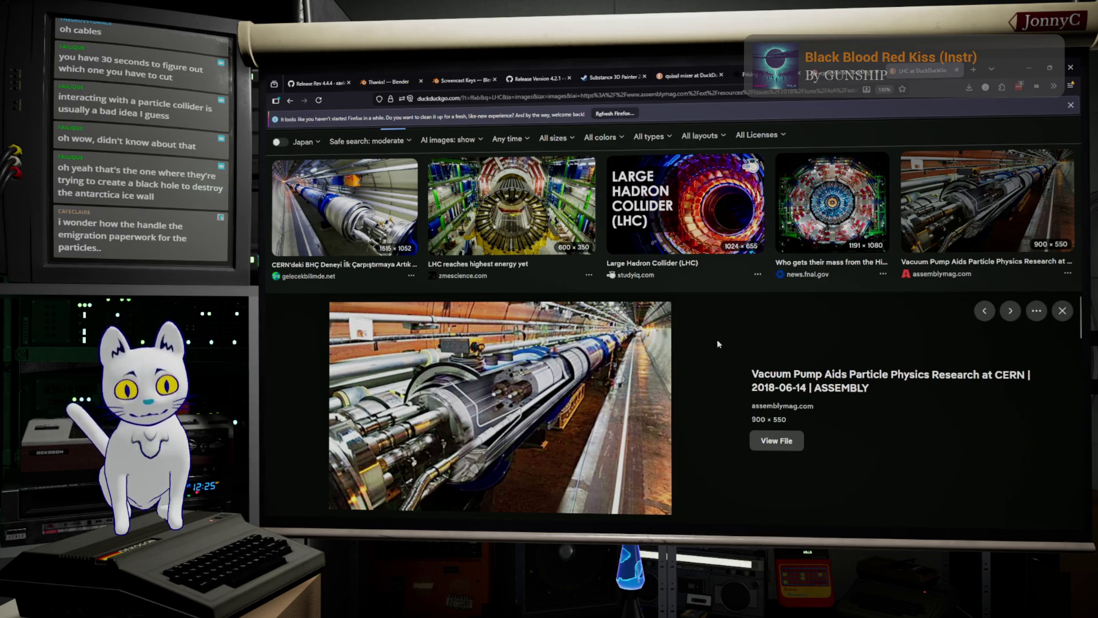
# Scroll down and enlarge the 'LHC produces first results' aerial image.
pyautogui.scroll(-5, 720, 344)
pyautogui.scroll(-3, 678, 342)
pyautogui.scroll(-2, 678, 341)
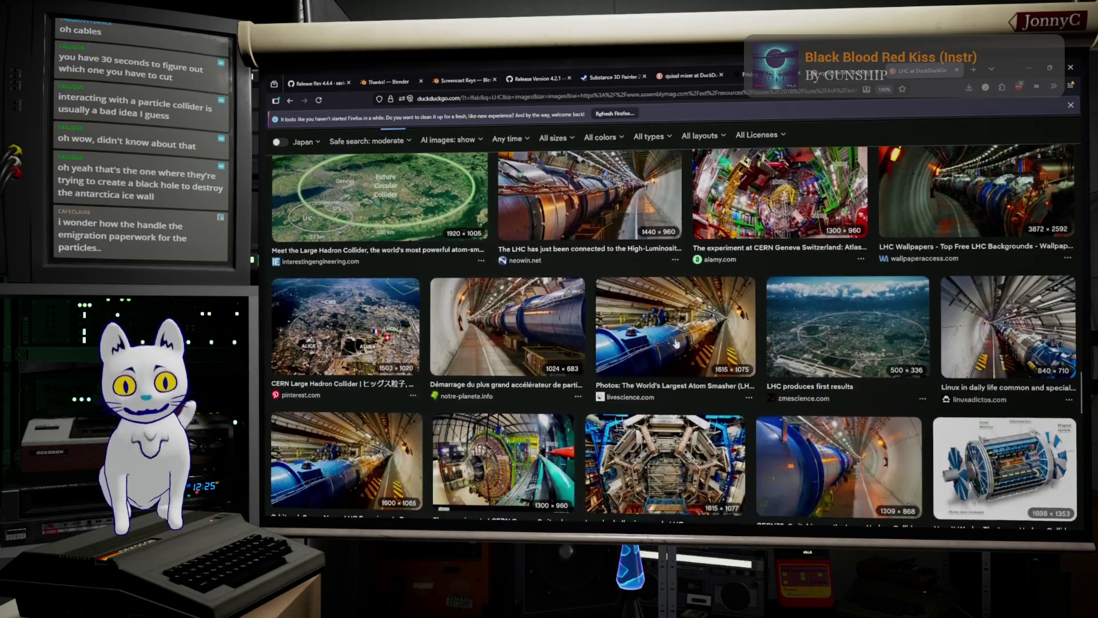
pyautogui.click(832, 333)
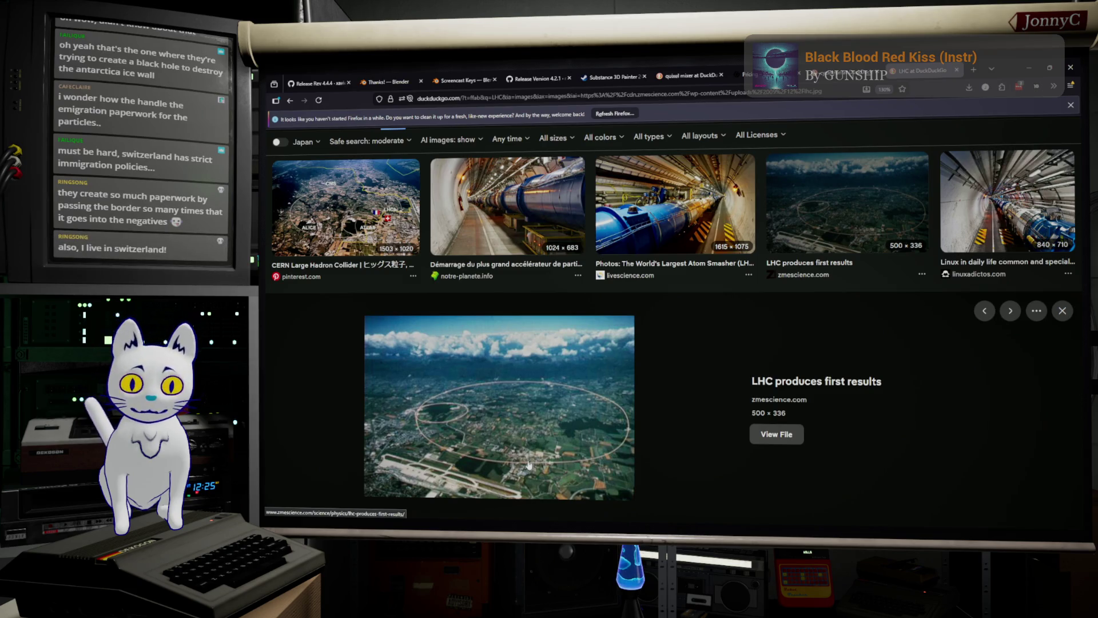
# Minimize Firefox to return to Substance Painter and turn the plate model in view.
pyautogui.scroll(-1, 522, 447)
pyautogui.scroll(-10, 522, 447)
pyautogui.scroll(-10, 590, 417)
pyautogui.scroll(-10, 589, 417)
pyautogui.scroll(15, 590, 417)
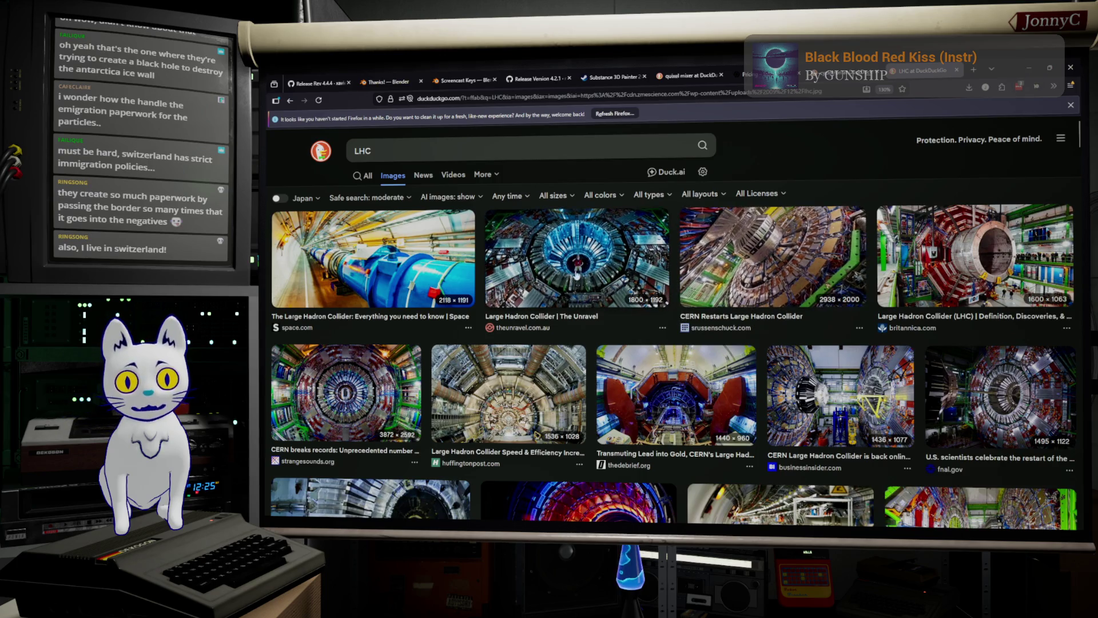
pyautogui.click(1033, 68)
pyautogui.moveTo(578, 245)
pyautogui.keyDown('alt'); pyautogui.mouseDown()
pyautogui.moveTo(473, 238)
pyautogui.moveTo(509, 206)
pyautogui.mouseUp(); pyautogui.keyUp('alt')
# Add a second Plastic PVC fill layer to the top of the Plate stack, then select CablesBlue.
pyautogui.scroll(5, 508, 206)
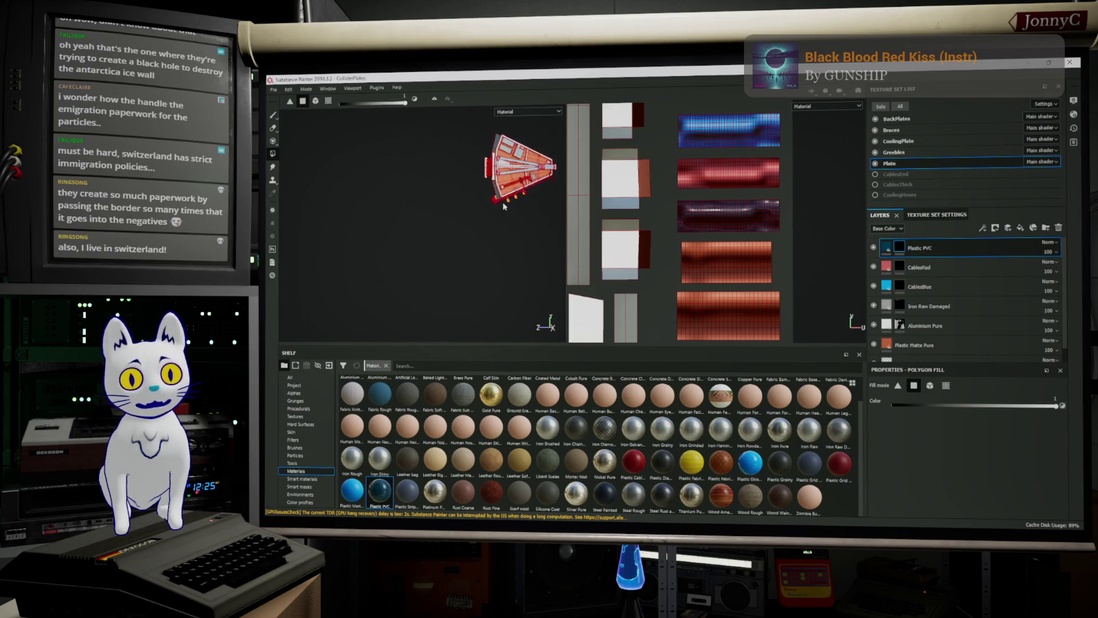
pyautogui.scroll(5, 459, 146)
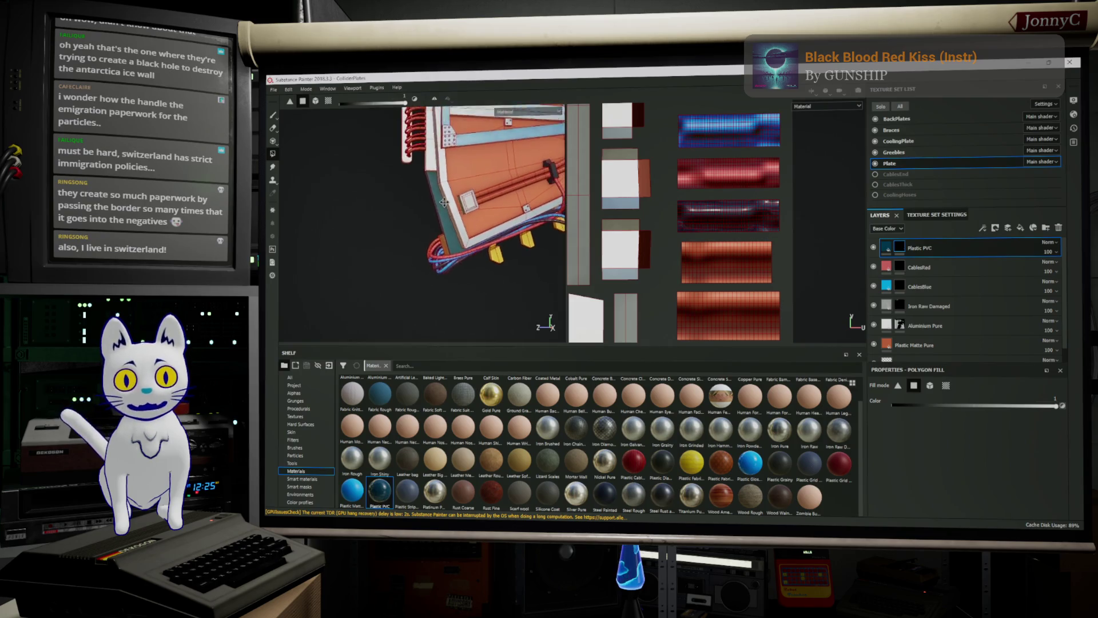
pyautogui.keyDown('alt'); pyautogui.moveTo(381, 194); pyautogui.dragTo(636, 197); pyautogui.keyUp('alt')
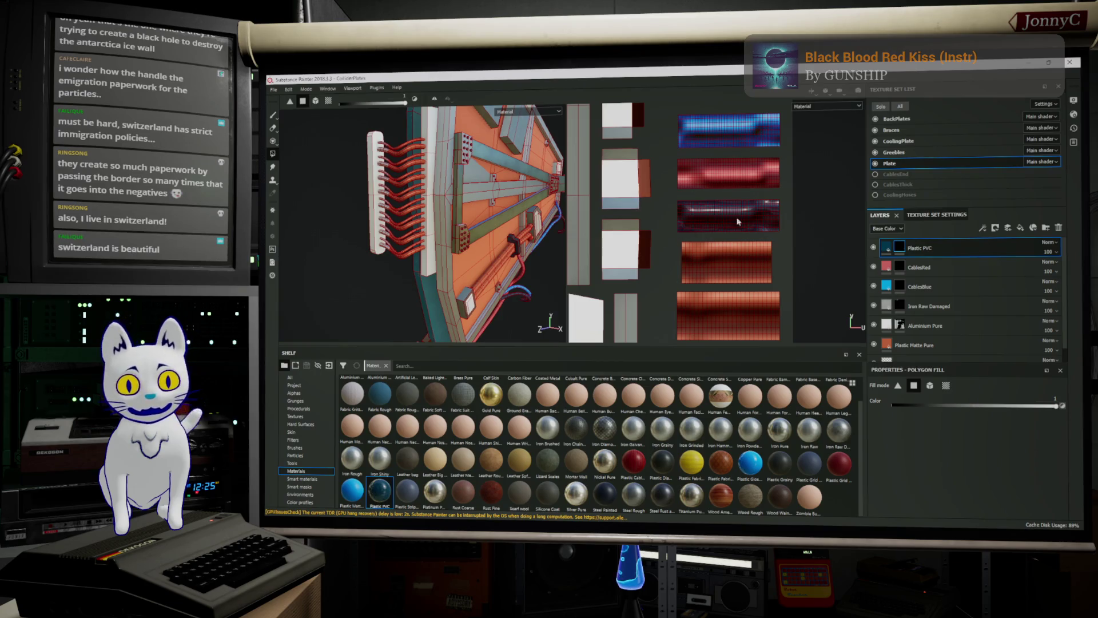
pyautogui.scroll(5, 751, 217)
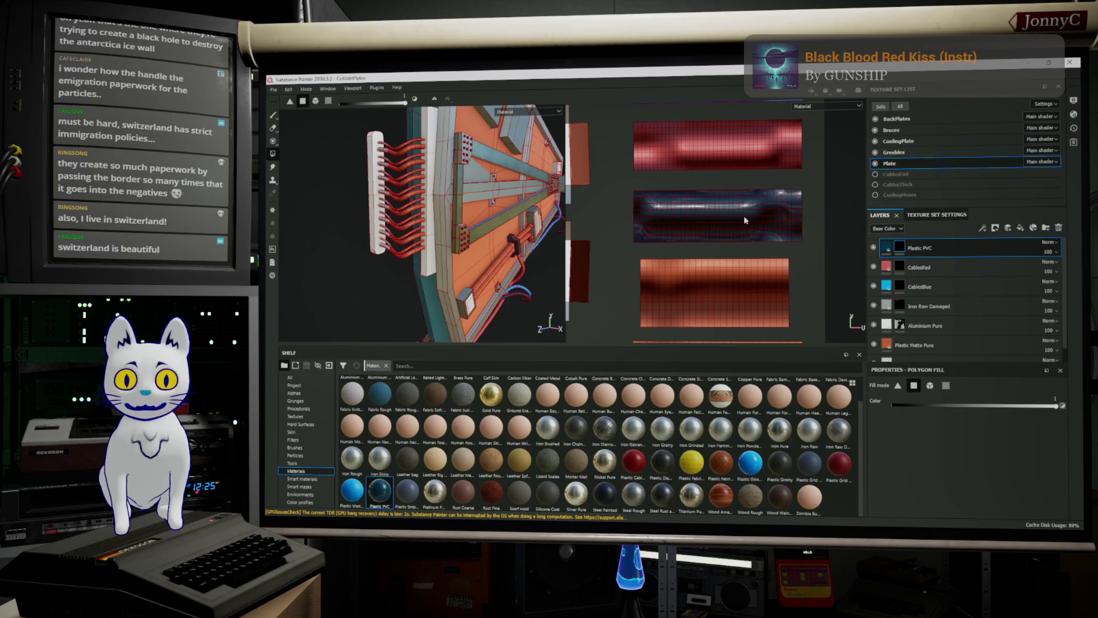
pyautogui.scroll(2, 745, 221)
pyautogui.scroll(-4, 745, 220)
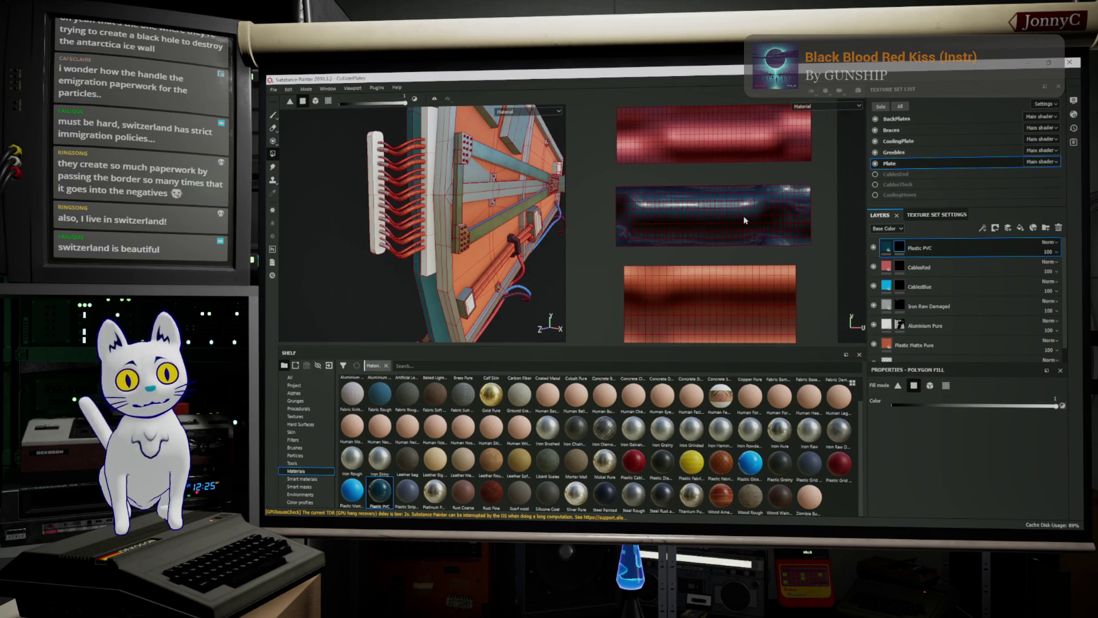
pyautogui.scroll(-2, 745, 221)
pyautogui.scroll(-1, 745, 220)
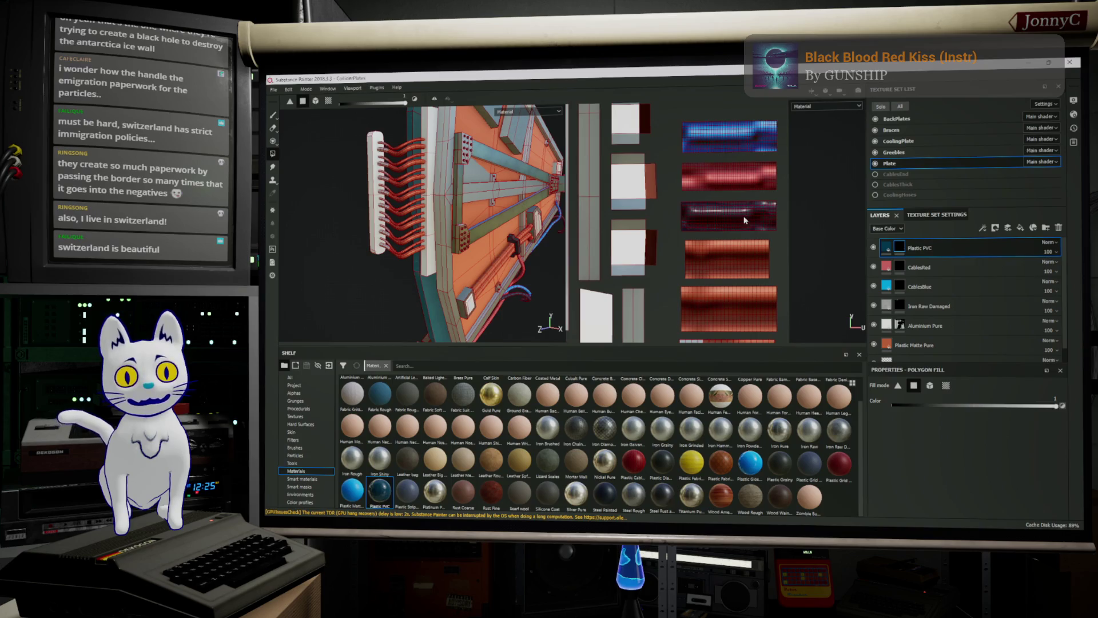
pyautogui.moveTo(736, 241); pyautogui.dragTo(766, 194, button='middle')
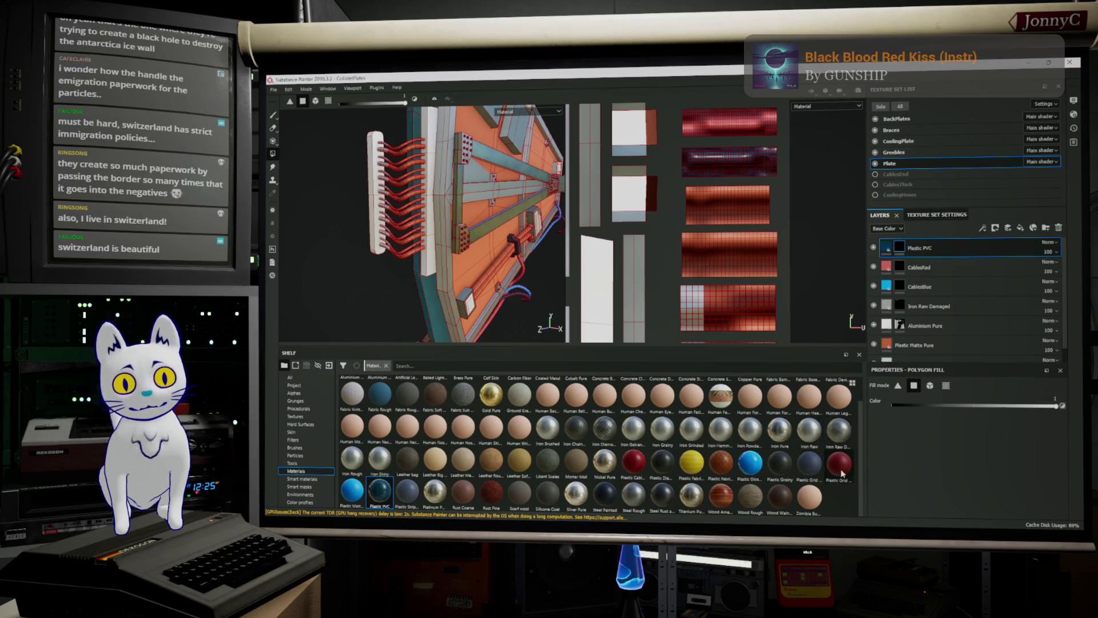
pyautogui.moveTo(380, 491)
pyautogui.mouseDown()
pyautogui.moveTo(985, 240)
pyautogui.moveTo(949, 255)
pyautogui.mouseUp()
pyautogui.click(915, 307)
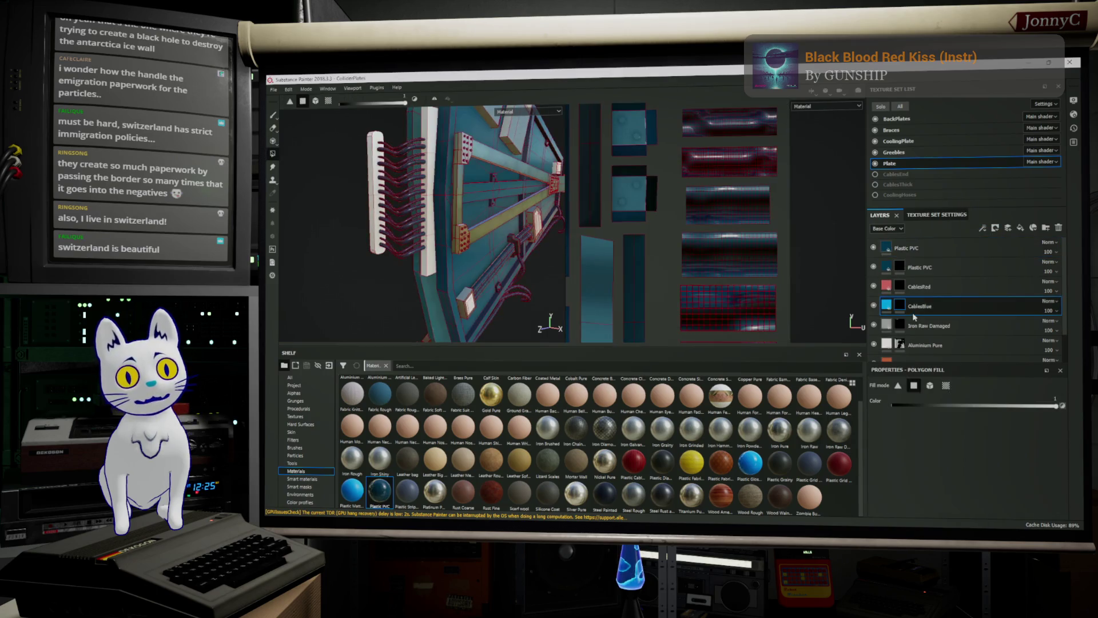
# Rename the CablesBlue layer to CablesA and the CablesRed layer to CablesB.
pyautogui.doubleClick(915, 308)
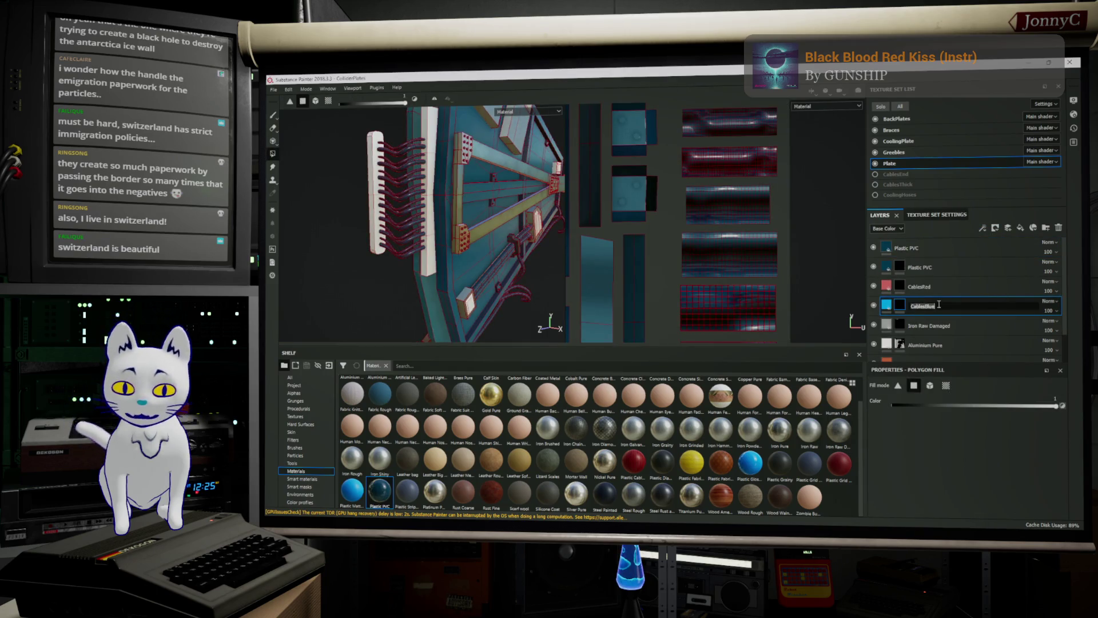
pyautogui.write('Cabl')
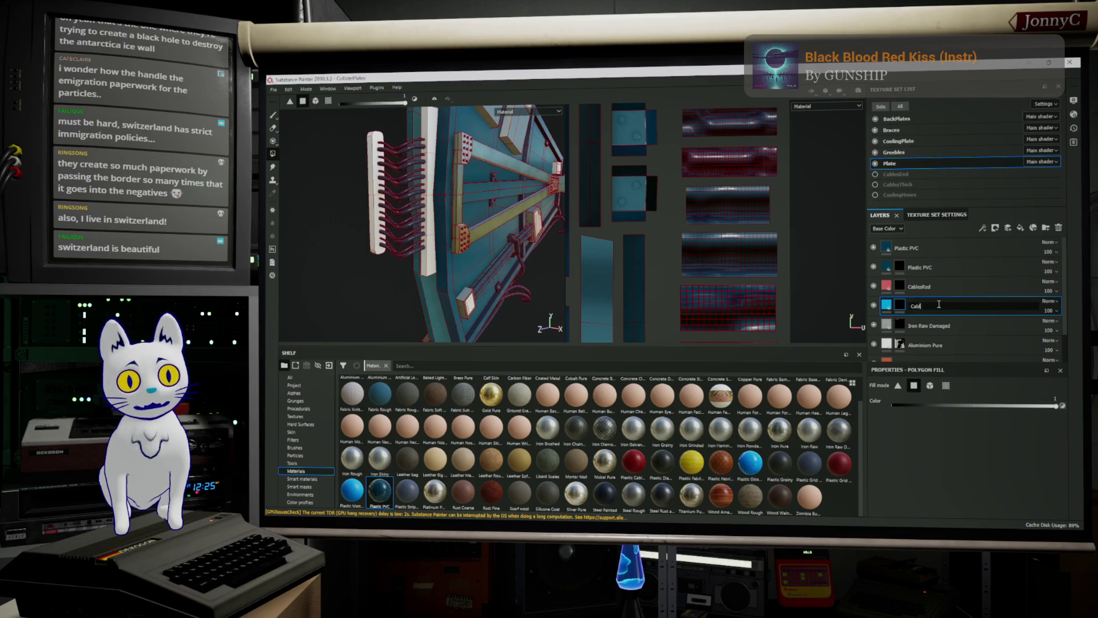
pyautogui.write('esA')
pyautogui.press('Return')
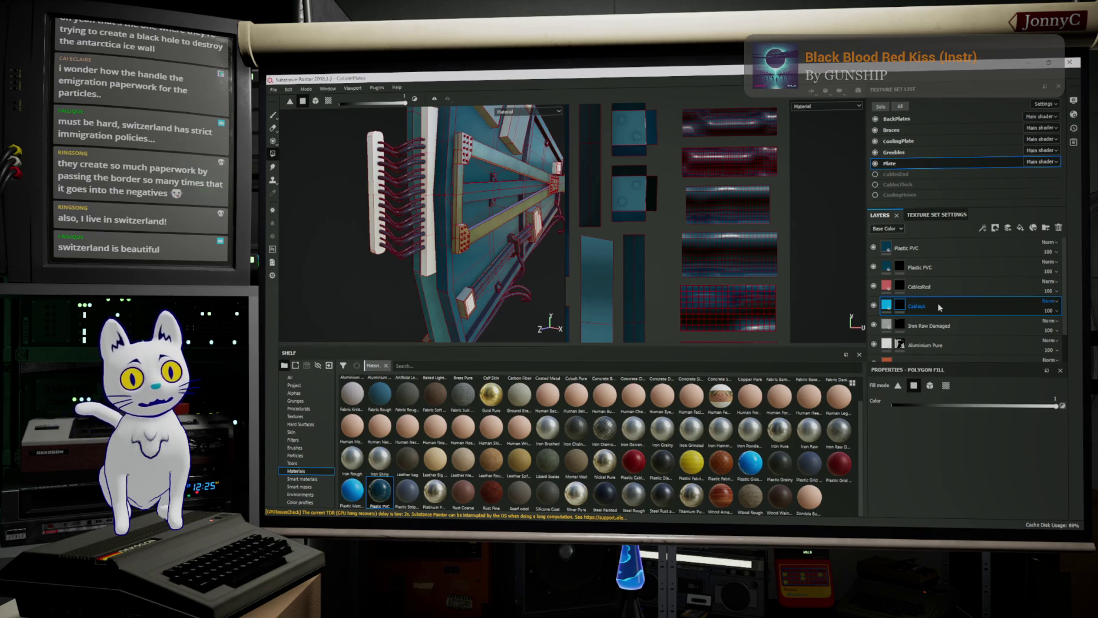
pyautogui.click(928, 288)
pyautogui.doubleClick(928, 287)
pyautogui.moveTo(927, 287); pyautogui.dragTo(953, 286)
pyautogui.write('B')
# Rename the two Plastic PVC layers to CableC and CableD.
pyautogui.doubleClick(935, 266)
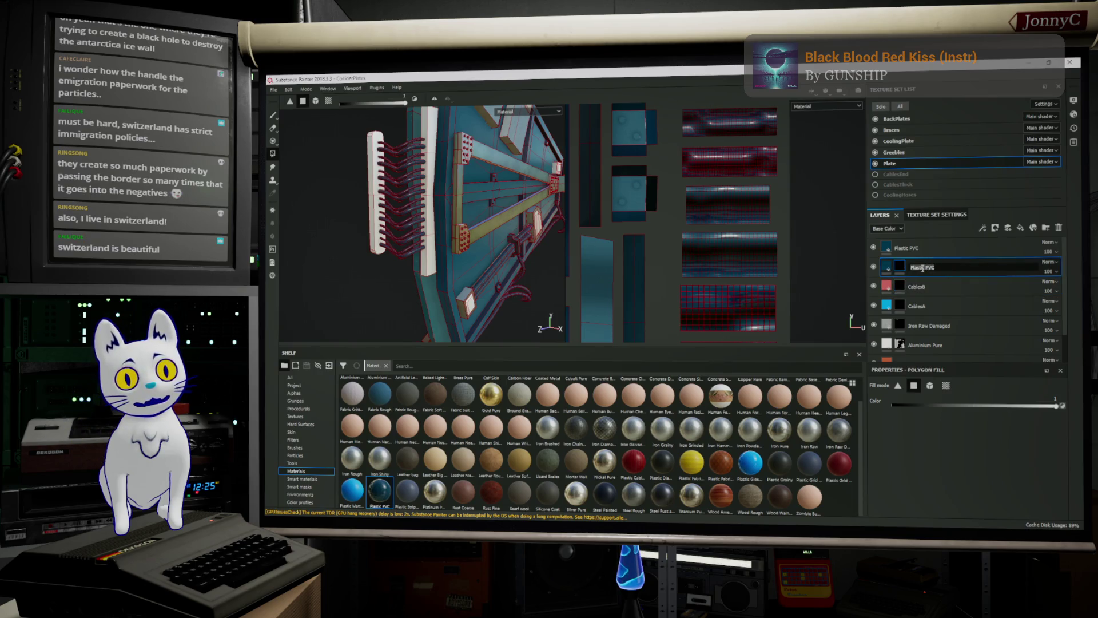
pyautogui.write('Se')
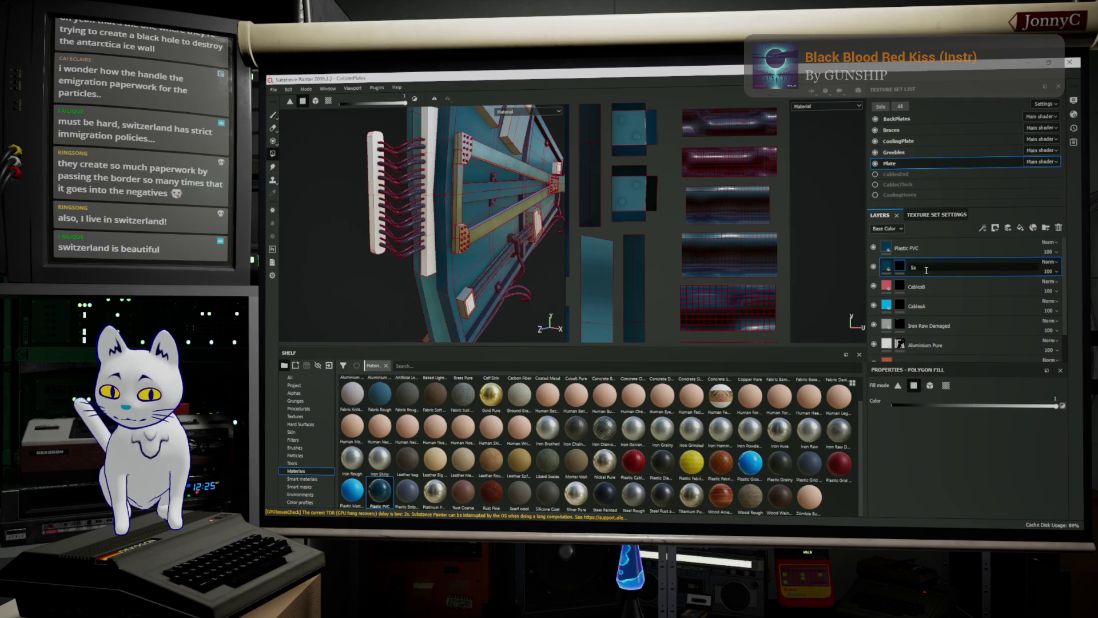
pyautogui.write('e')
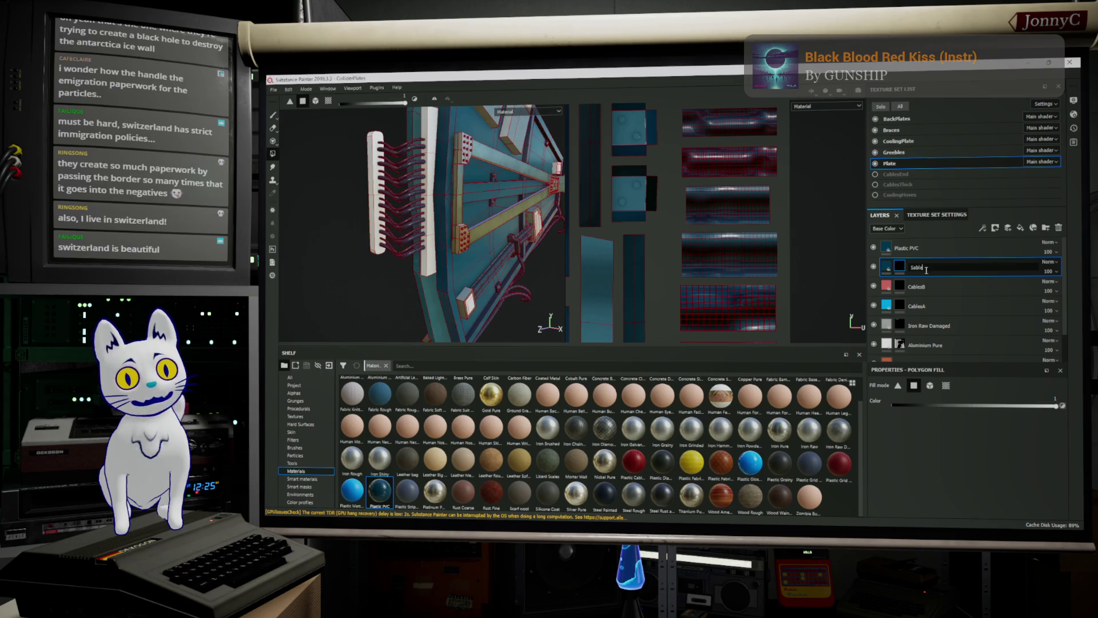
pyautogui.press('BackSpace')
pyautogui.press('BackSpace')
pyautogui.press('BackSpace')
pyautogui.write('Cabl')
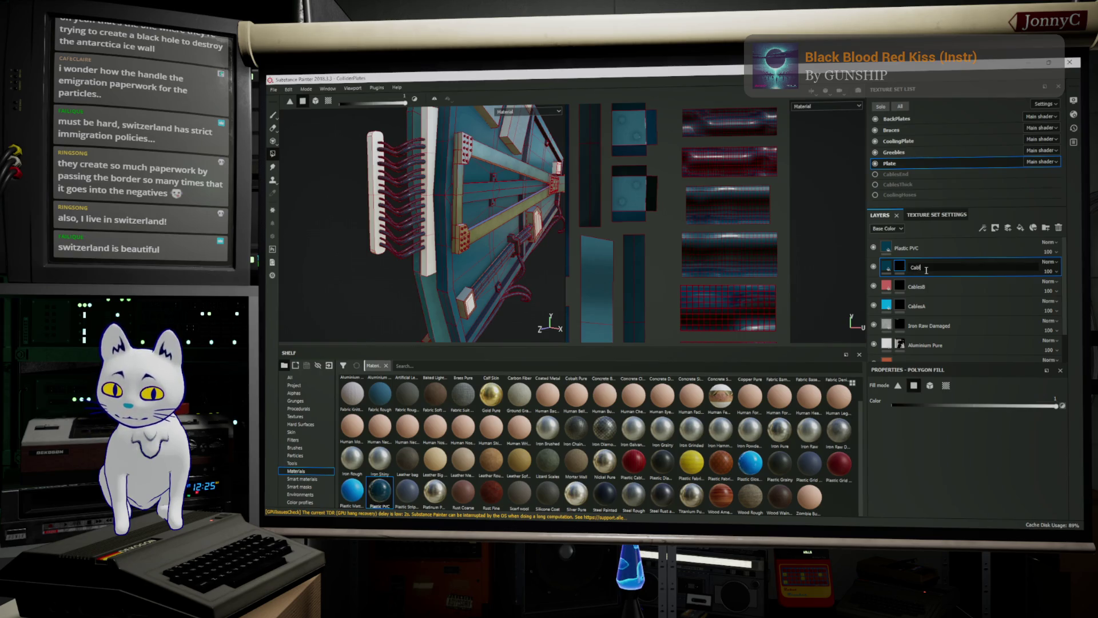
pyautogui.write('e')
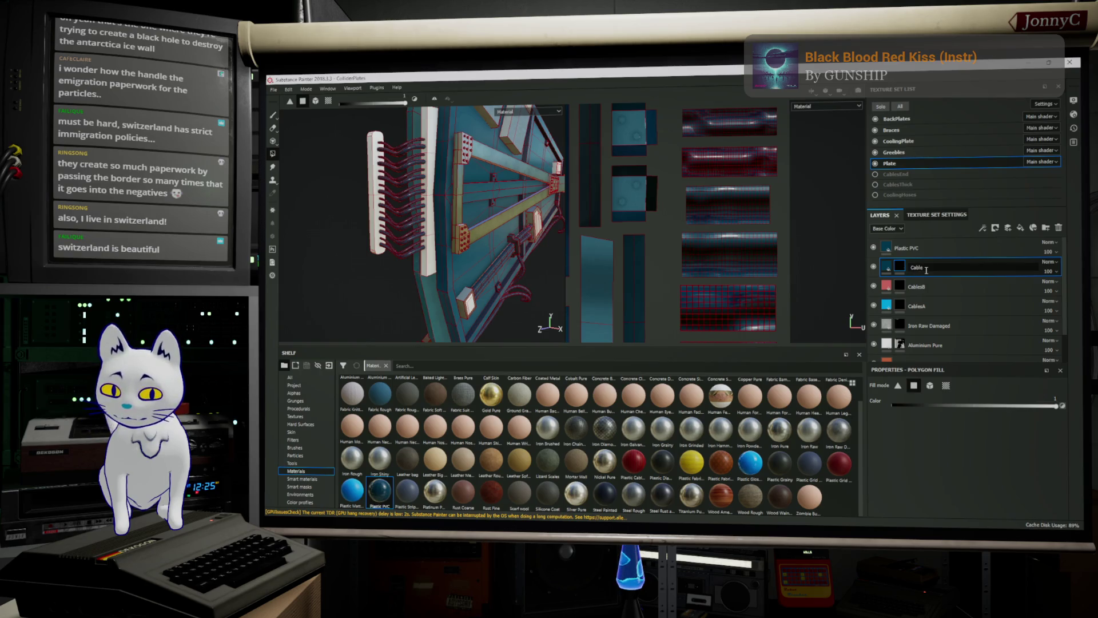
pyautogui.write('s')
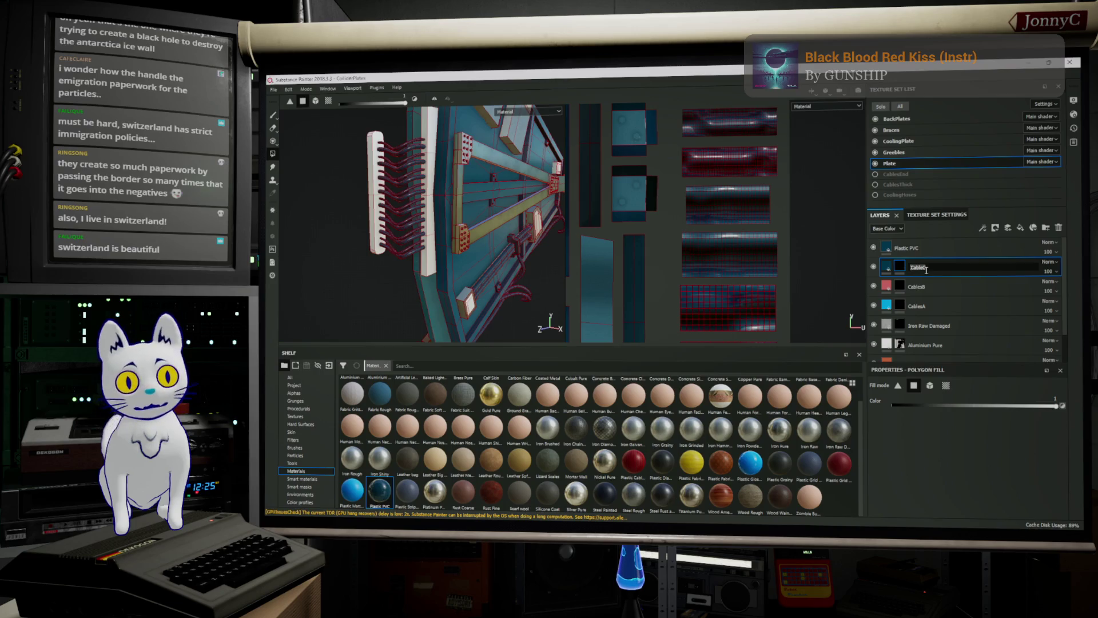
pyautogui.click(913, 247)
pyautogui.doubleClick(913, 247)
pyautogui.write('CableD')
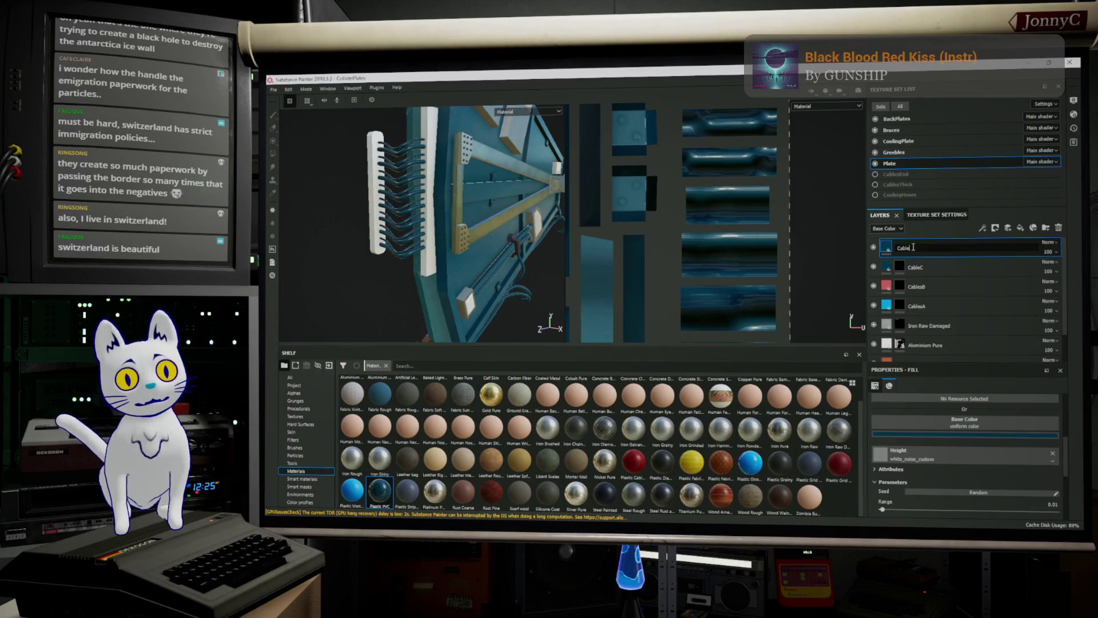
pyautogui.press('Return')
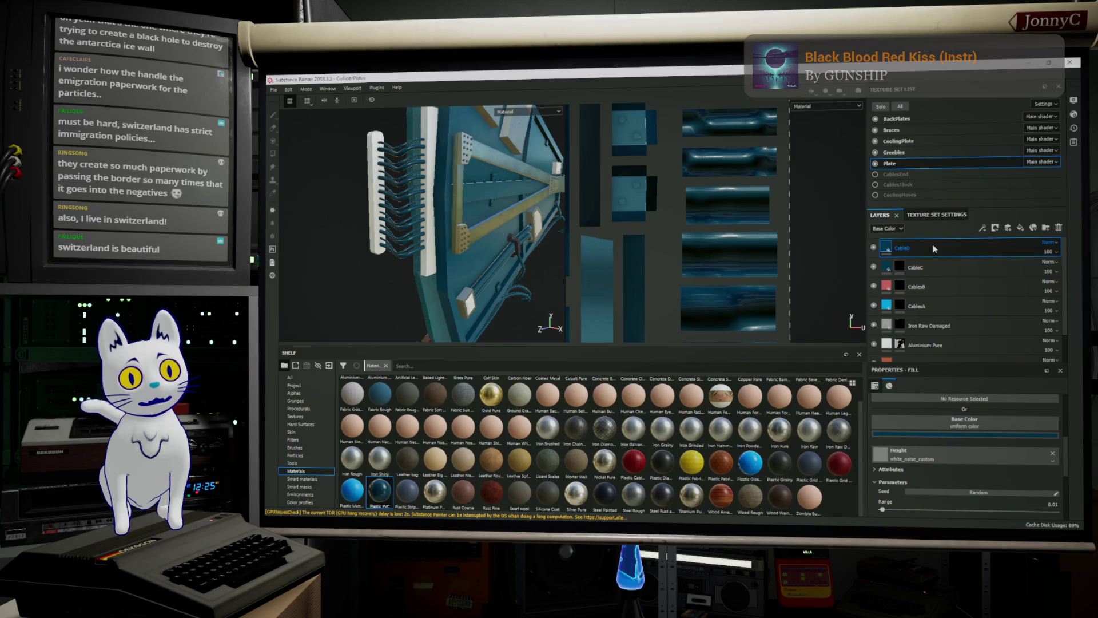
# Add a white mask to CableD and change its base colour from blue to purple.
pyautogui.rightClick(934, 248)
pyautogui.click(987, 75)
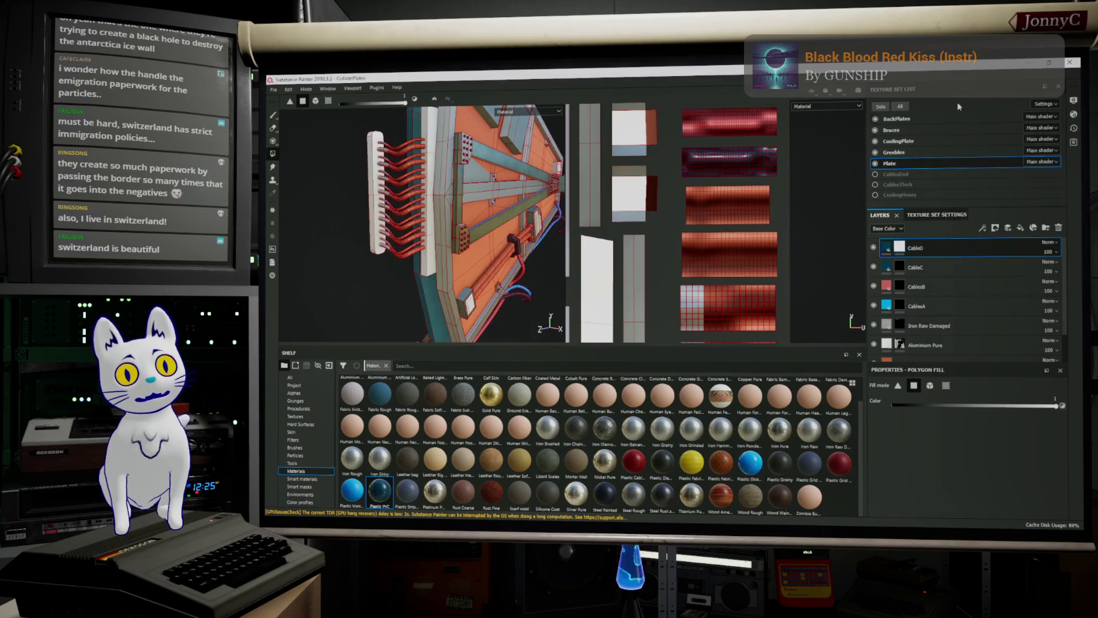
pyautogui.scroll(1, 661, 252)
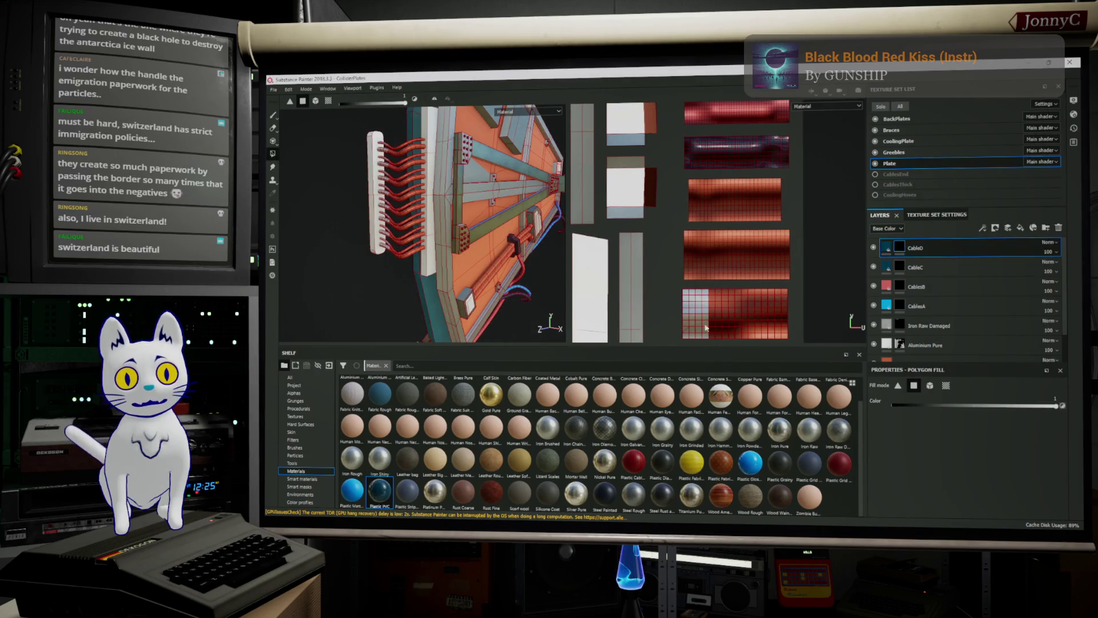
pyautogui.click(886, 247)
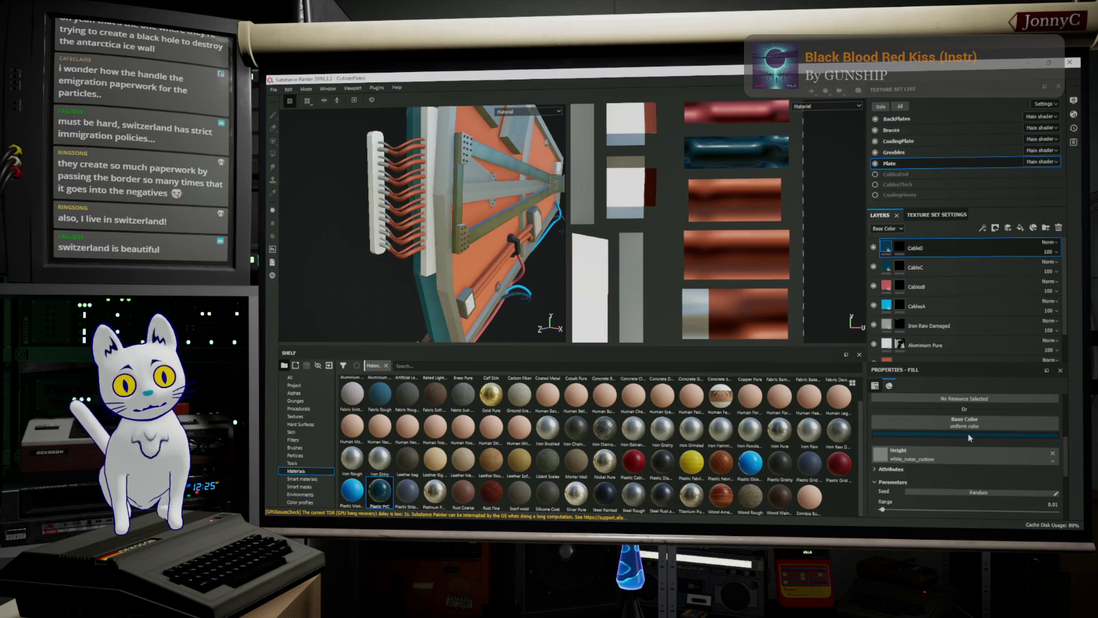
pyautogui.click(970, 434)
pyautogui.moveTo(1036, 373)
pyautogui.mouseDown()
pyautogui.moveTo(995, 376)
pyautogui.moveTo(1000, 363)
pyautogui.mouseUp()
pyautogui.click(947, 254)
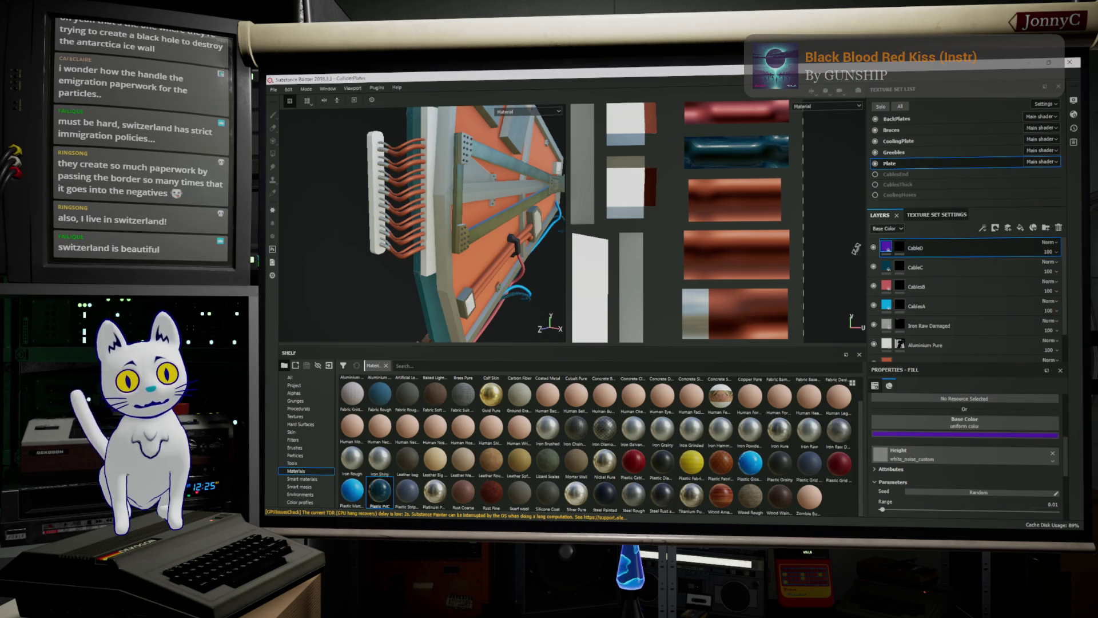
# Polygon-fill the third cable island in CableD's mask so it shows purple.
pyautogui.click(899, 250)
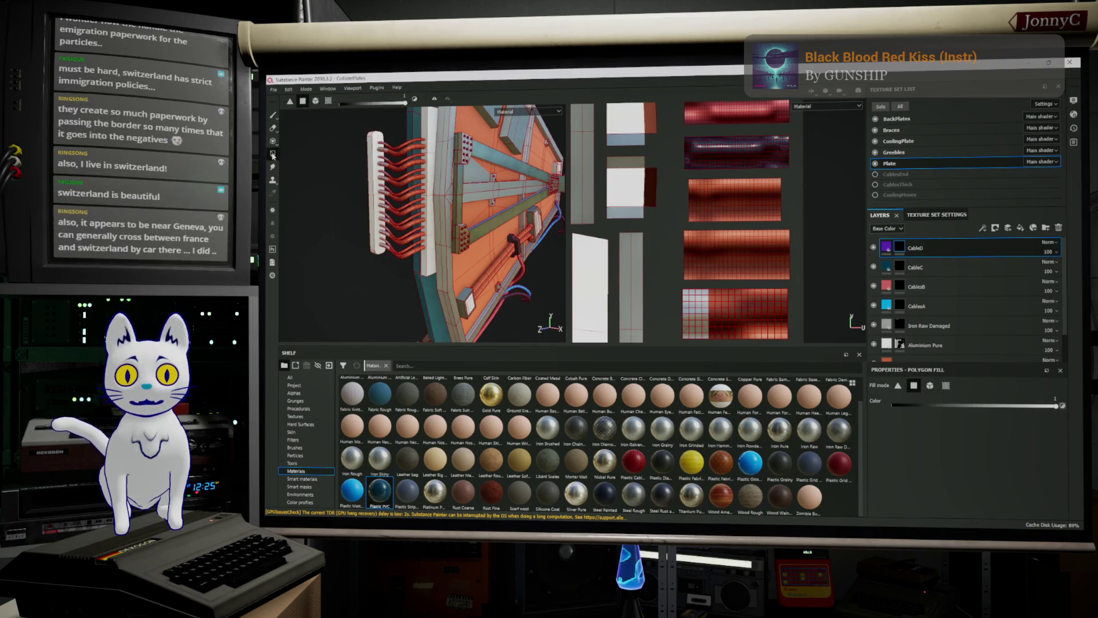
pyautogui.moveTo(682, 177)
pyautogui.mouseDown()
pyautogui.moveTo(792, 229)
pyautogui.moveTo(803, 222)
pyautogui.moveTo(789, 219)
pyautogui.mouseUp()
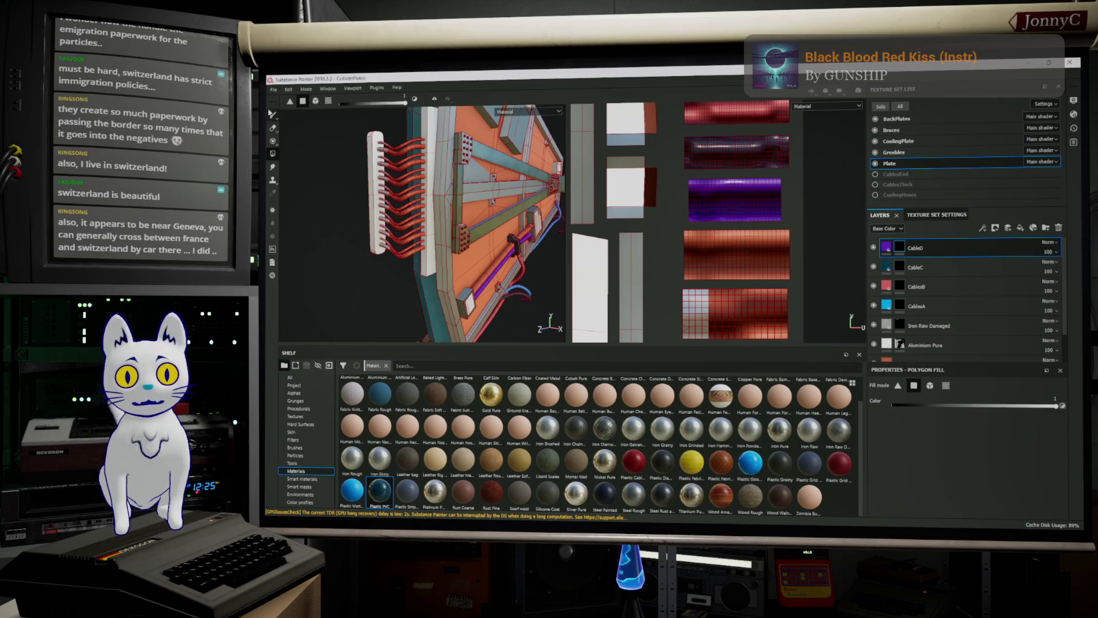
pyautogui.click(273, 115)
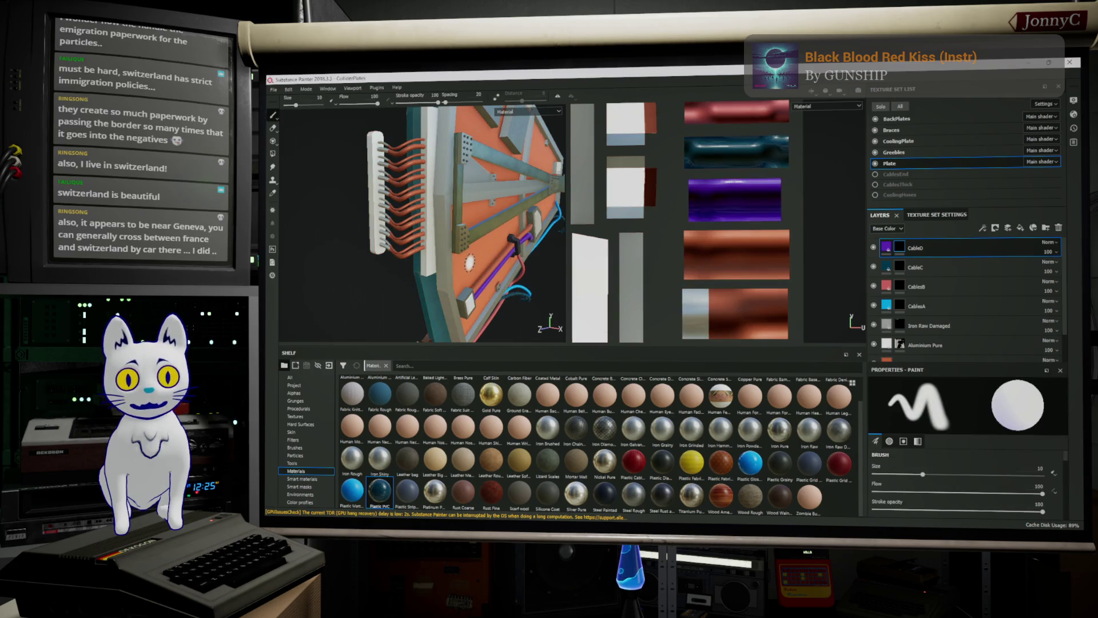
# Paint a test purple stroke across the plate, undo it, and switch to Firefox.
pyautogui.doubleClick(943, 248)
pyautogui.press('Return')
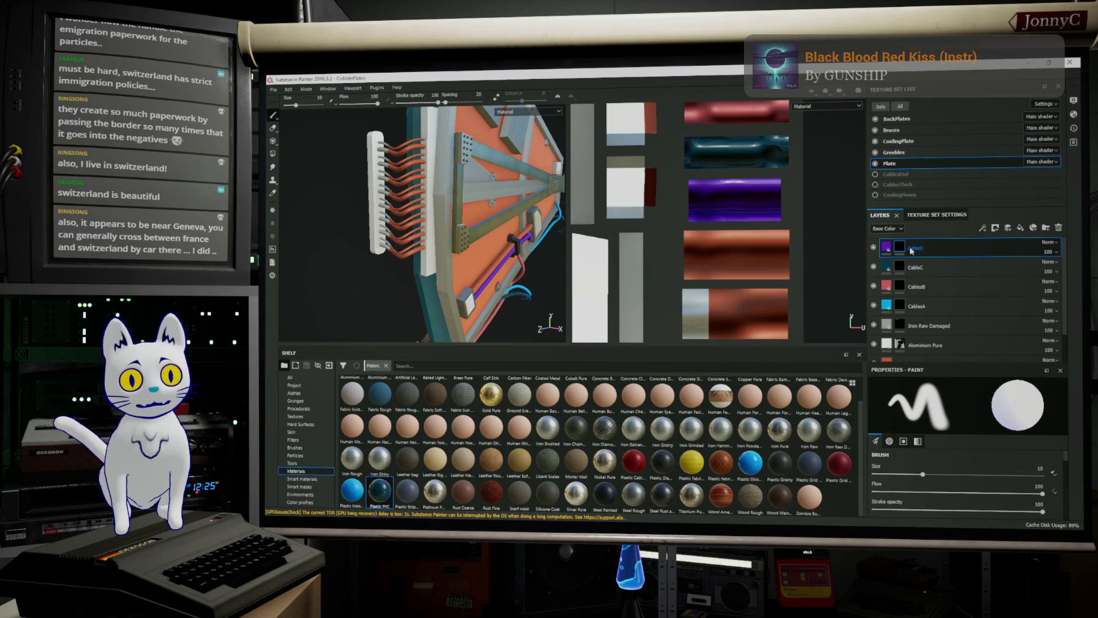
pyautogui.moveTo(467, 264); pyautogui.dragTo(508, 234)
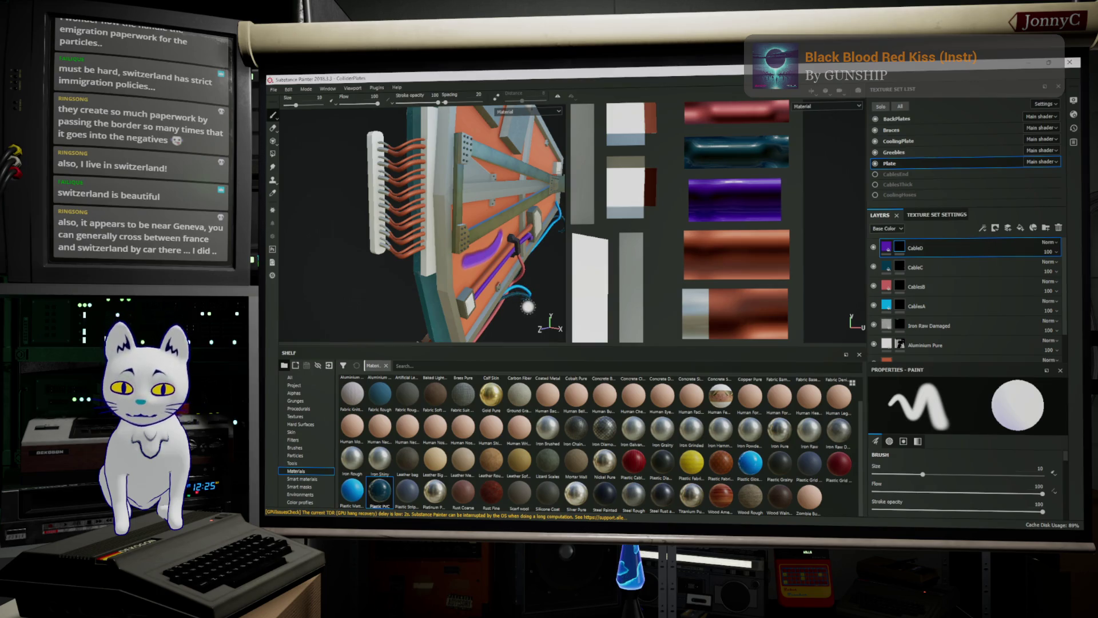
pyautogui.scroll(6, 527, 307)
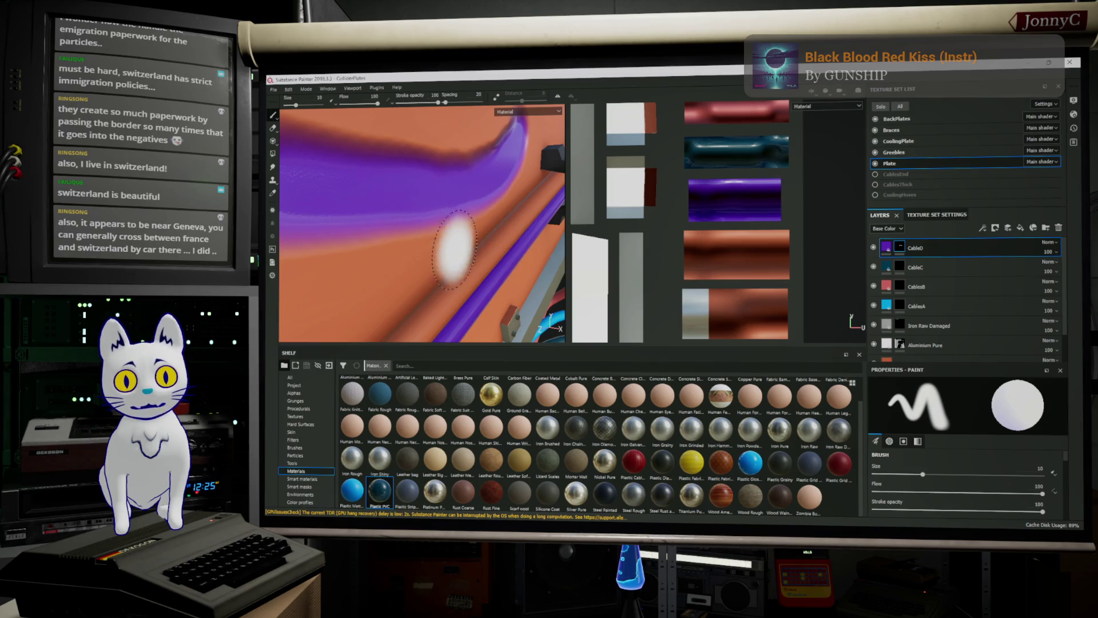
pyautogui.hotkey('ctrl', 'z')
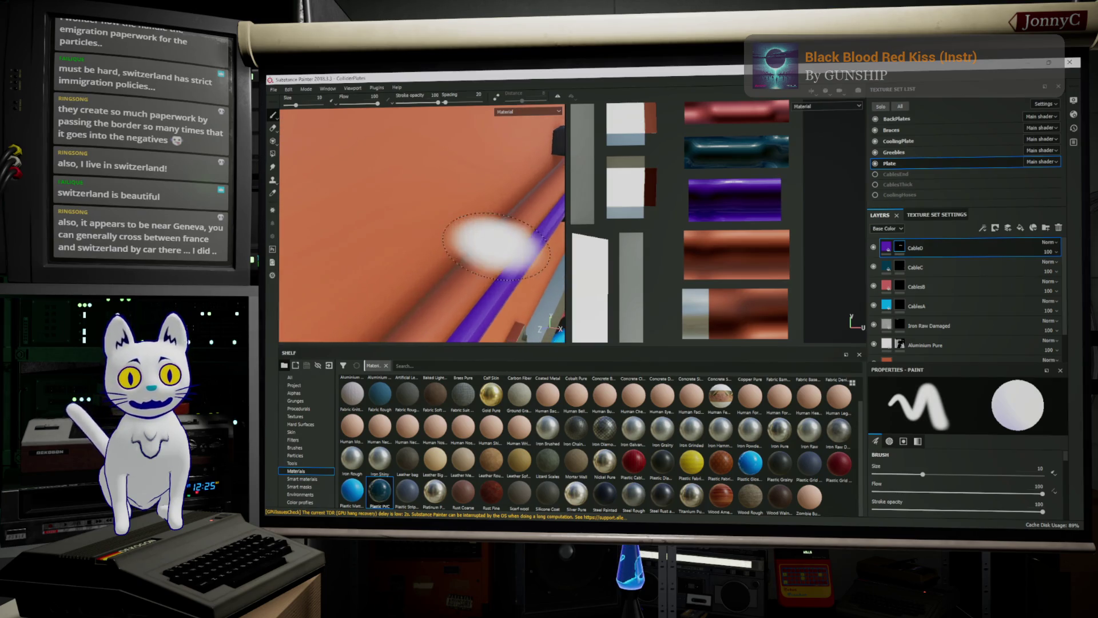
pyautogui.scroll(-6, 499, 237)
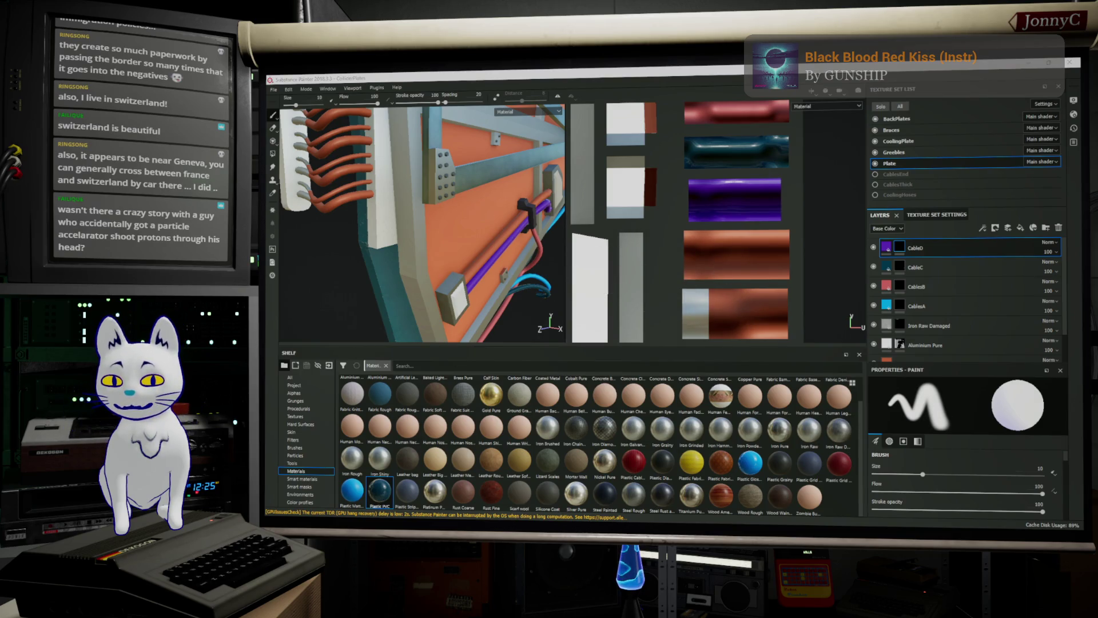
pyautogui.hotkey('alt', 'Tab')
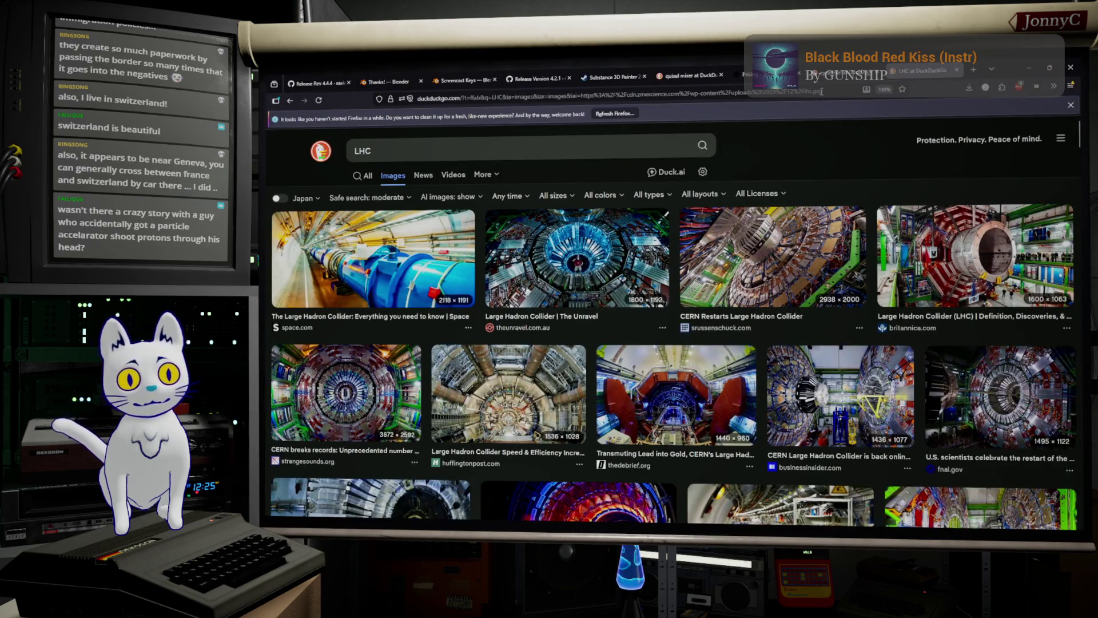
# Navigate Firefox to YouTube by entering 'youtube' in the address bar.
pyautogui.hotkey('ctrl', 'l')
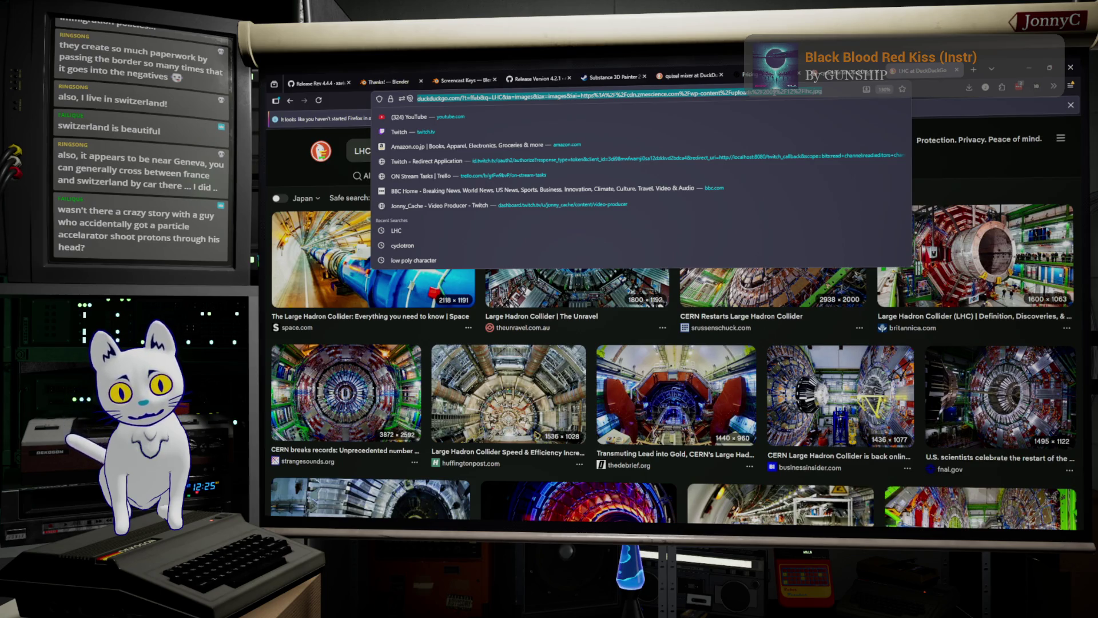
pyautogui.write('youtube.com/')
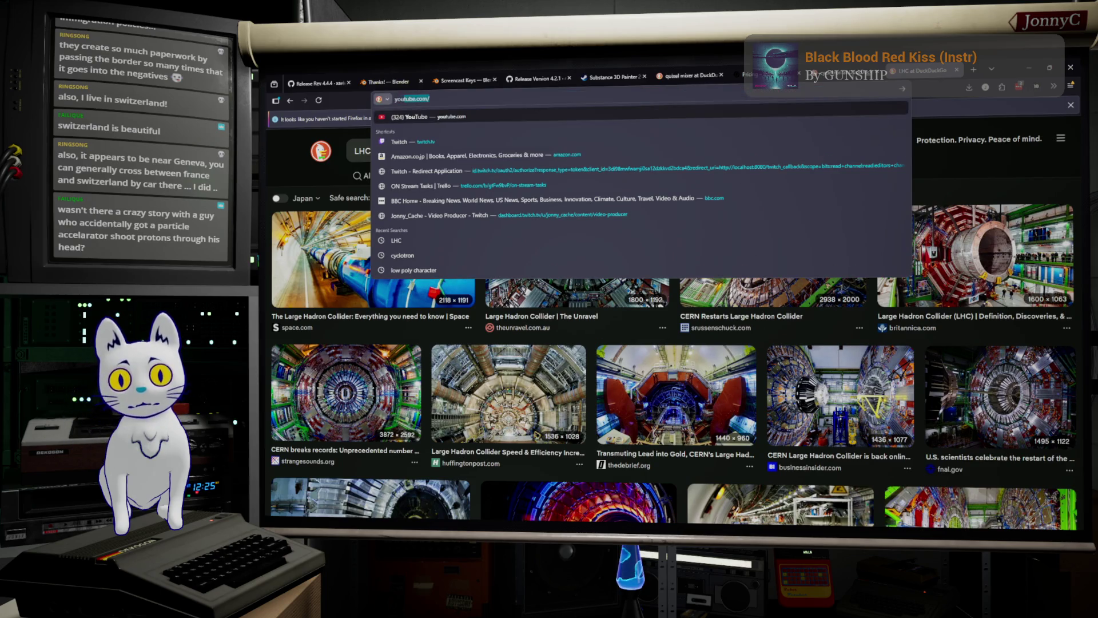
pyautogui.press('Return')
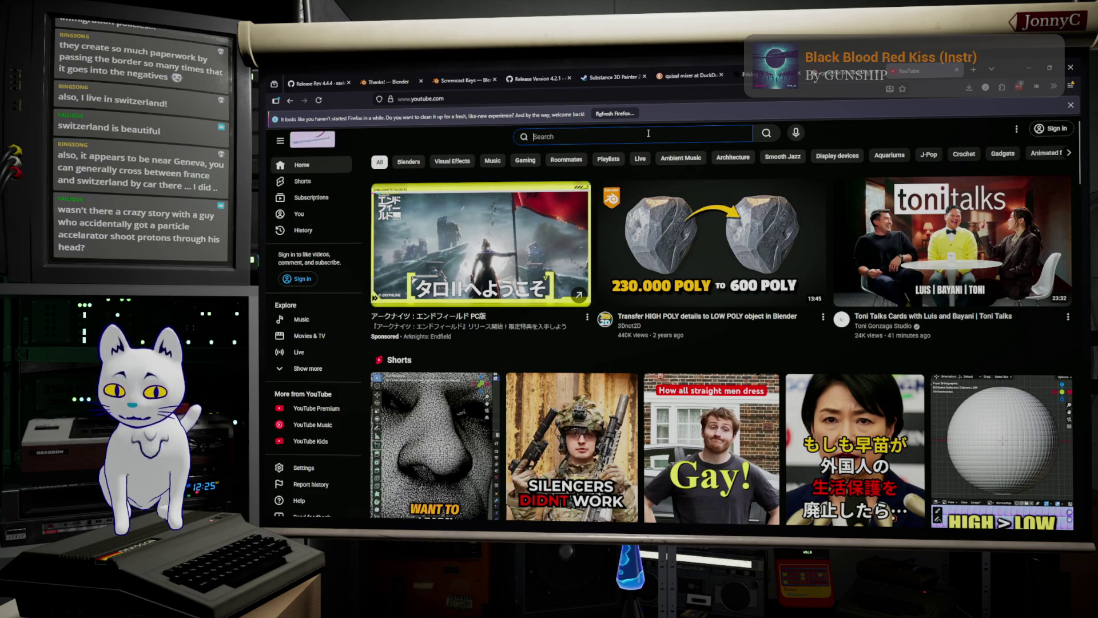
# Search YouTube for 'anatoli particle accelerator accident', then hide the browser to return to Substance Painter.
pyautogui.write('annatoli')
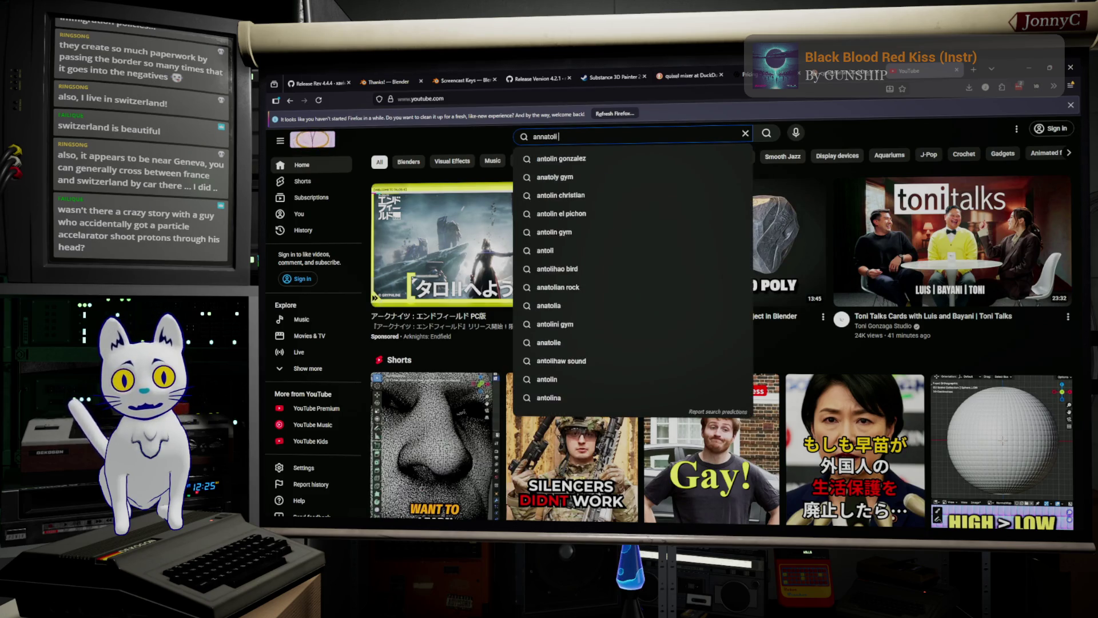
pyautogui.write(' particle')
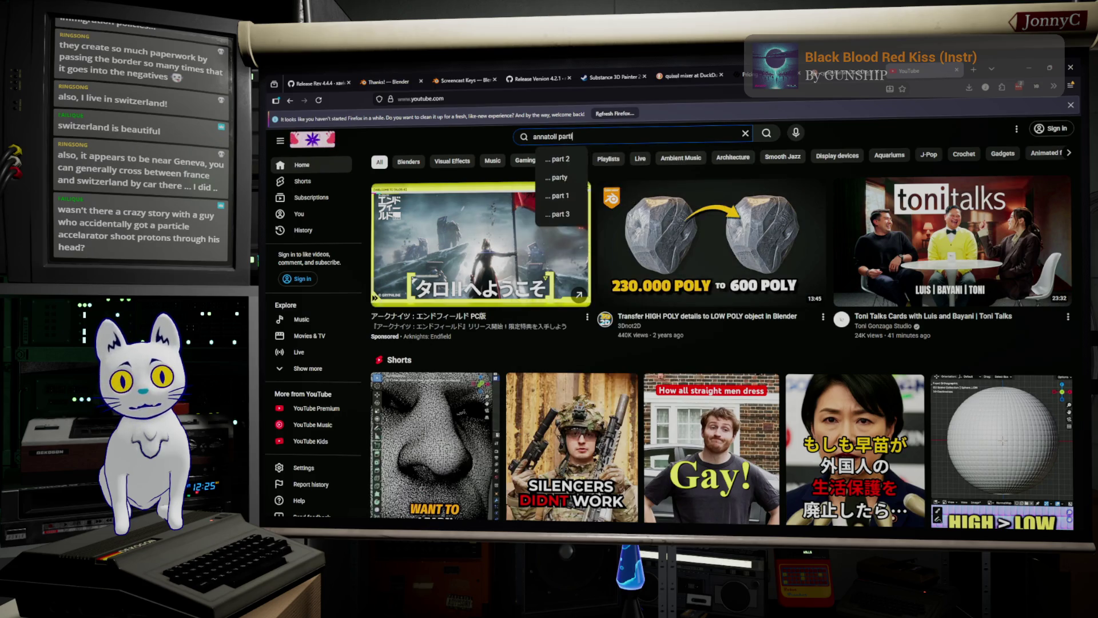
pyautogui.press('Down')
pyautogui.write('a')
pyautogui.write('ccident')
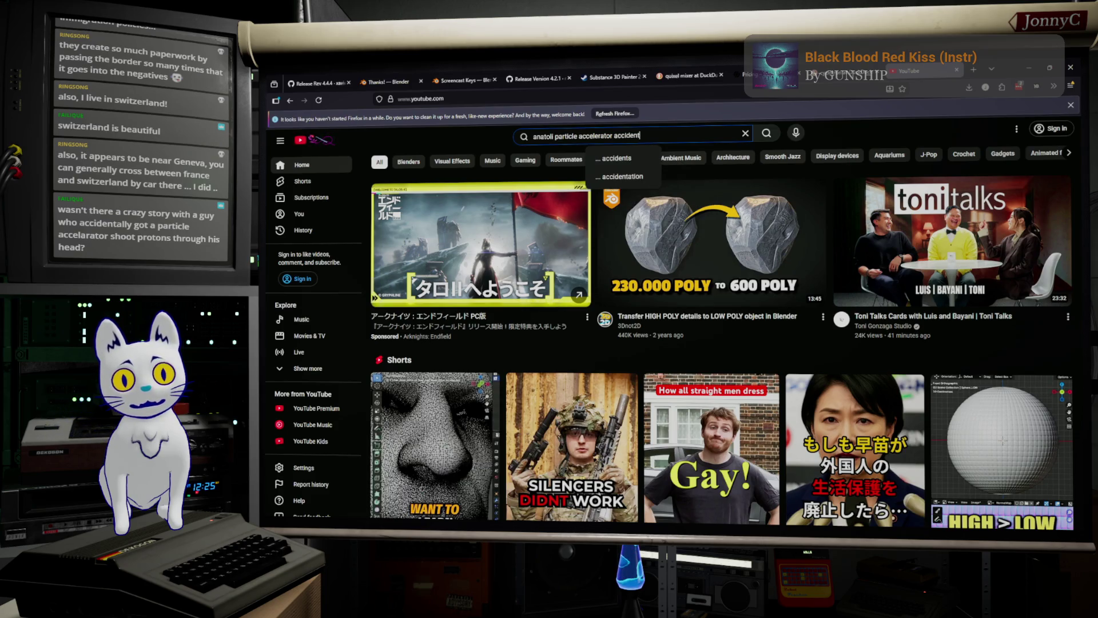
pyautogui.press('Return')
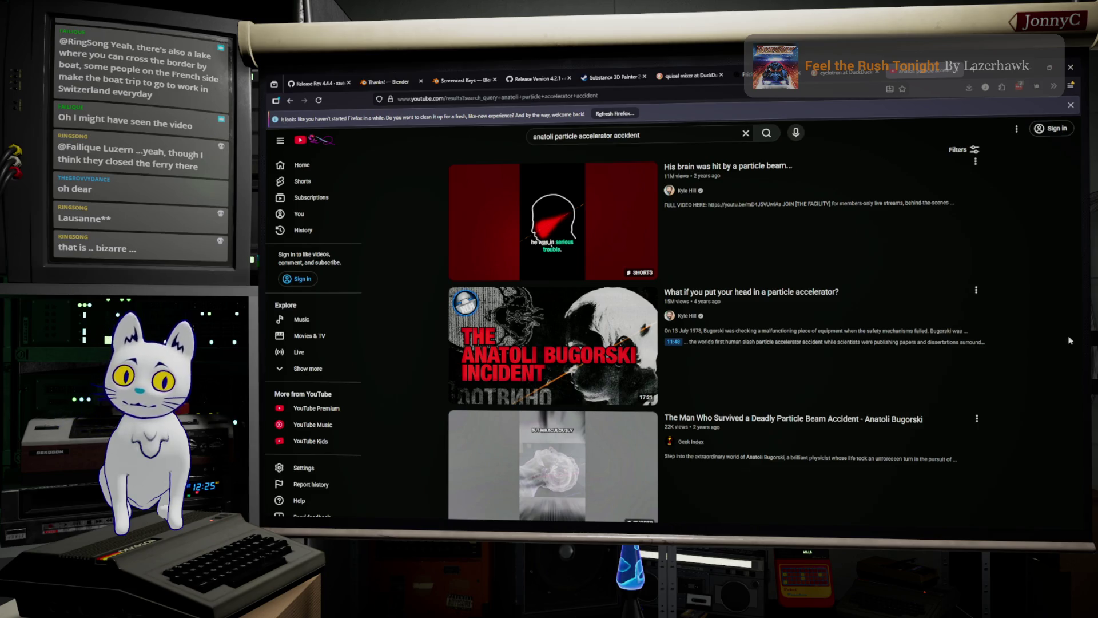
pyautogui.click(1024, 67)
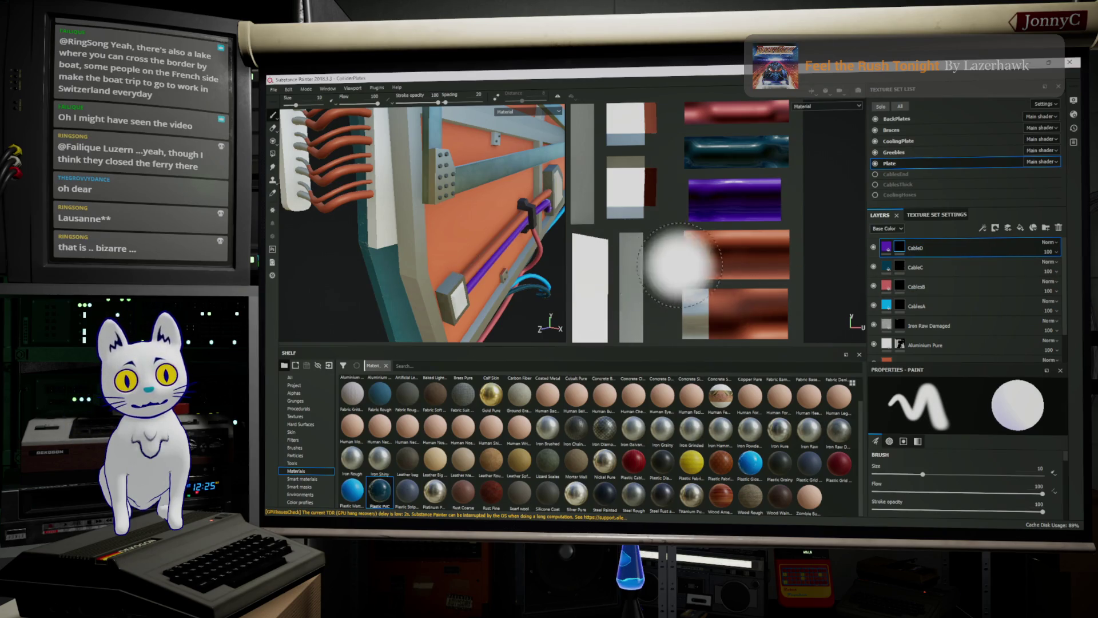
pyautogui.scroll(-3, 670, 268)
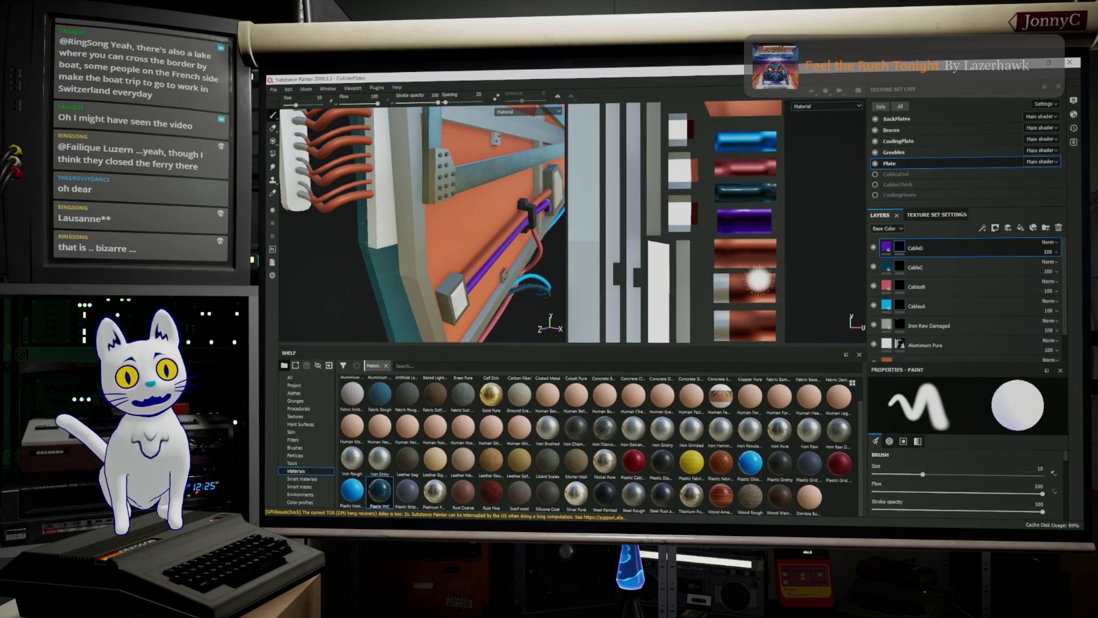
pyautogui.scroll(-3, 757, 279)
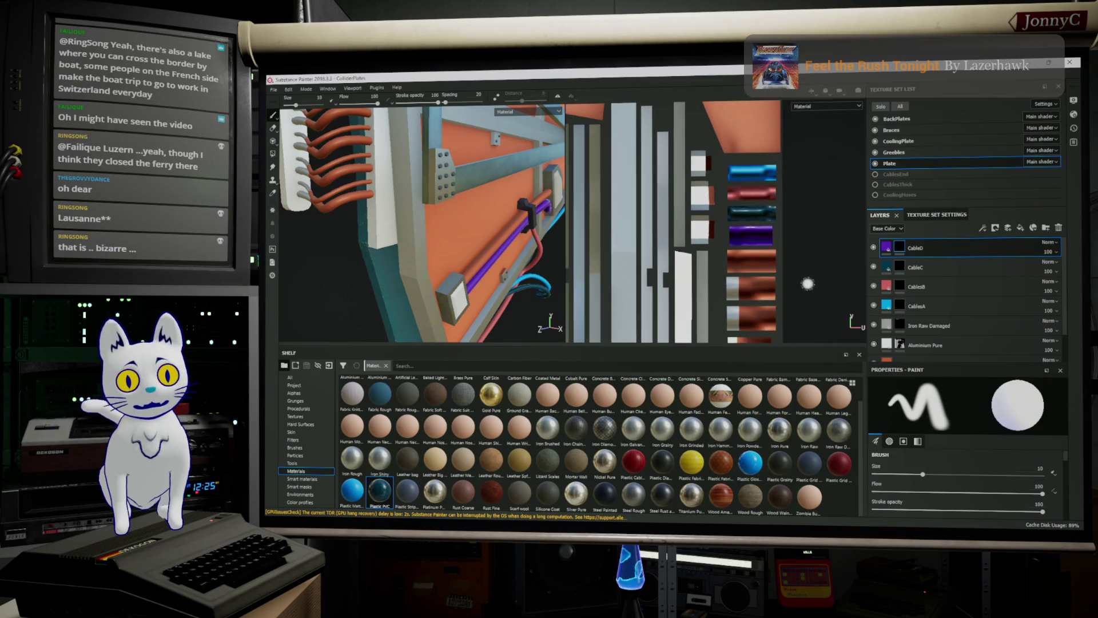
pyautogui.scroll(-1, 810, 283)
pyautogui.scroll(-1, 788, 236)
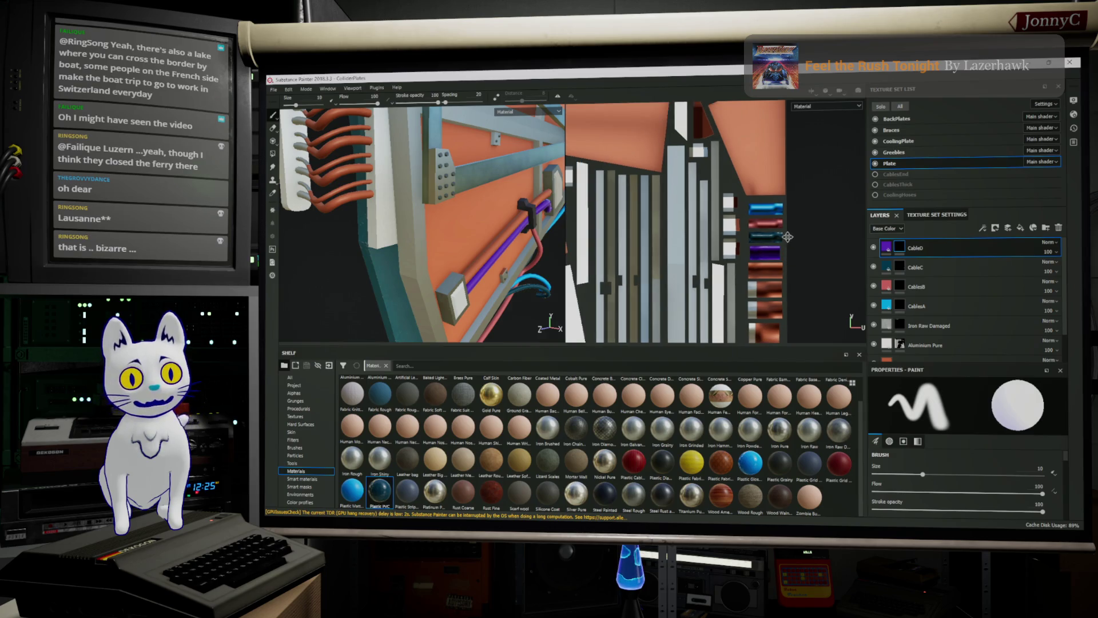
pyautogui.scroll(5, 784, 238)
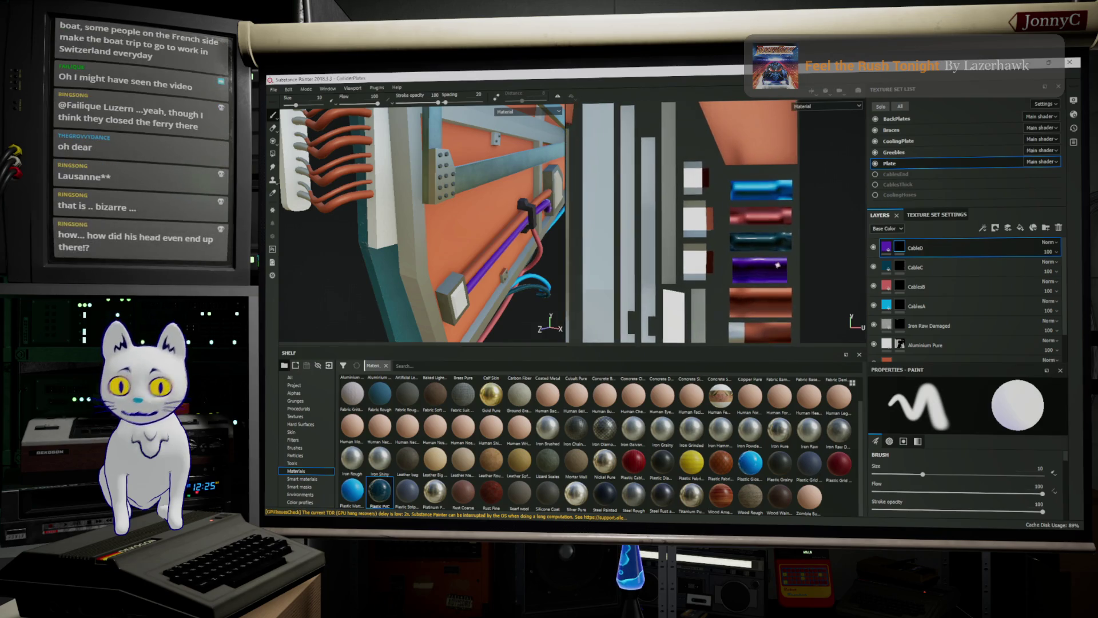
pyautogui.scroll(1, 778, 265)
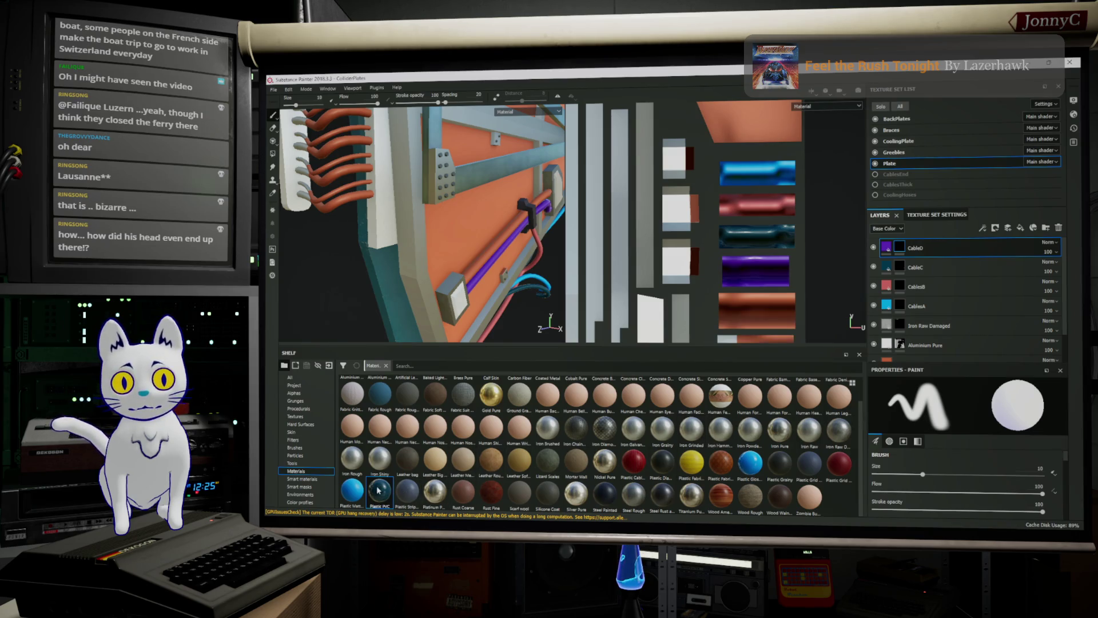
pyautogui.moveTo(378, 490)
pyautogui.mouseDown()
pyautogui.moveTo(890, 295)
pyautogui.moveTo(976, 243)
pyautogui.mouseUp()
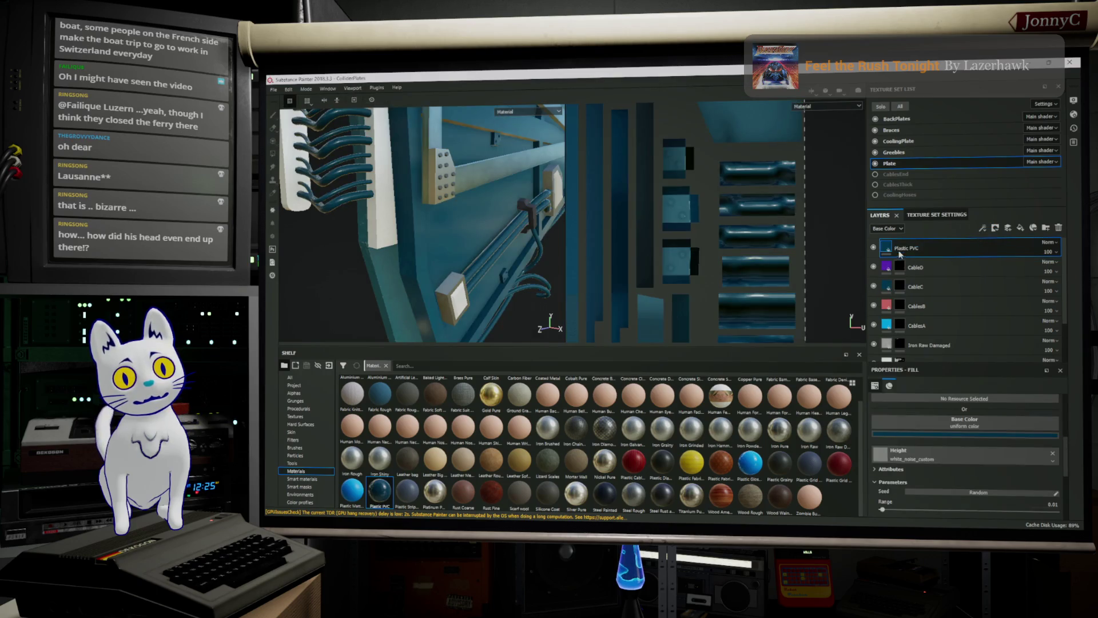
# Give the new Plastic PVC layer a black mask, polygon-fill one cable strip, and make its base colour red.
pyautogui.rightClick(929, 253)
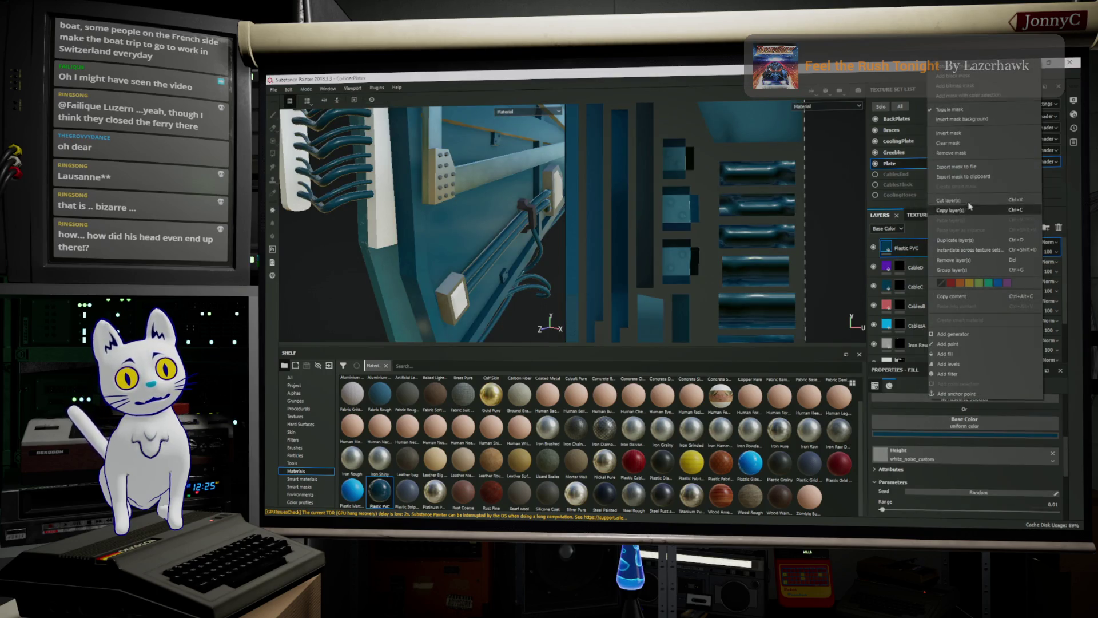
pyautogui.click(986, 78)
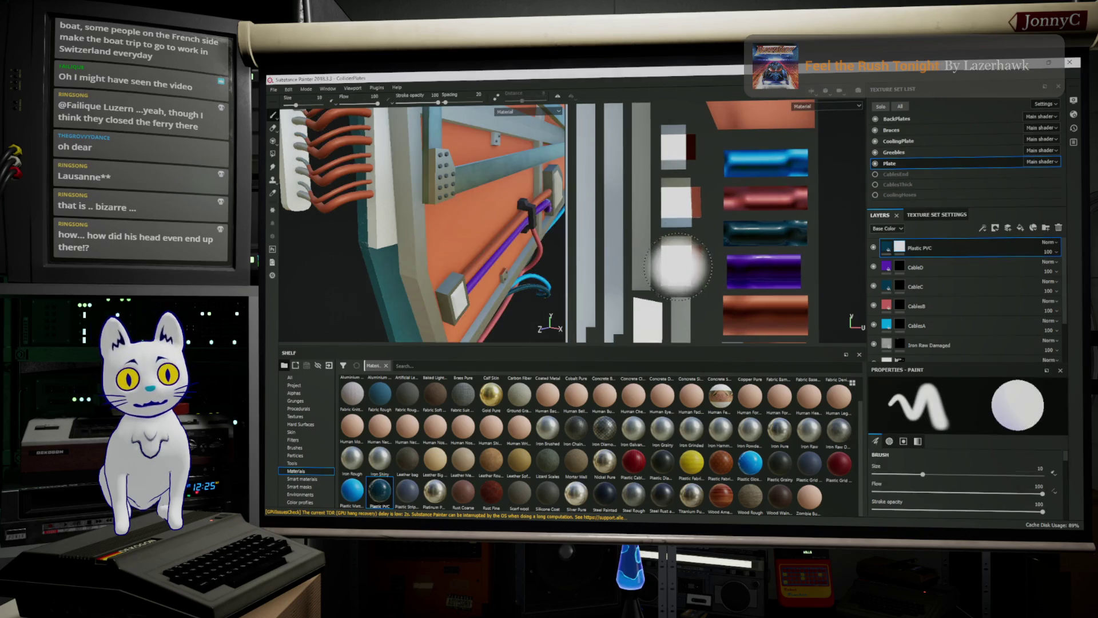
pyautogui.click(273, 153)
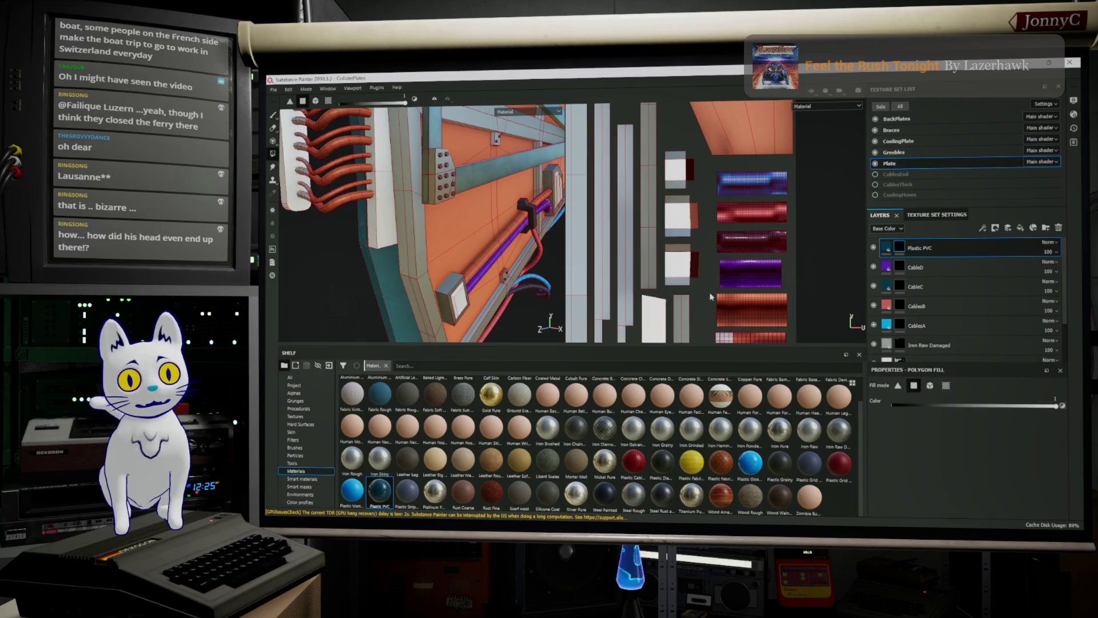
pyautogui.moveTo(705, 292); pyautogui.dragTo(806, 328)
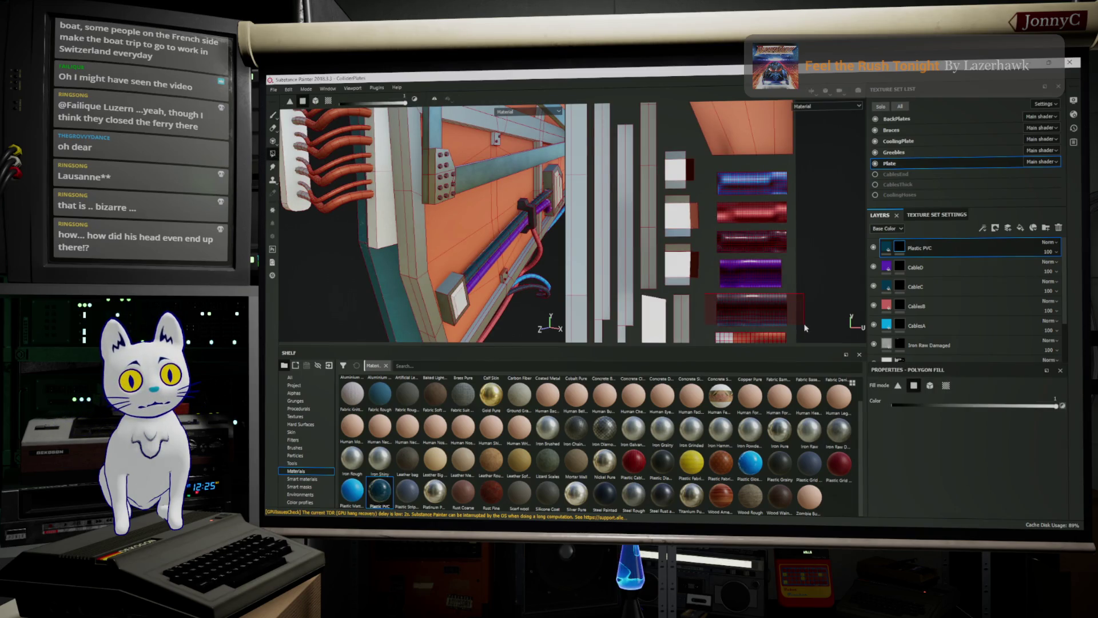
pyautogui.click(887, 247)
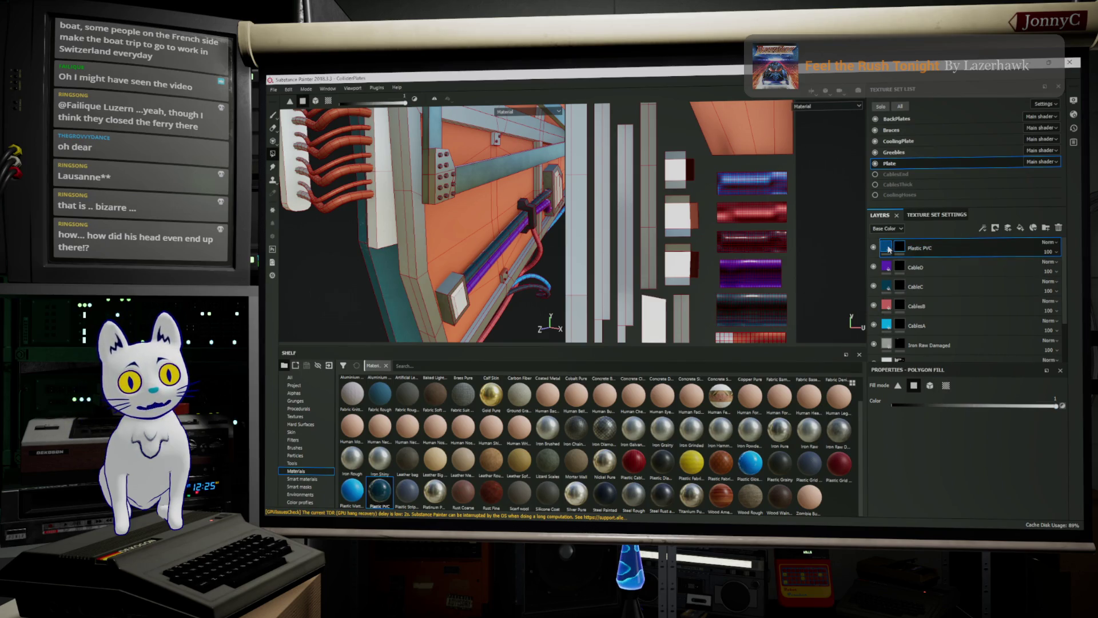
pyautogui.click(975, 434)
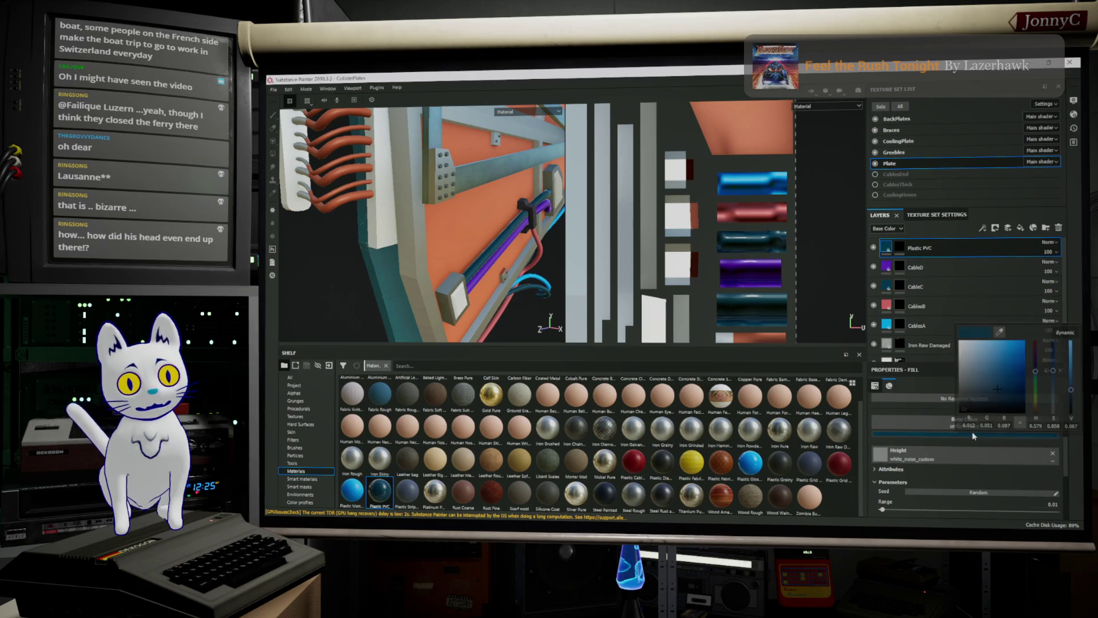
pyautogui.moveTo(1036, 370)
pyautogui.mouseDown()
pyautogui.moveTo(1035, 411)
pyautogui.moveTo(1006, 381)
pyautogui.moveTo(1013, 365)
pyautogui.mouseUp()
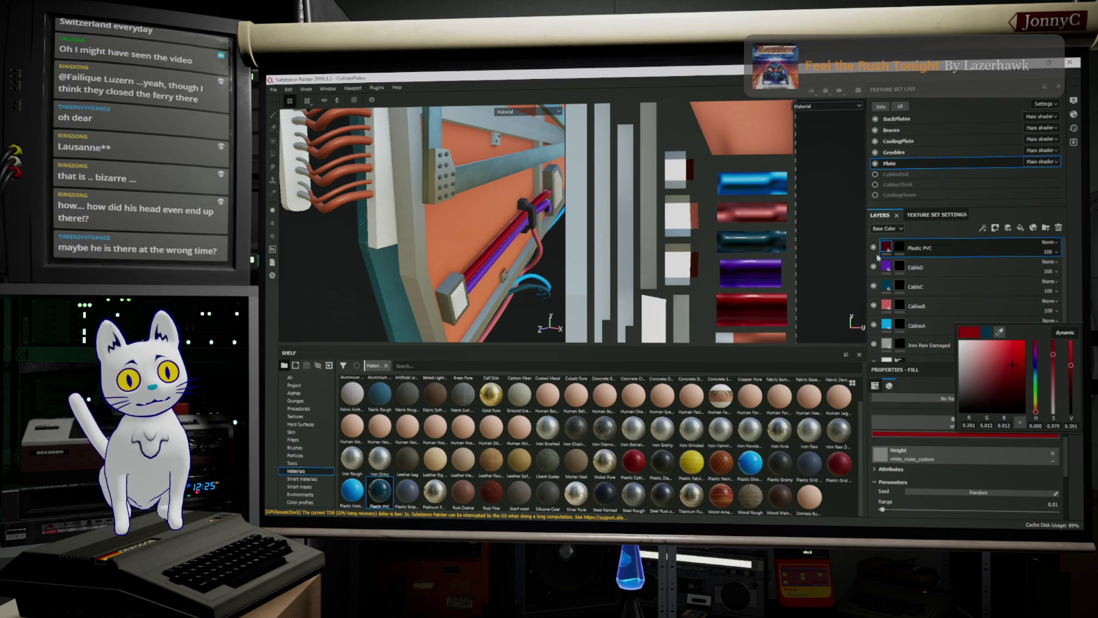
# Rename the red cable layer to CableE and switch back to the YouTube results.
pyautogui.click(1007, 212)
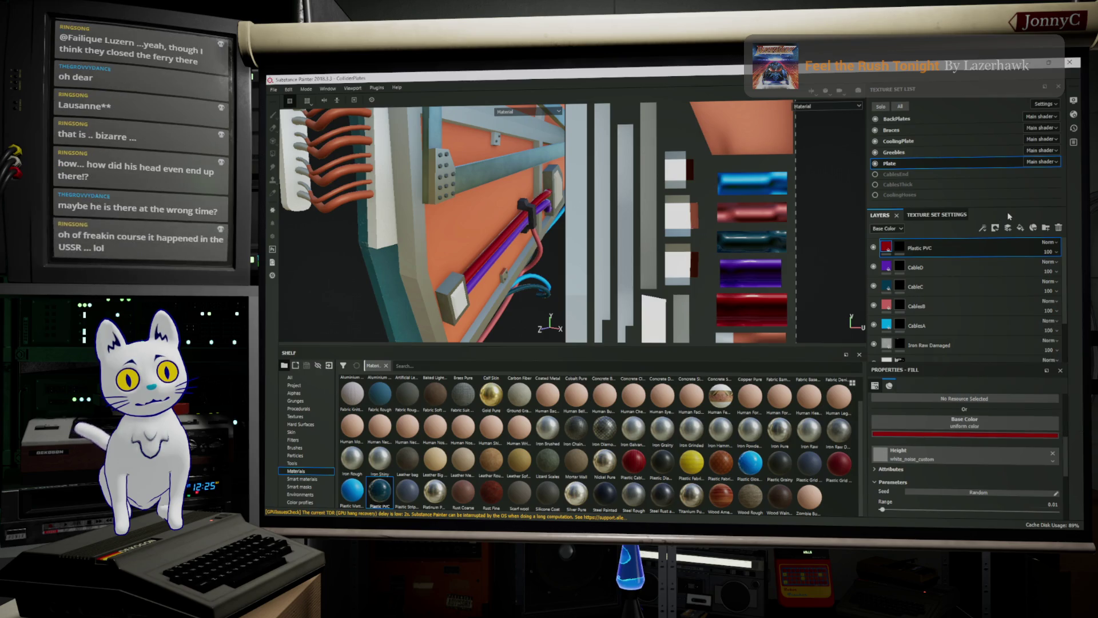
pyautogui.doubleClick(932, 250)
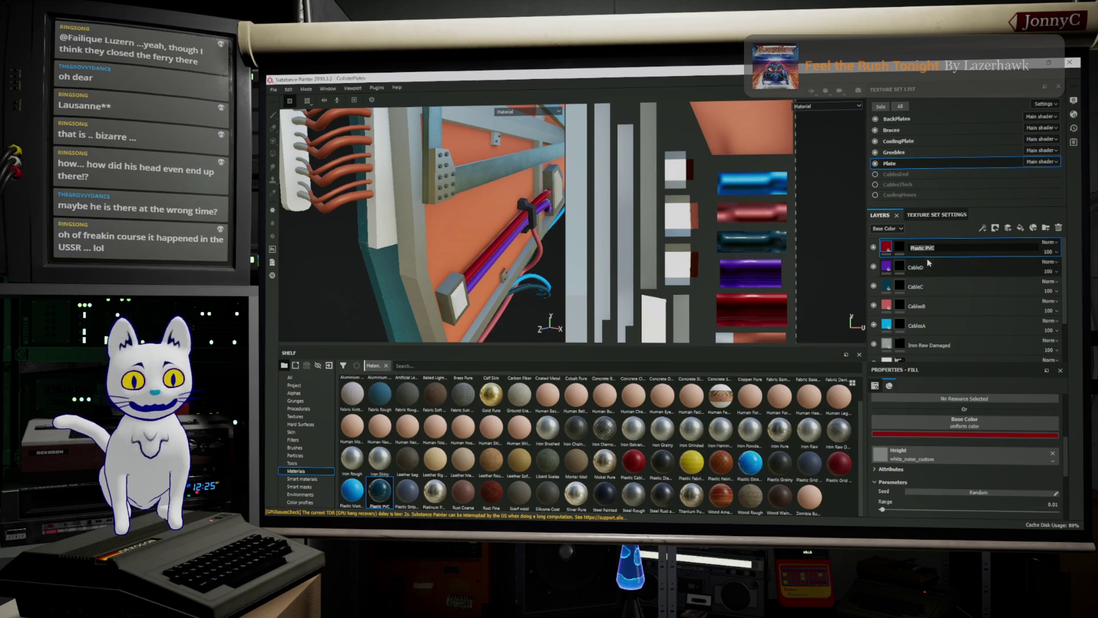
pyautogui.write('CableE')
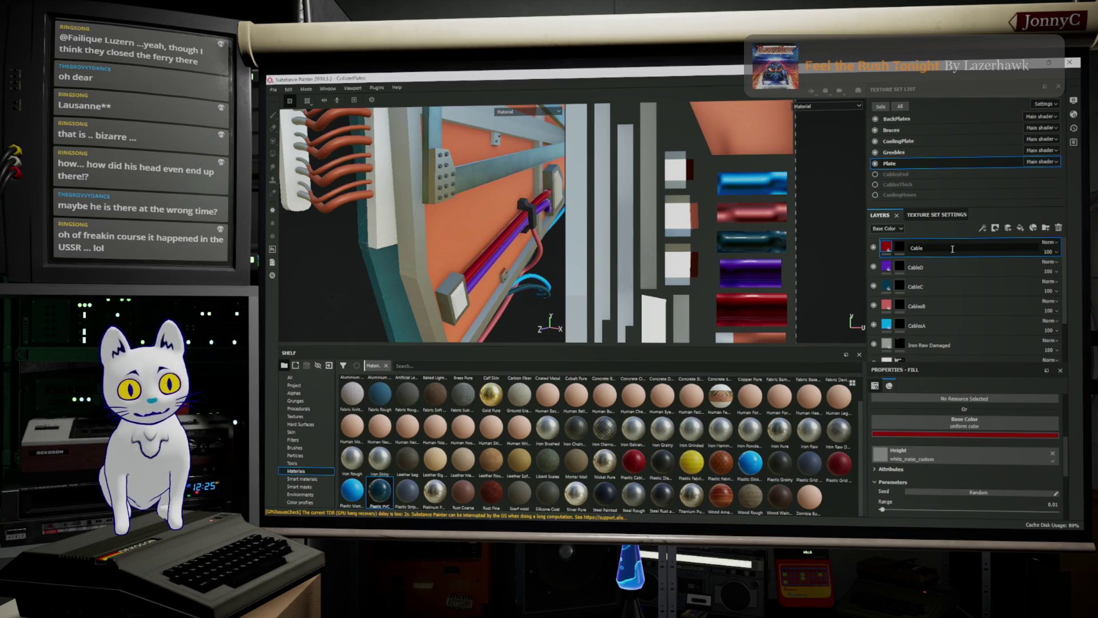
pyautogui.write('E')
pyautogui.press('Return')
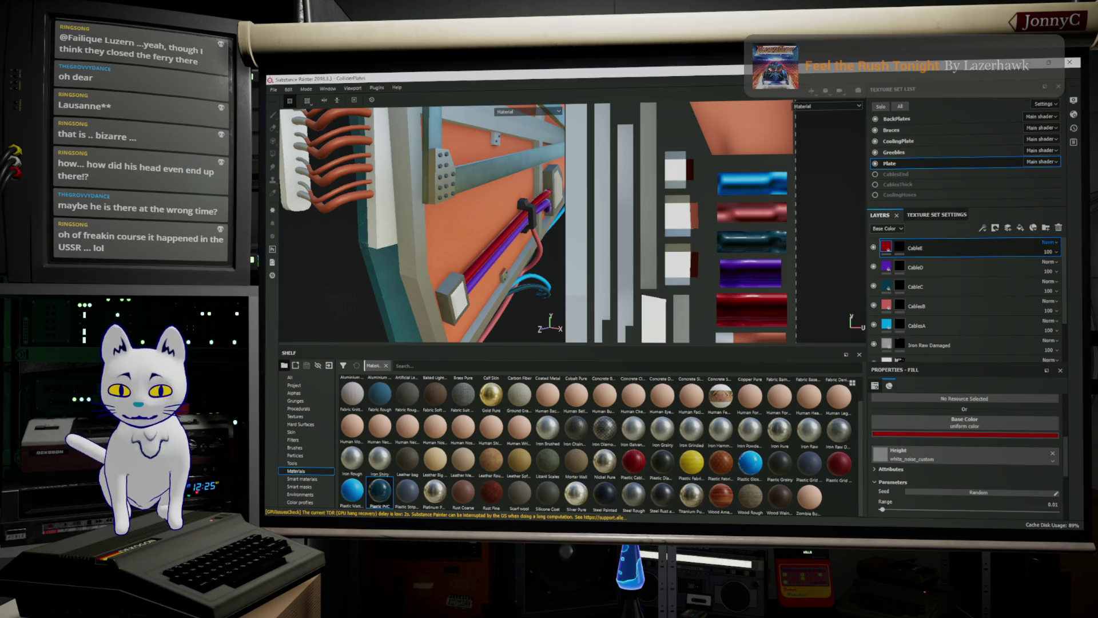
pyautogui.hotkey('alt', 'Tab')
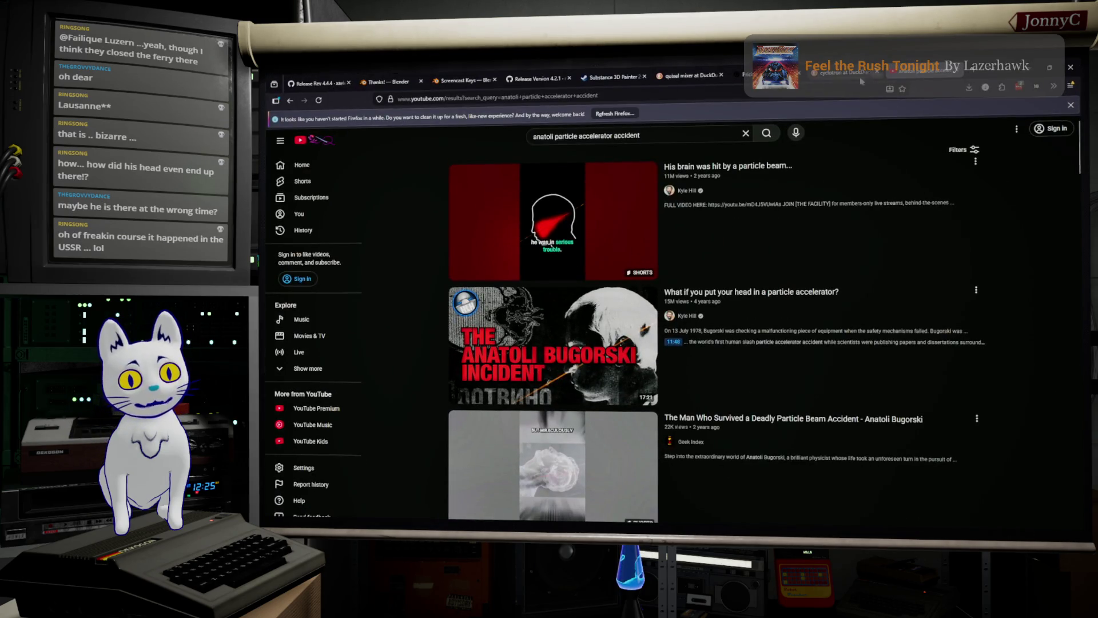
# Change the query to 'particle accelerator accident' and open the second result creator's channel.
pyautogui.click(711, 137)
pyautogui.doubleClick(710, 137)
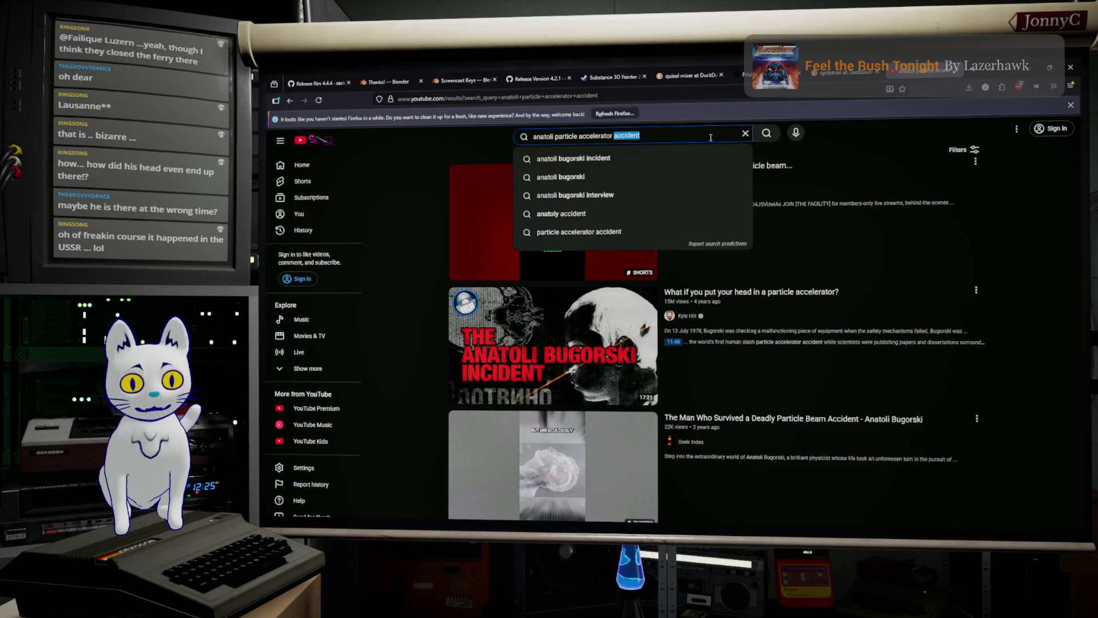
pyautogui.press('Up')
pyautogui.press('Up')
pyautogui.press('Down')
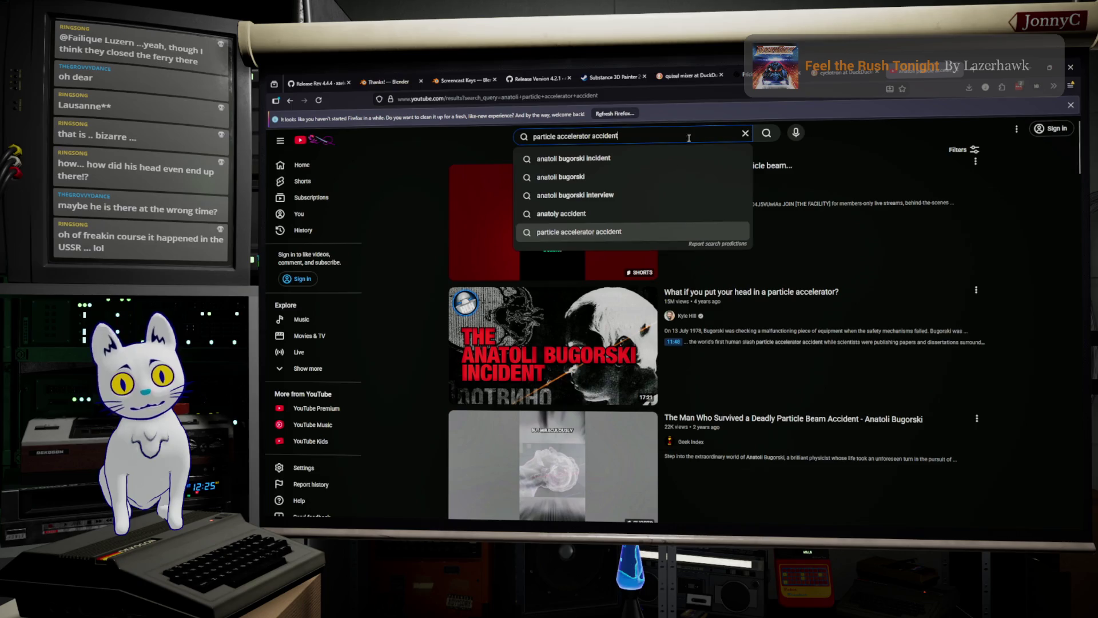
pyautogui.click(689, 316)
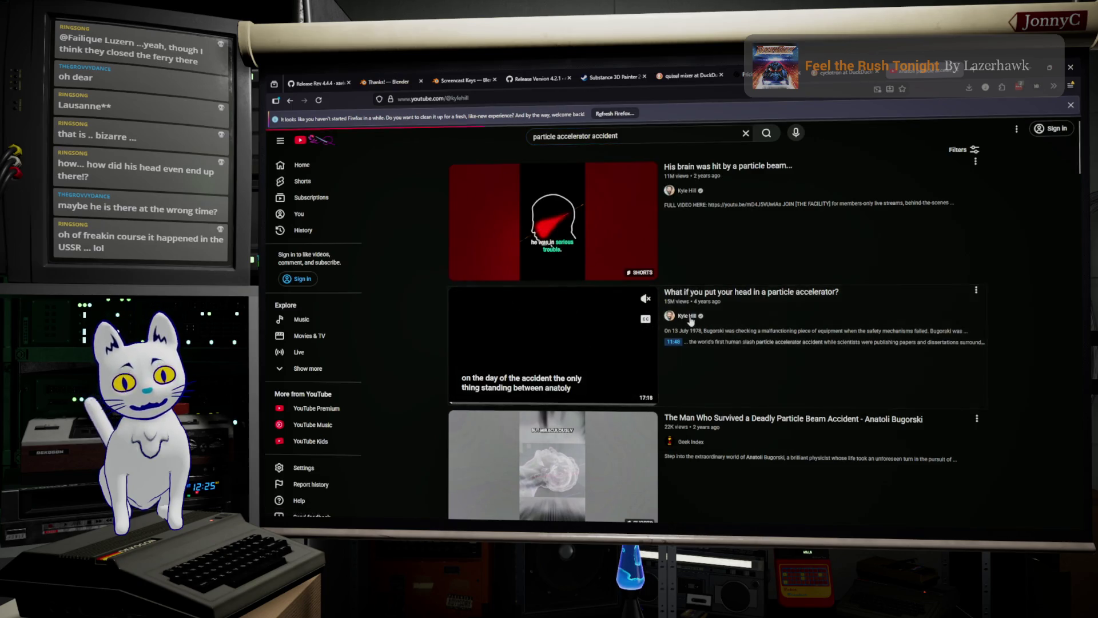
pyautogui.scroll(-5, 957, 331)
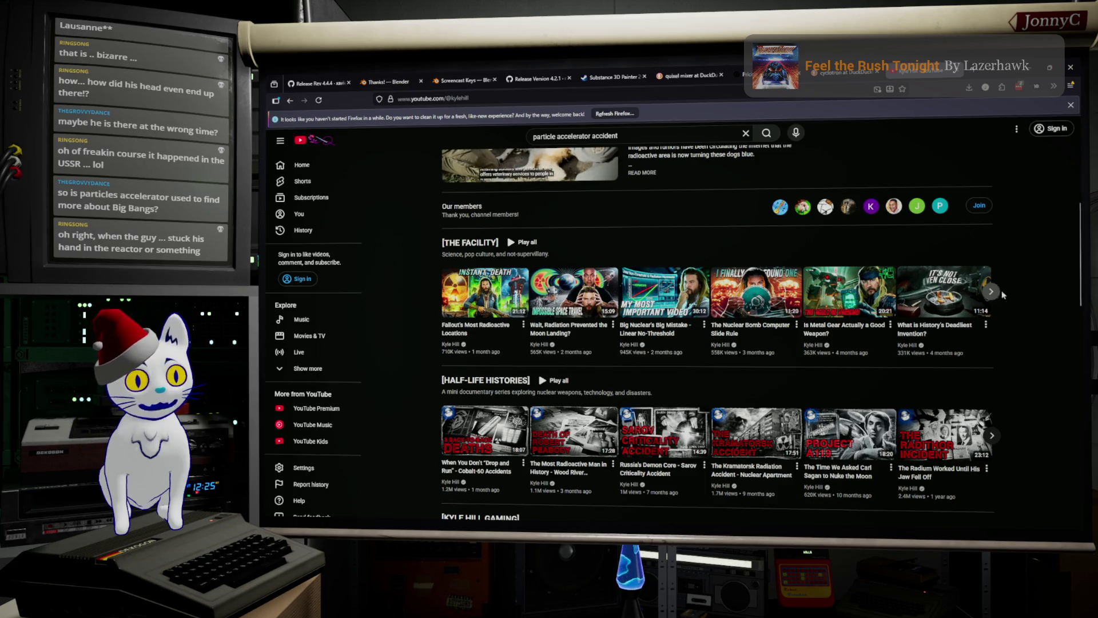
pyautogui.scroll(-3, 1028, 292)
pyautogui.scroll(-2, 1026, 291)
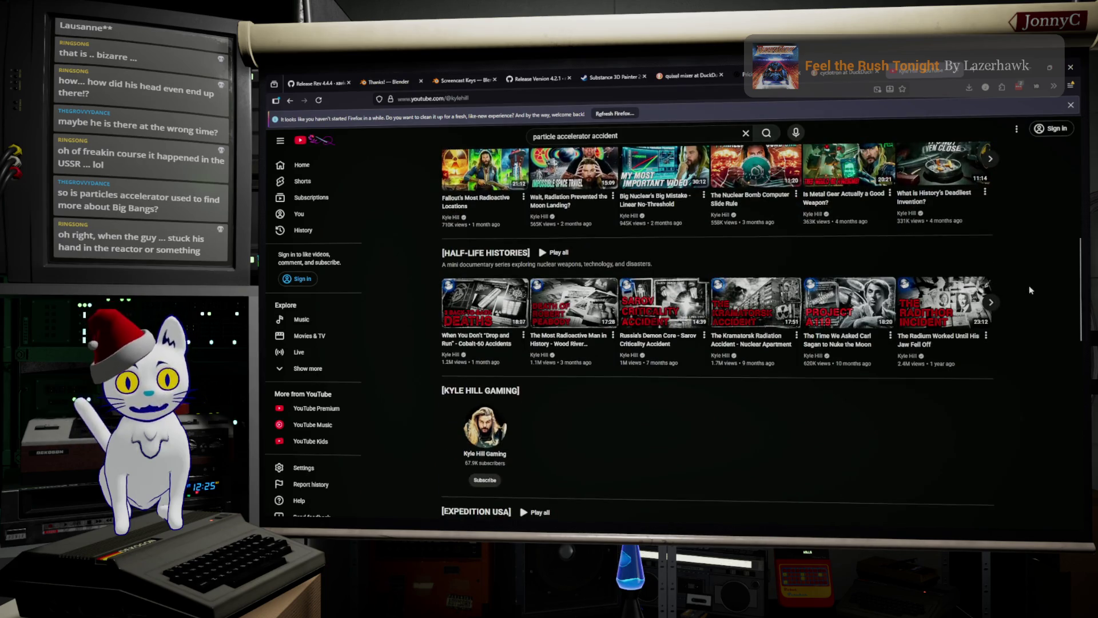
pyautogui.scroll(-2, 1028, 290)
pyautogui.scroll(3, 1029, 290)
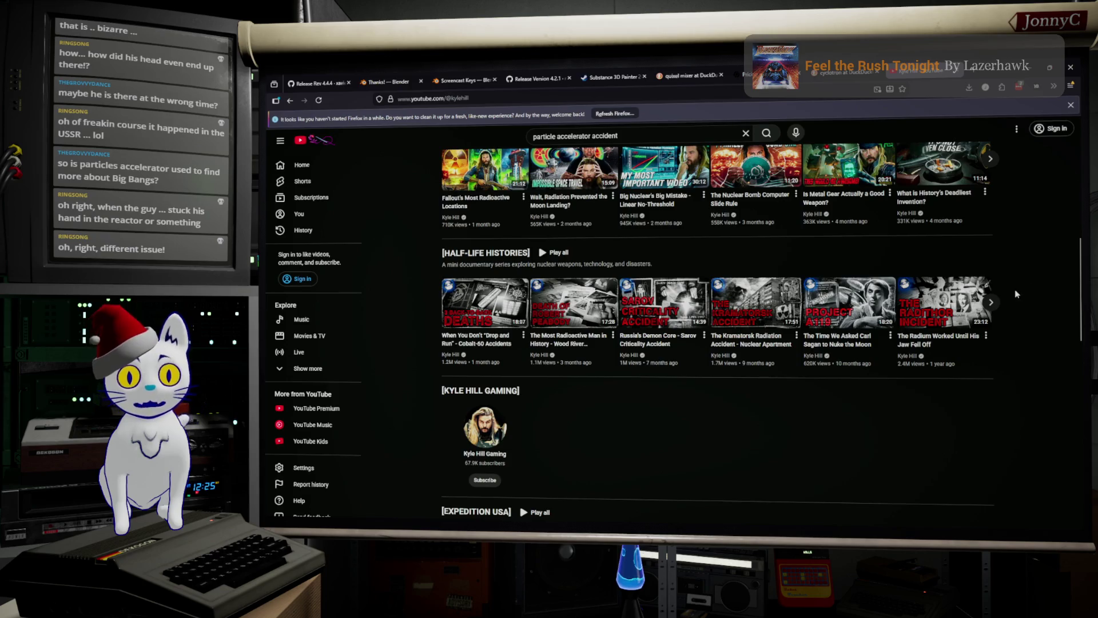
pyautogui.scroll(3, 1015, 293)
pyautogui.scroll(2, 1014, 293)
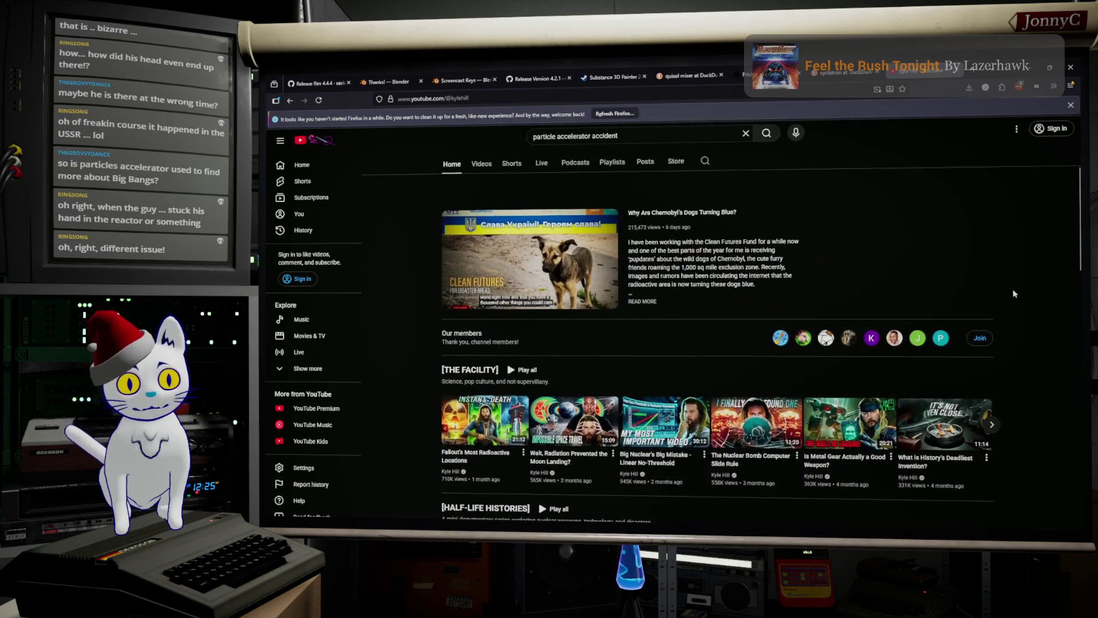
pyautogui.scroll(-2, 1015, 293)
pyautogui.scroll(-2, 1014, 294)
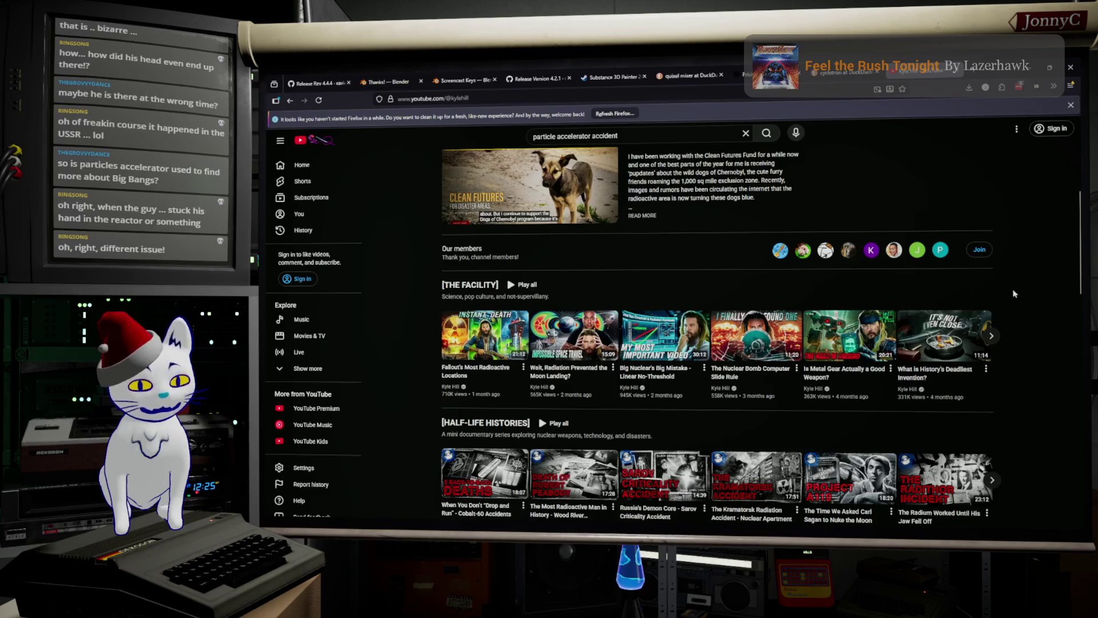
pyautogui.scroll(-2, 1030, 295)
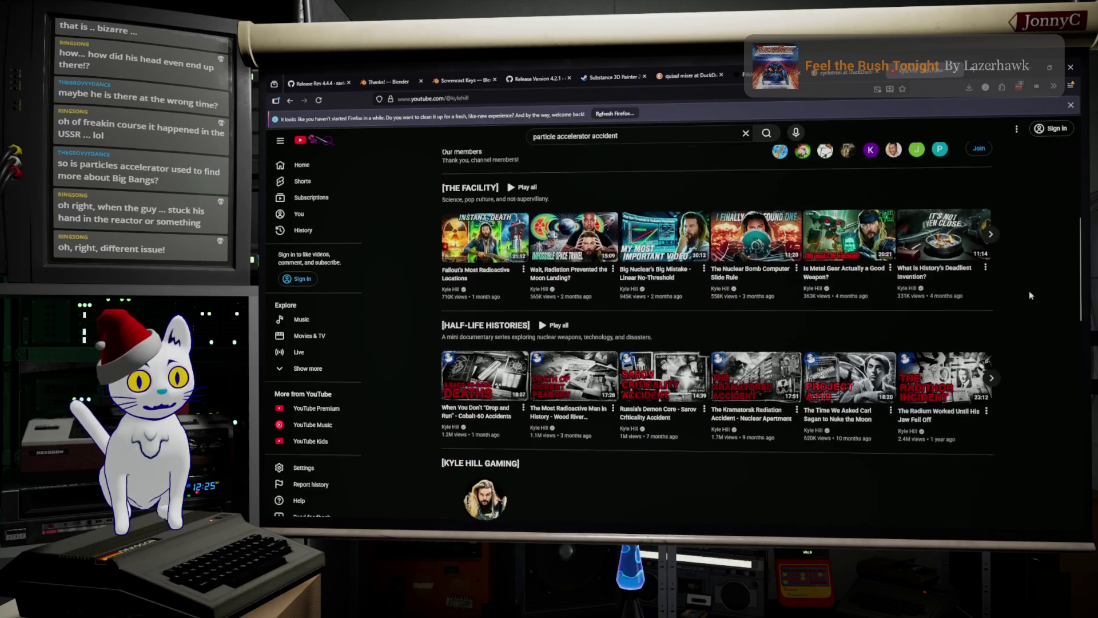
pyautogui.scroll(2, 1030, 295)
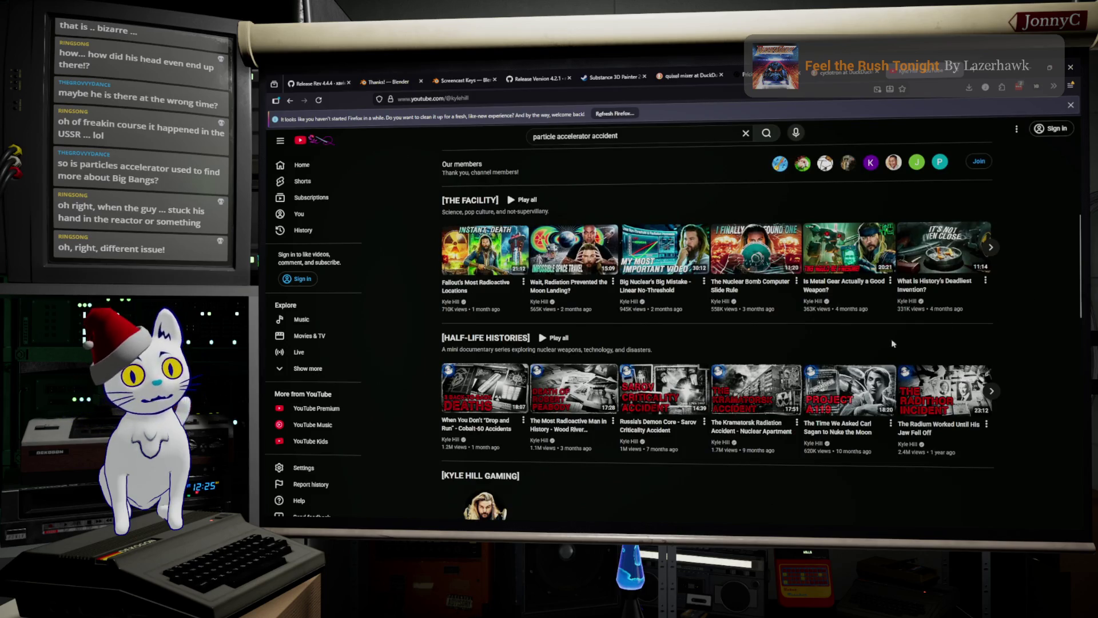
pyautogui.moveTo(547, 382)
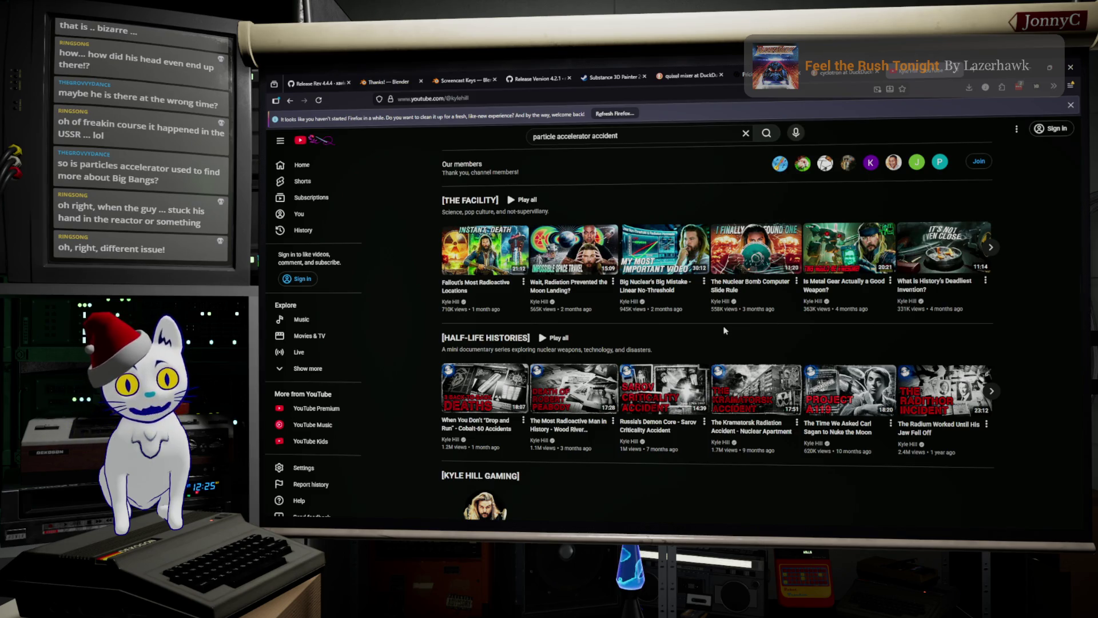
pyautogui.scroll(-3, 762, 332)
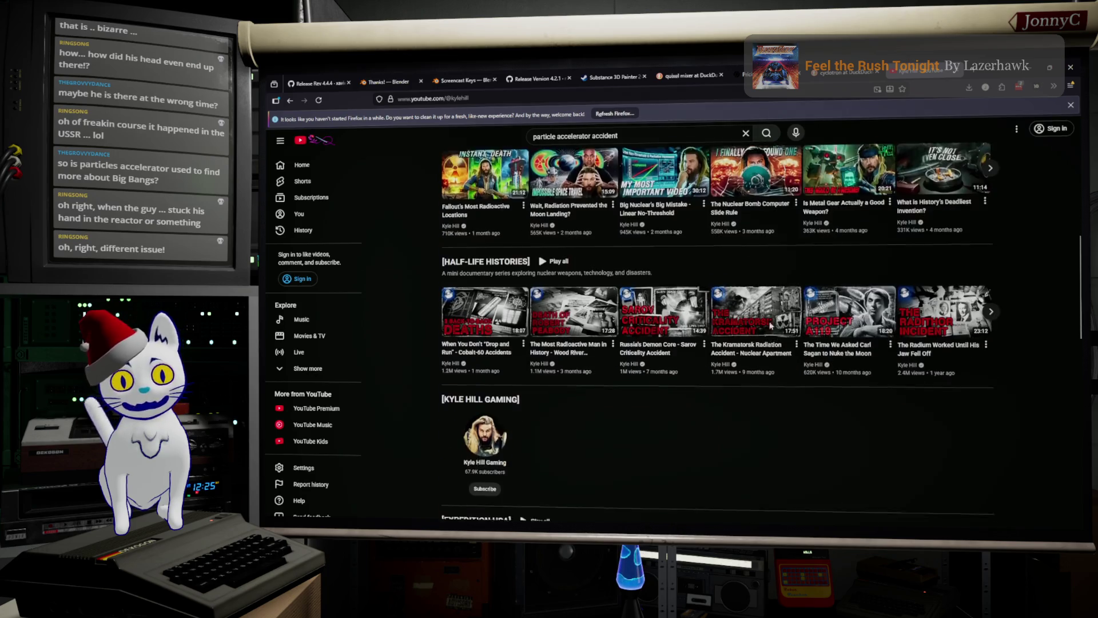
pyautogui.scroll(10, 795, 395)
pyautogui.scroll(-5, 865, 345)
pyautogui.scroll(-5, 864, 345)
pyautogui.scroll(5, 1009, 358)
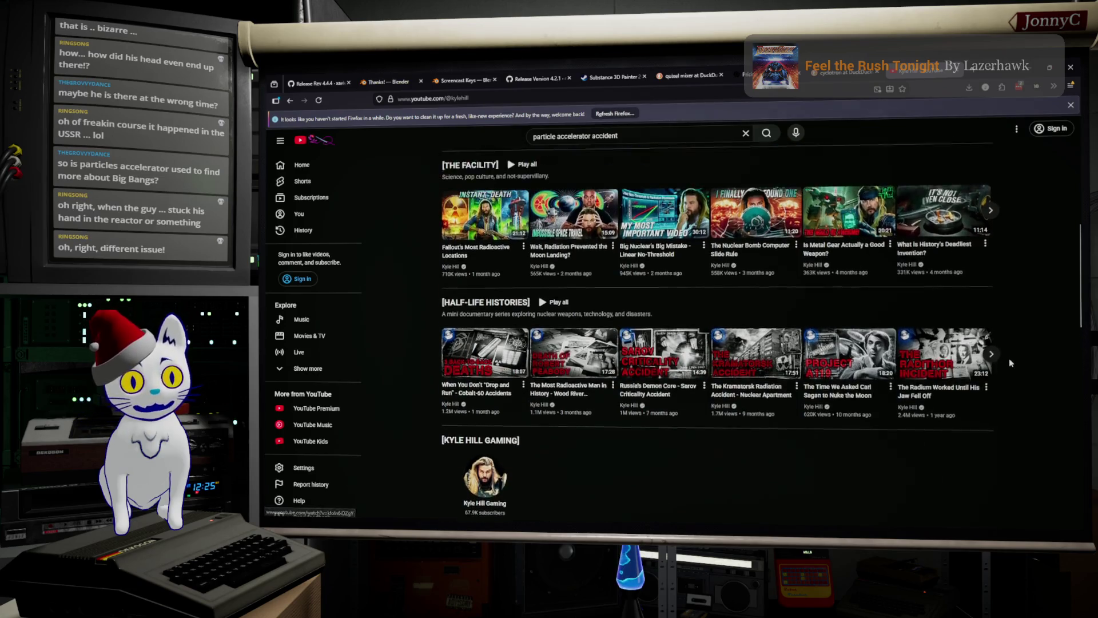
pyautogui.scroll(-2, 1024, 366)
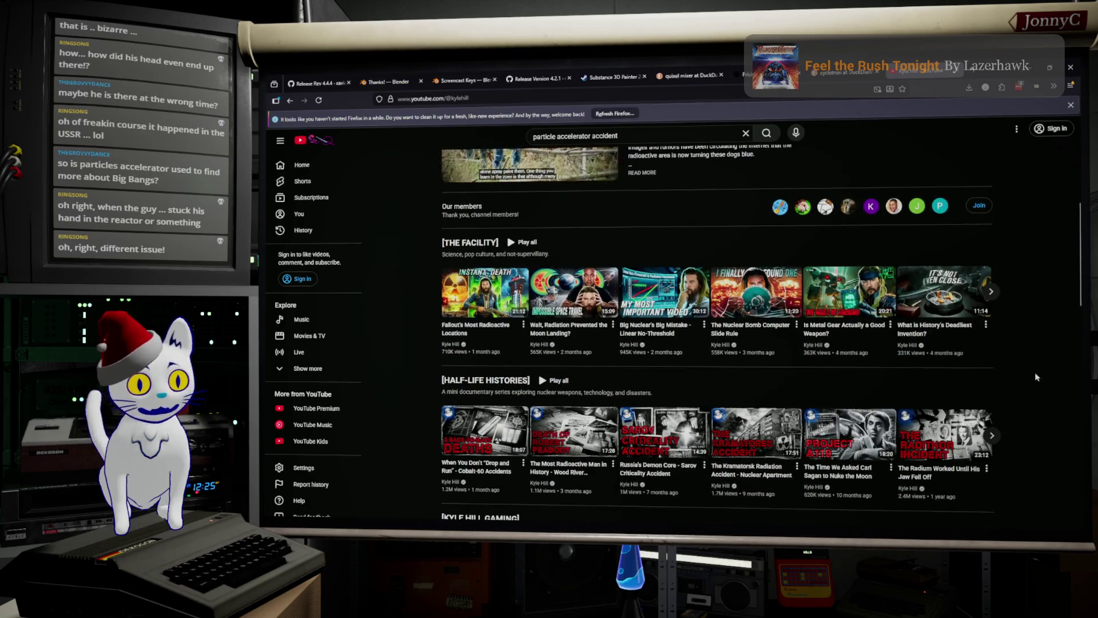
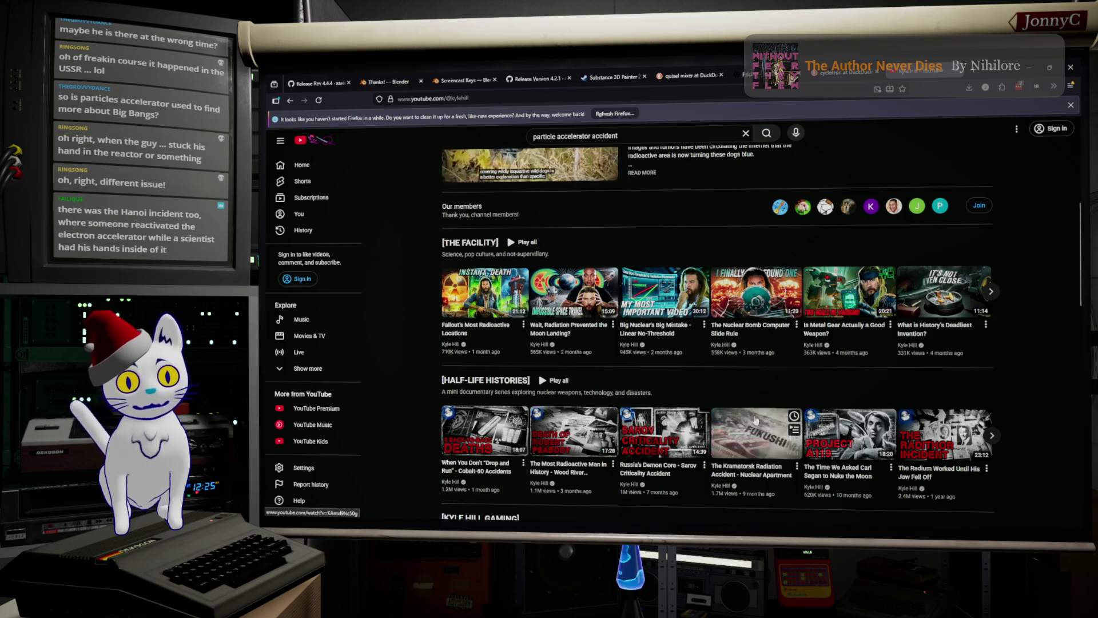
# Select the YouTube search query, then minimize Firefox to bring back the Substance Painter cable project.
pyautogui.scroll(5, 601, 320)
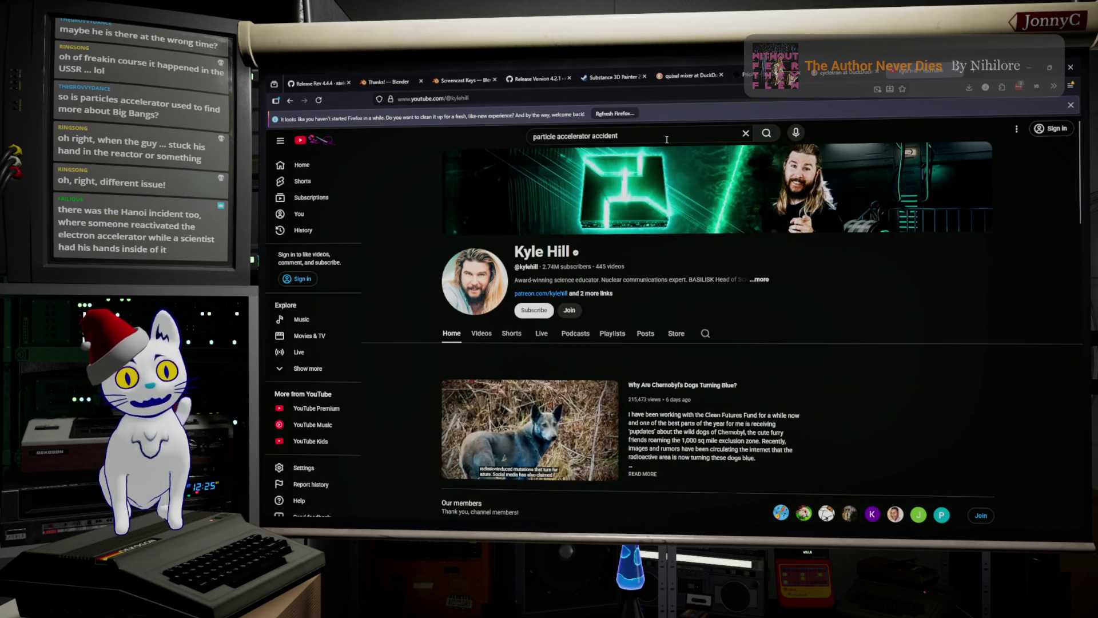
pyautogui.click(670, 135)
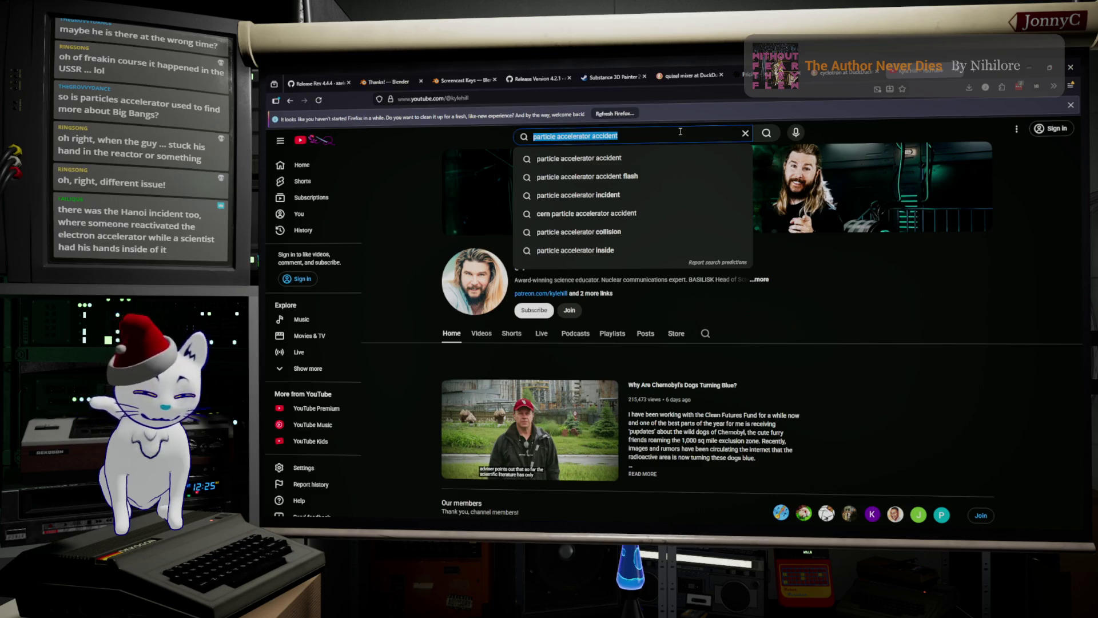
pyautogui.click(1028, 67)
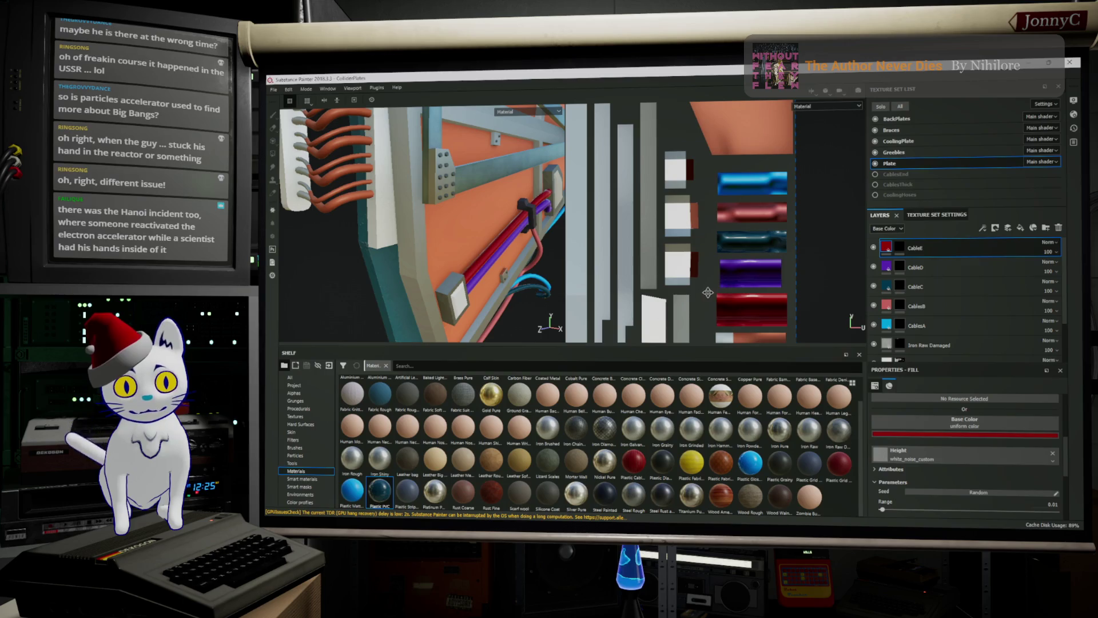
# Shift the UV view and drop the Plastic PVC material onto the top of the layer stack.
pyautogui.scroll(1, 717, 282)
pyautogui.scroll(-1, 717, 281)
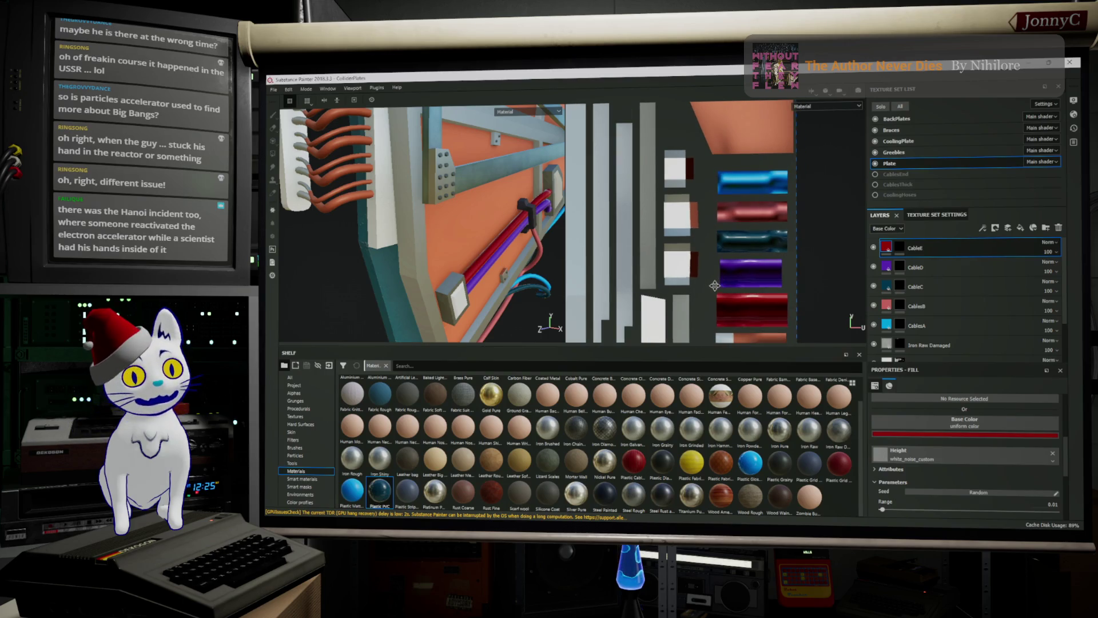
pyautogui.moveTo(715, 286); pyautogui.dragTo(693, 199, button='middle')
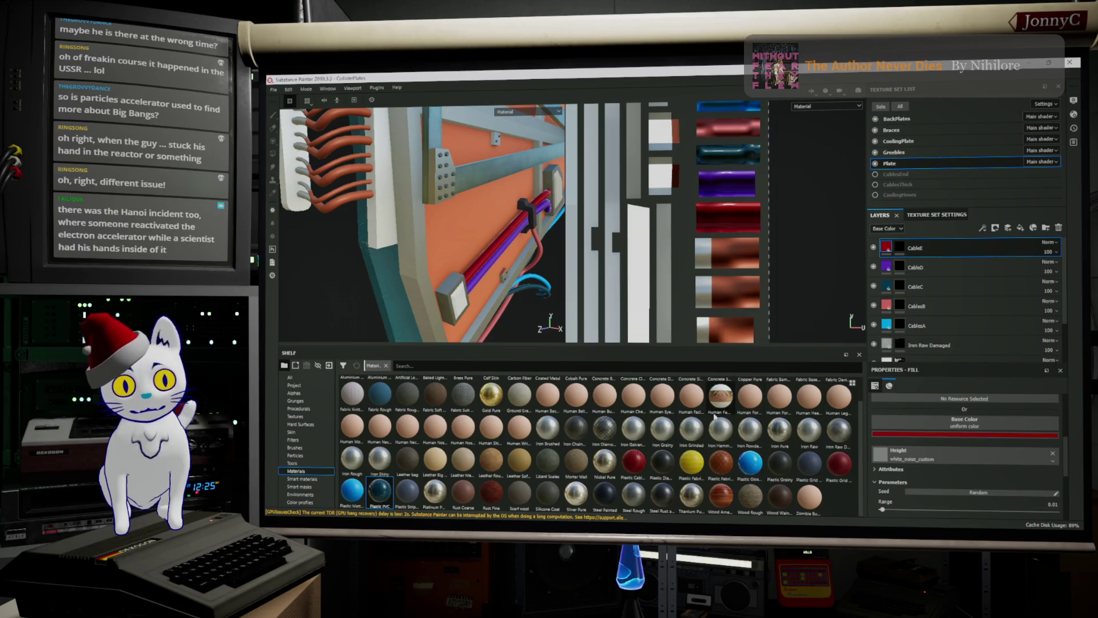
pyautogui.moveTo(376, 493)
pyautogui.mouseDown()
pyautogui.moveTo(801, 252)
pyautogui.moveTo(938, 231)
pyautogui.moveTo(970, 235)
pyautogui.moveTo(973, 250)
pyautogui.mouseUp()
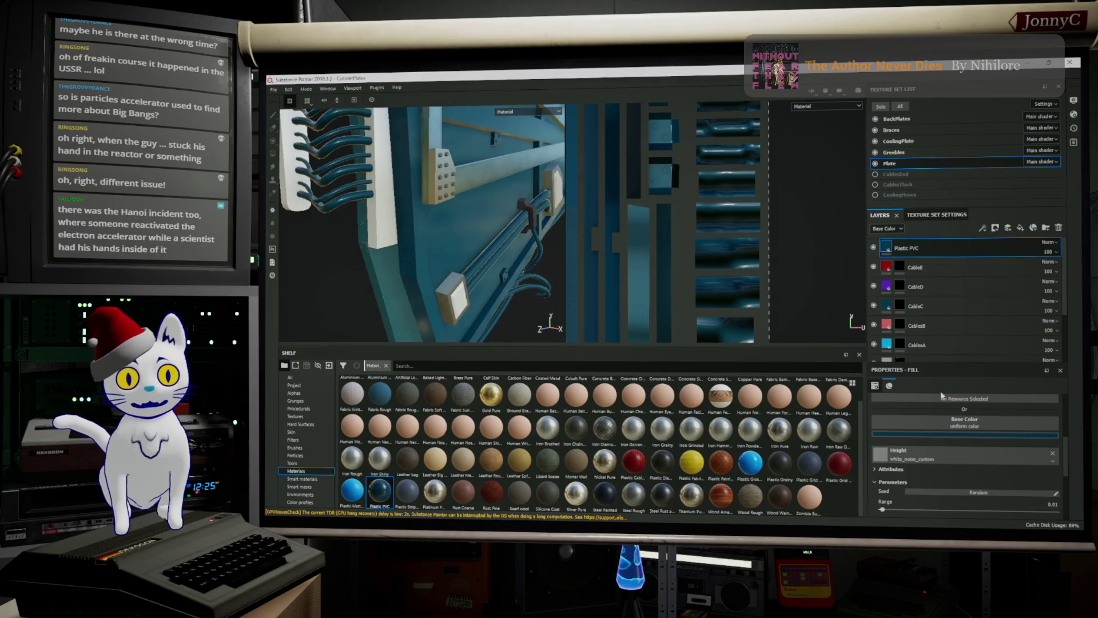
pyautogui.rightClick(963, 252)
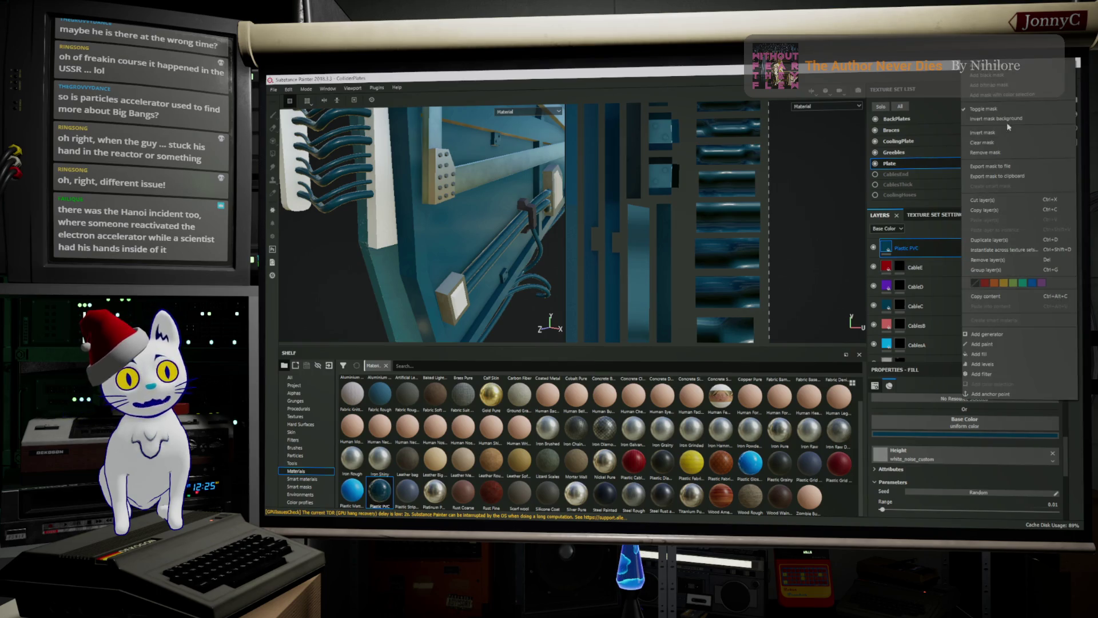
# Give the Plastic PVC layer a black mask, with polygon fill set to per-triangle.
pyautogui.click(1027, 76)
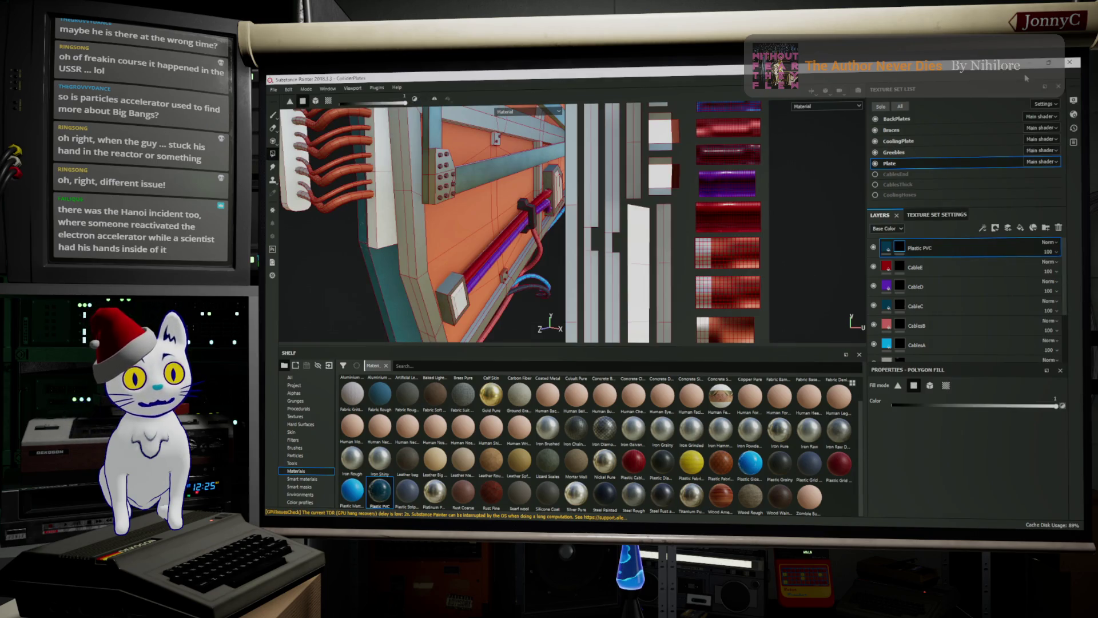
pyautogui.click(897, 386)
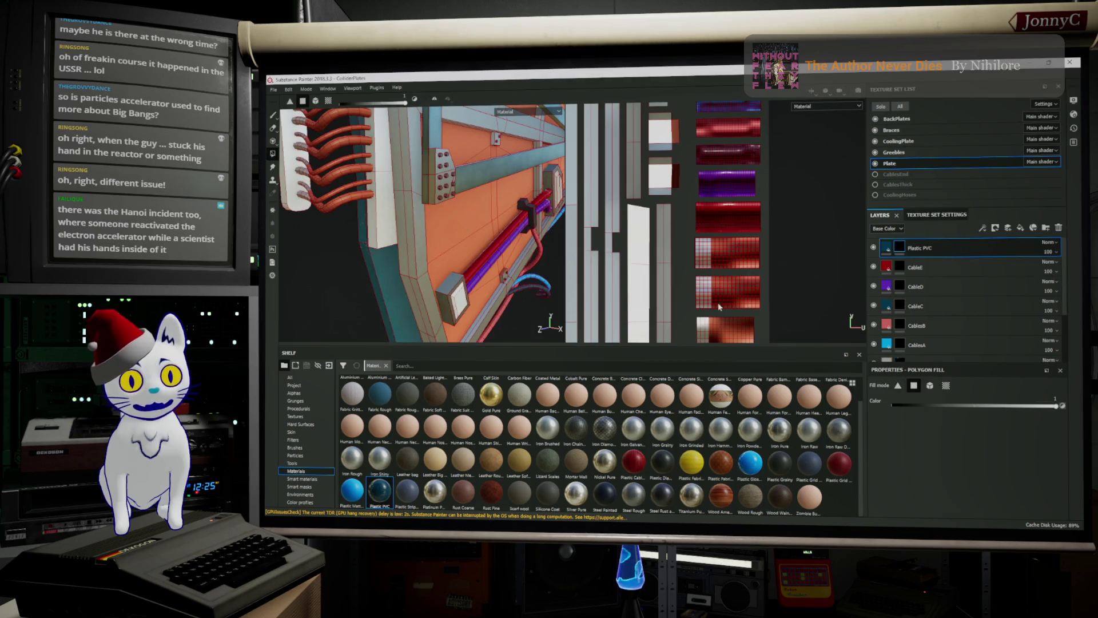
pyautogui.rightClick(905, 249)
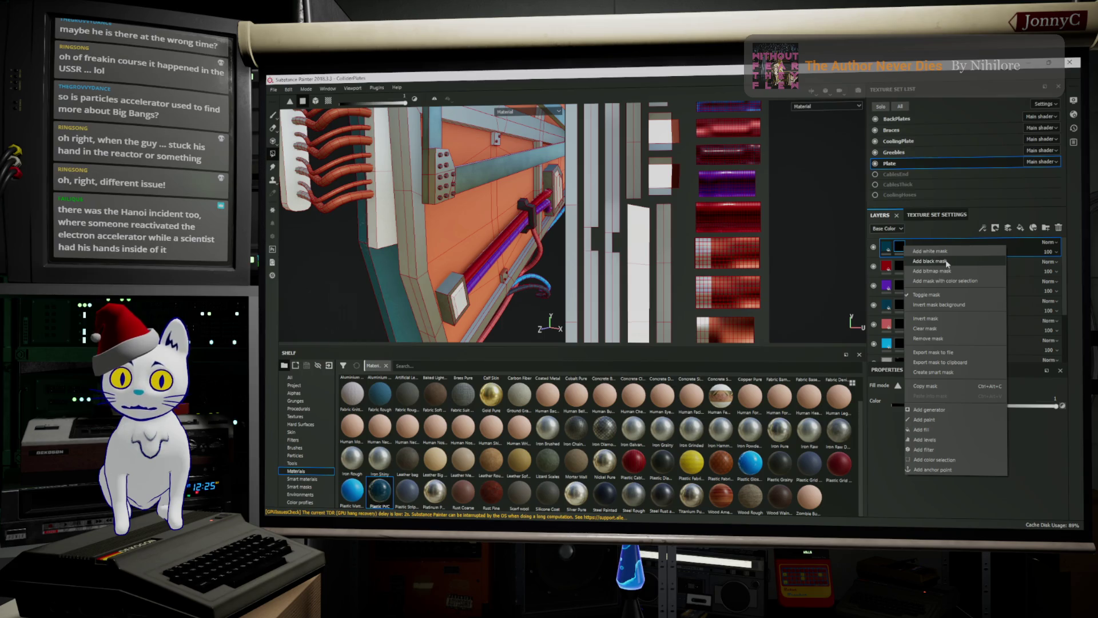
pyautogui.click(946, 262)
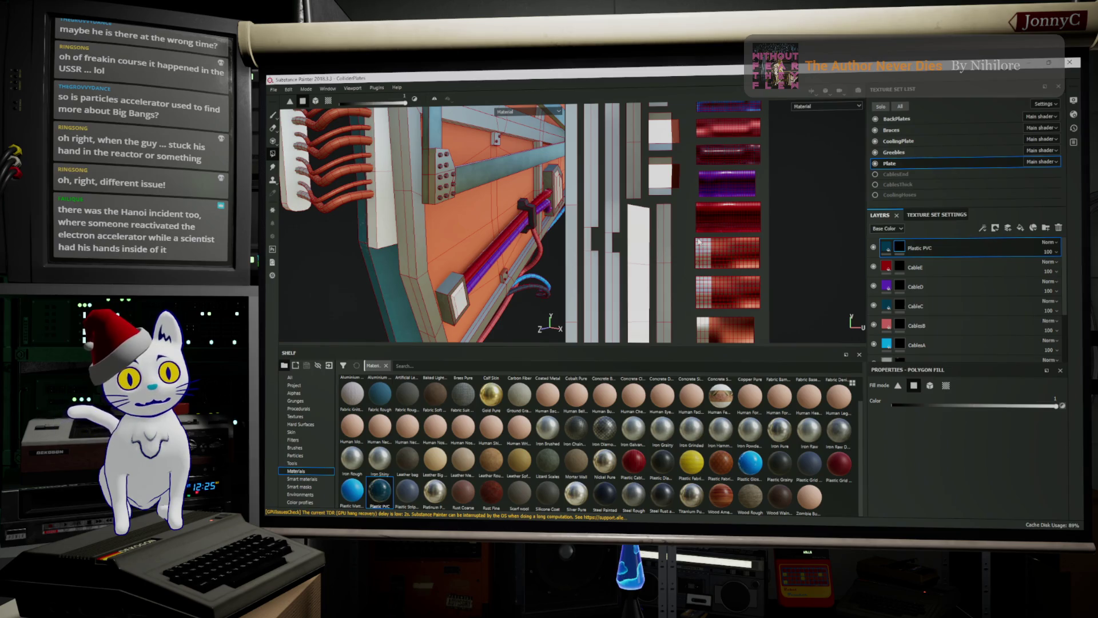
# Fill one cable UV island into the Plastic PVC mask, then select the CableE layer.
pyautogui.moveTo(690, 241); pyautogui.dragTo(787, 272)
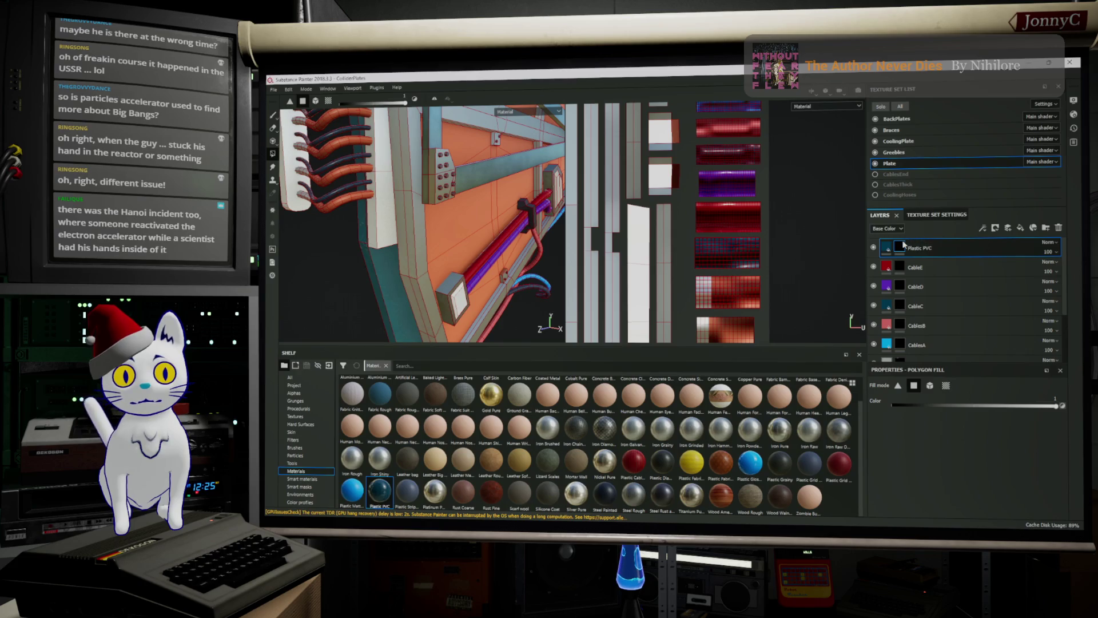
pyautogui.moveTo(901, 244)
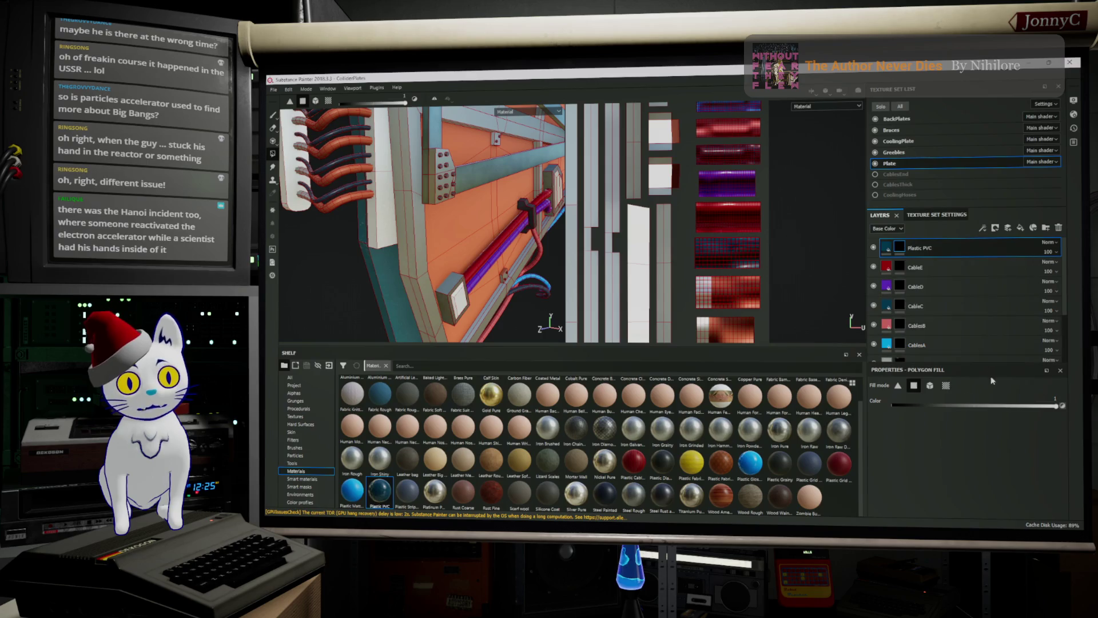
pyautogui.click(888, 249)
pyautogui.click(888, 267)
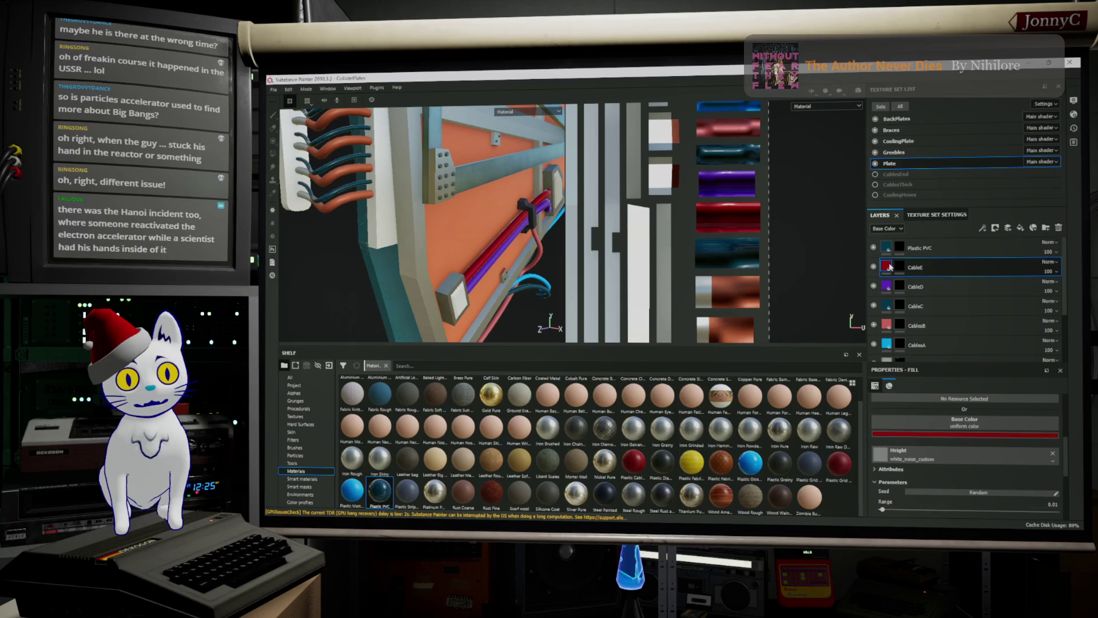
# Change CableE's base colour to green and Plastic PVC's base colour to dark red.
pyautogui.click(967, 436)
pyautogui.click(1035, 392)
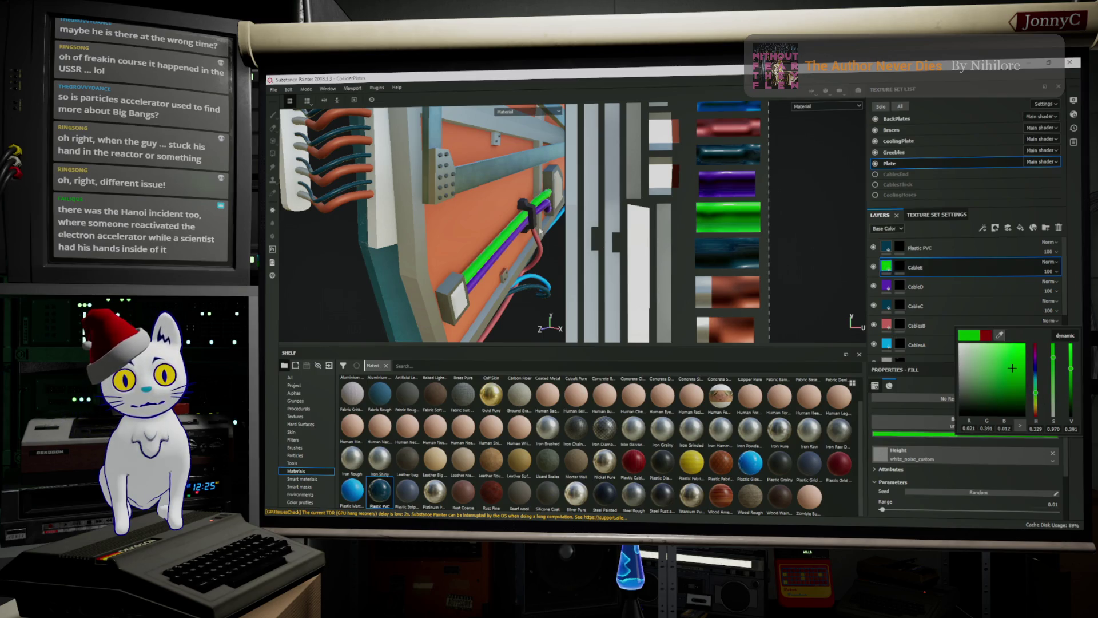
pyautogui.click(971, 255)
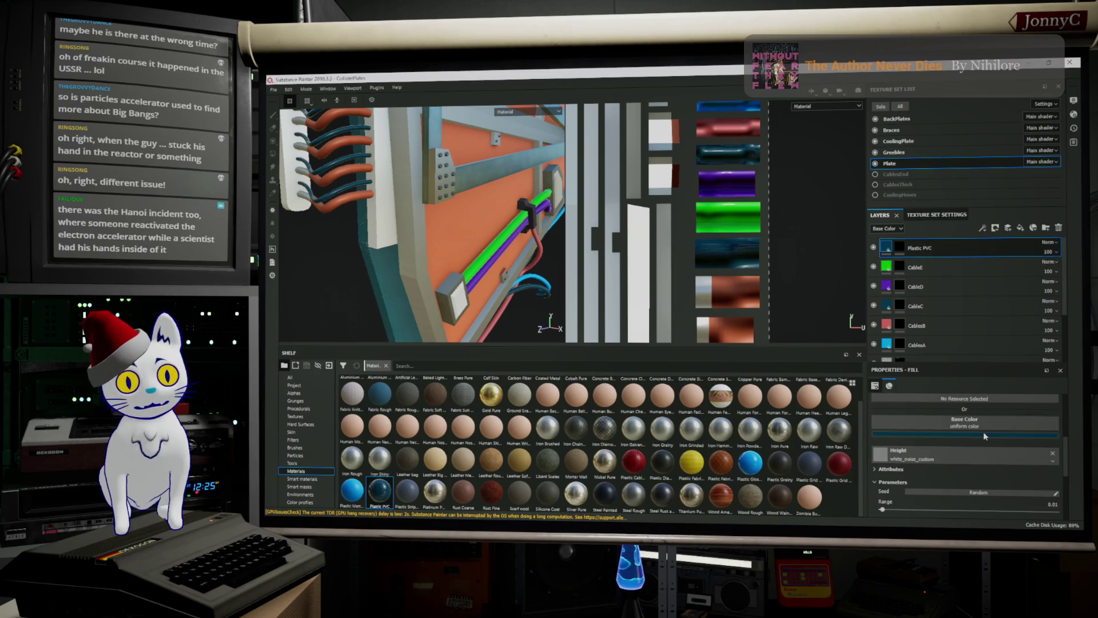
pyautogui.click(983, 434)
pyautogui.moveTo(1037, 375)
pyautogui.mouseDown()
pyautogui.moveTo(1044, 331)
pyautogui.moveTo(1004, 366)
pyautogui.moveTo(1014, 363)
pyautogui.mouseUp()
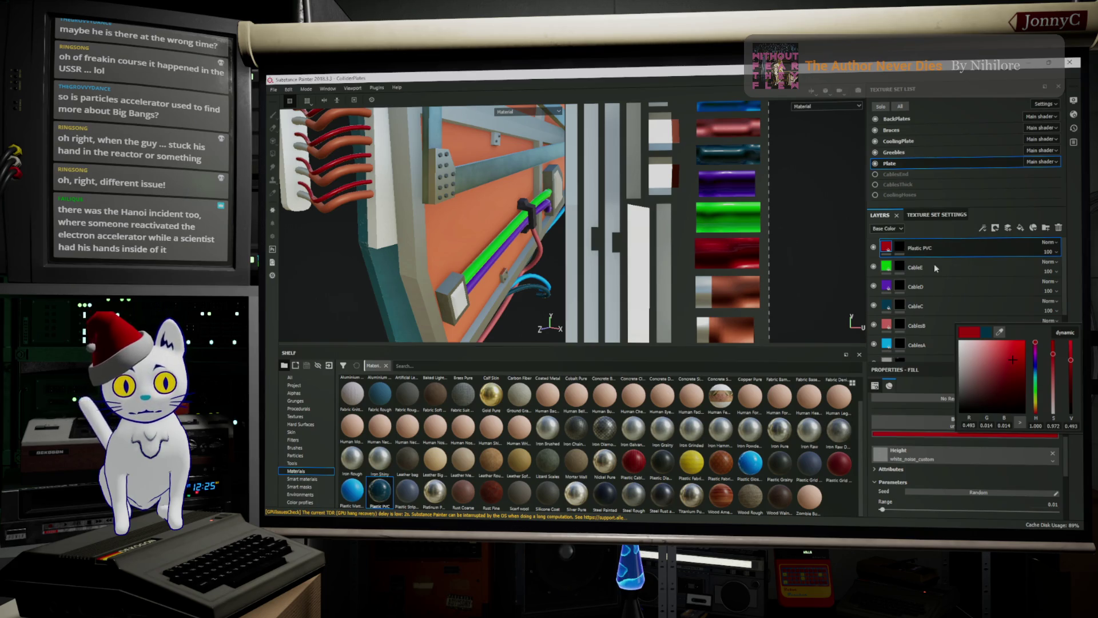
pyautogui.click(932, 247)
# Rename the red Plastic PVC layer to CableF and add a Plastic Matte Pure fill layer.
pyautogui.doubleClick(927, 249)
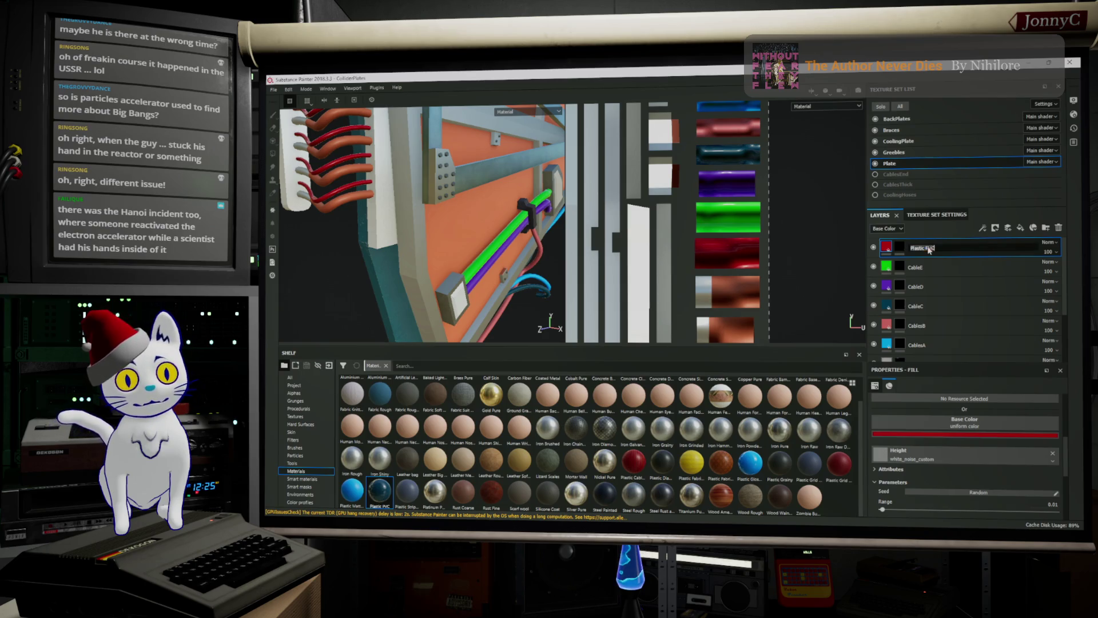
pyautogui.write('CableF')
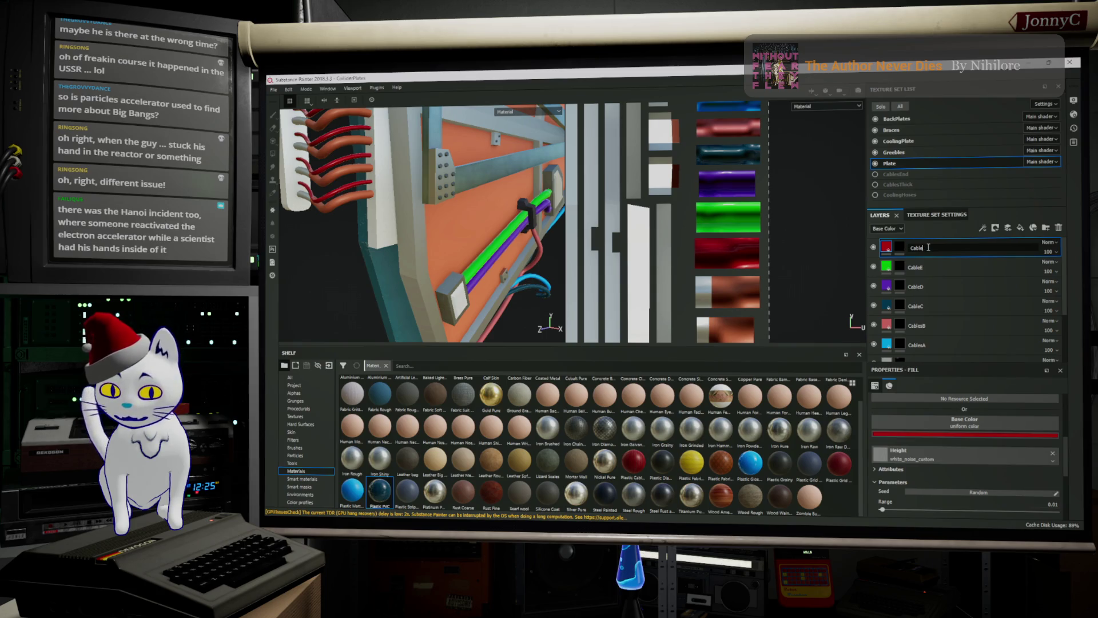
pyautogui.press('Return')
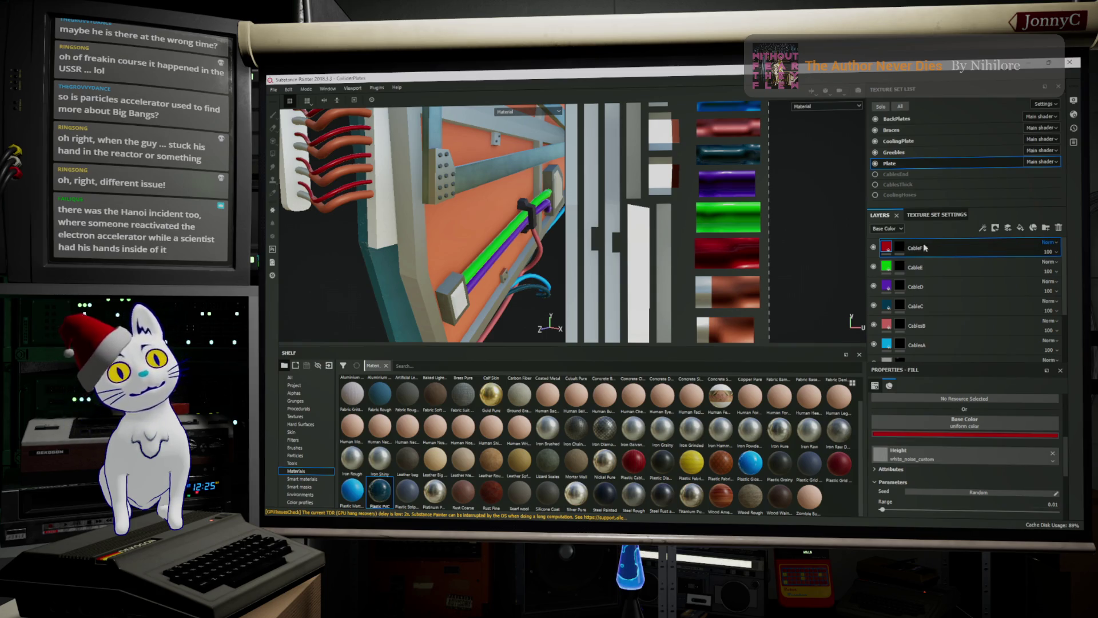
pyautogui.click(996, 267)
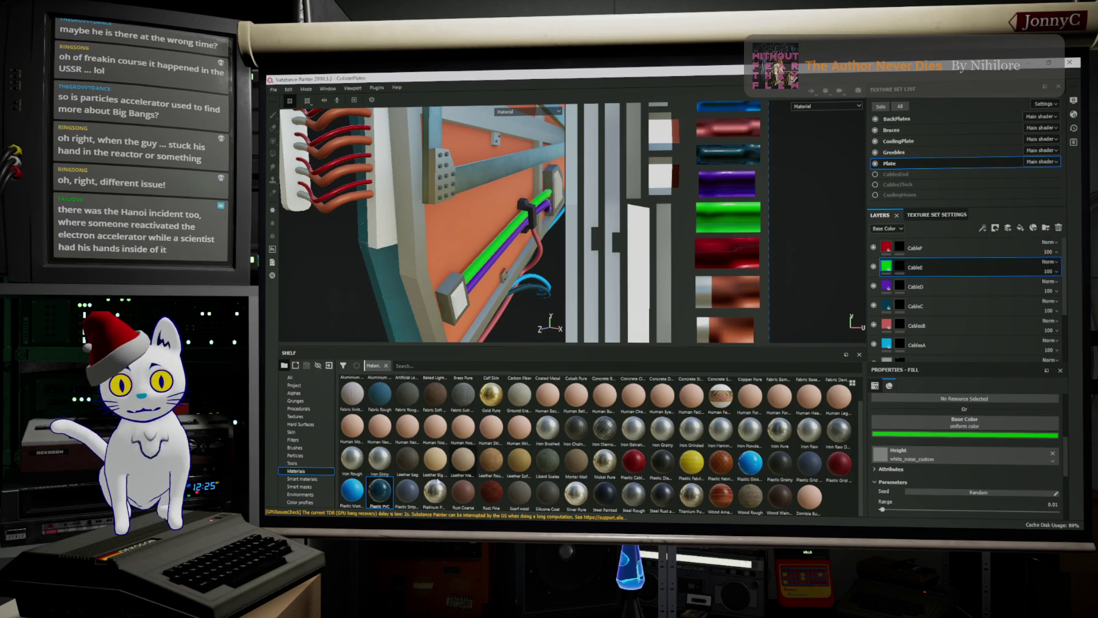
pyautogui.moveTo(351, 494)
pyautogui.mouseDown()
pyautogui.moveTo(822, 301)
pyautogui.moveTo(1005, 236)
pyautogui.moveTo(1004, 247)
pyautogui.mouseUp()
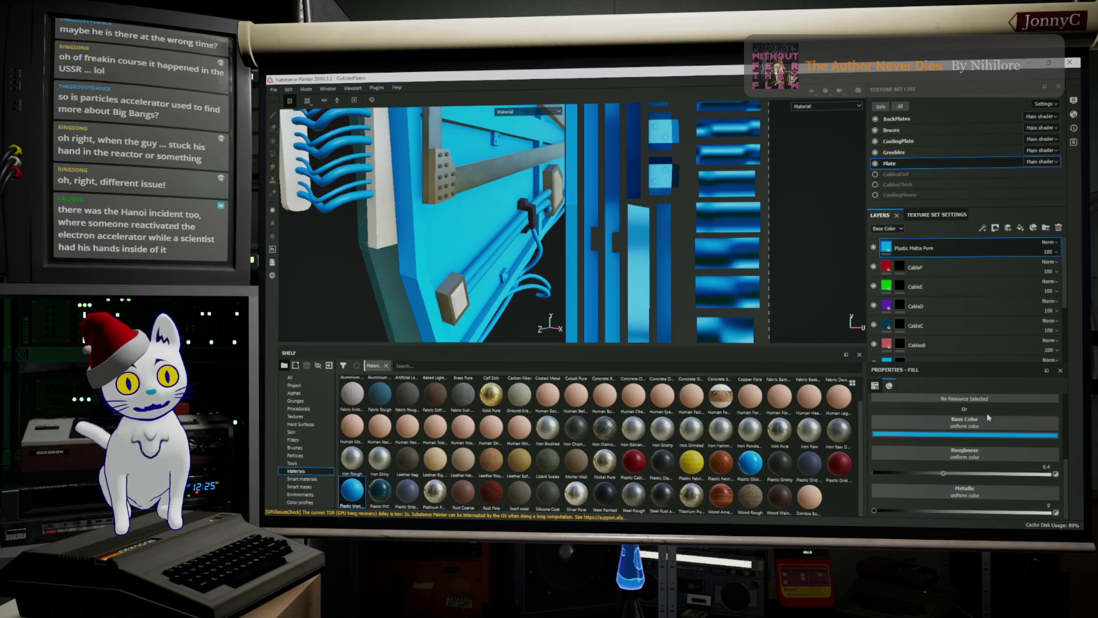
# Black-mask the Plastic Matte Pure layer, fill one cable UV island, and rename it CableG.
pyautogui.rightClick(922, 249)
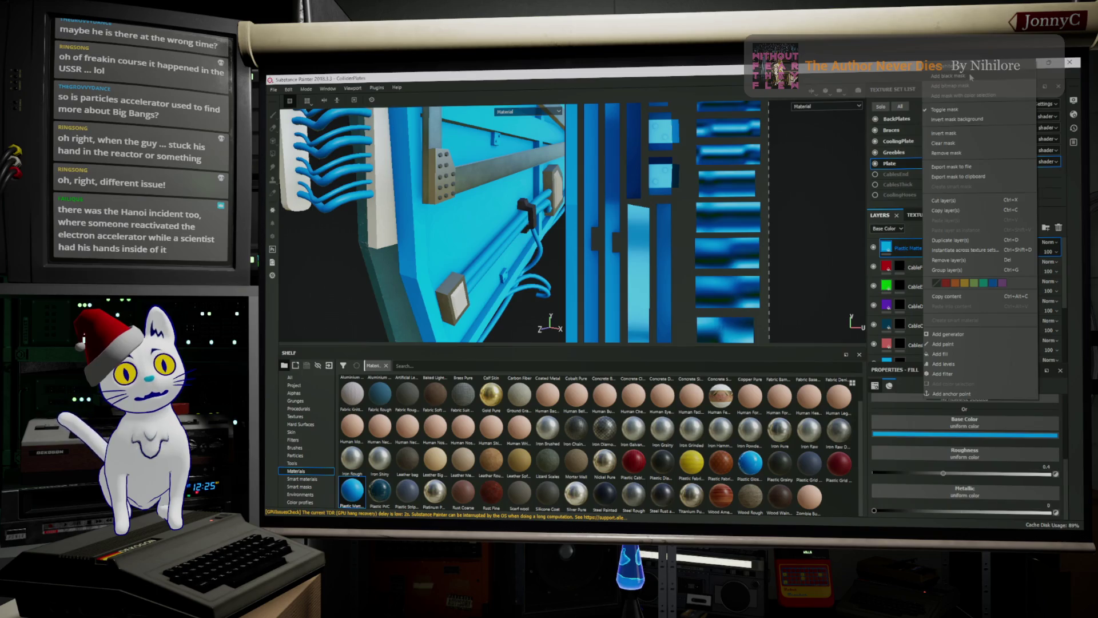
pyautogui.click(950, 77)
pyautogui.moveTo(681, 274)
pyautogui.mouseDown()
pyautogui.moveTo(720, 294)
pyautogui.moveTo(792, 306)
pyautogui.mouseUp()
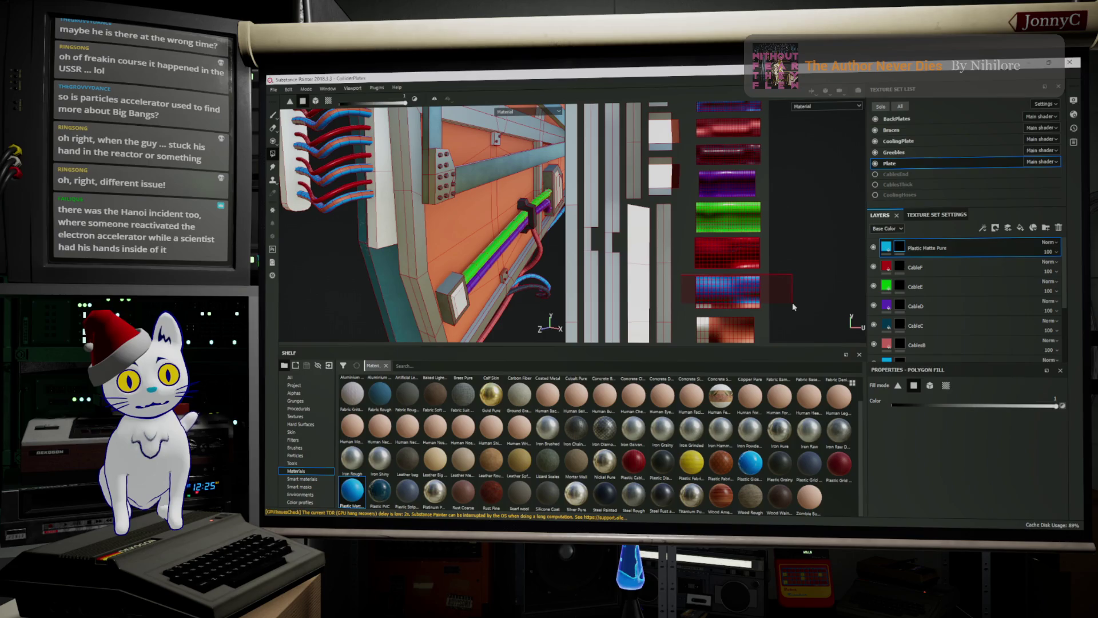
pyautogui.doubleClick(936, 251)
pyautogui.write('CableG')
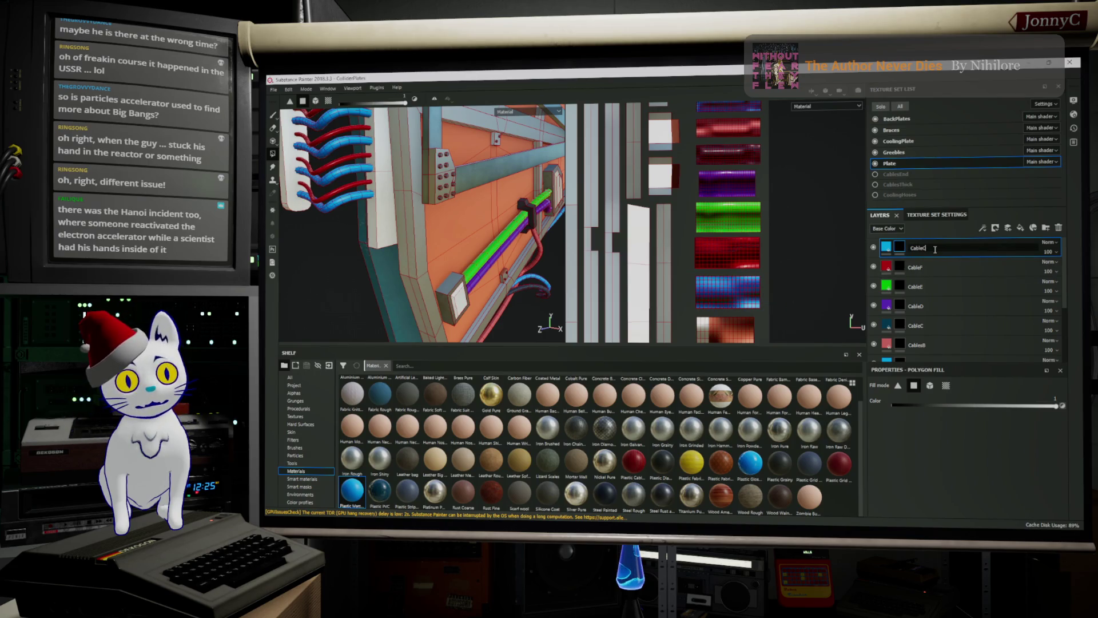
pyautogui.press('Return')
# Bring up the polygon fill settings and orbit the model to view the plate from above.
pyautogui.scroll(-3, 682, 271)
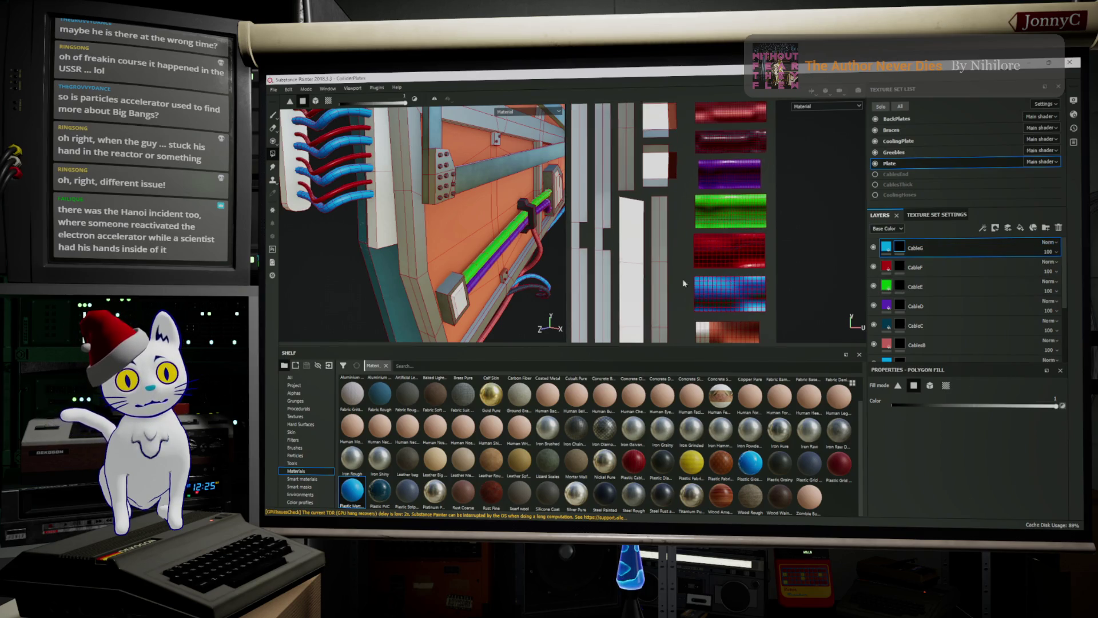
pyautogui.rightClick(691, 200)
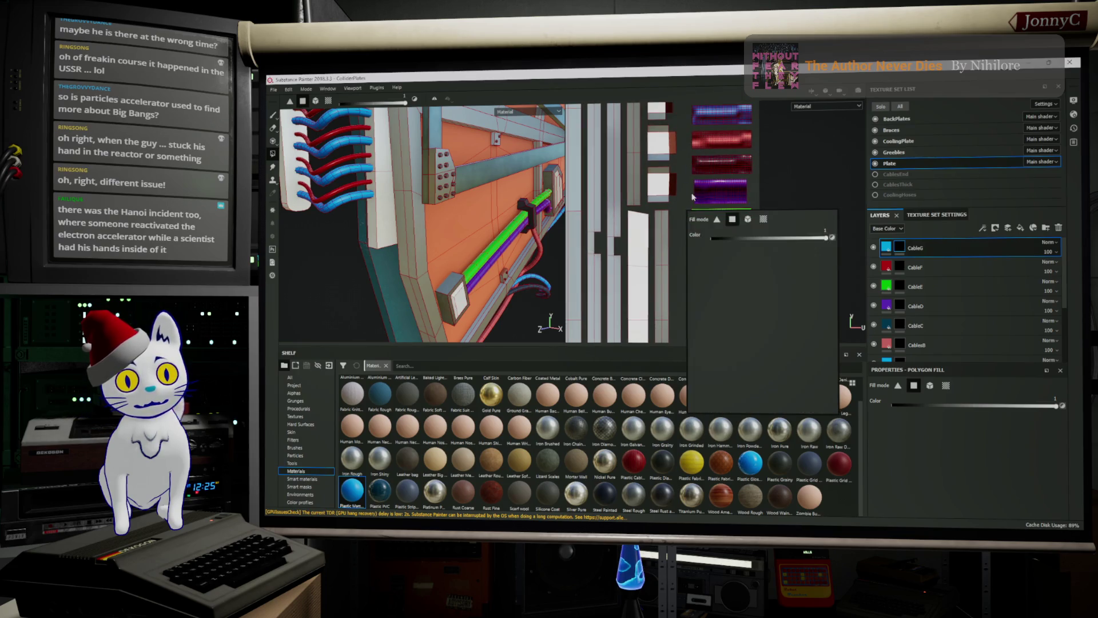
pyautogui.moveTo(750, 188); pyautogui.dragTo(737, 109, button='middle')
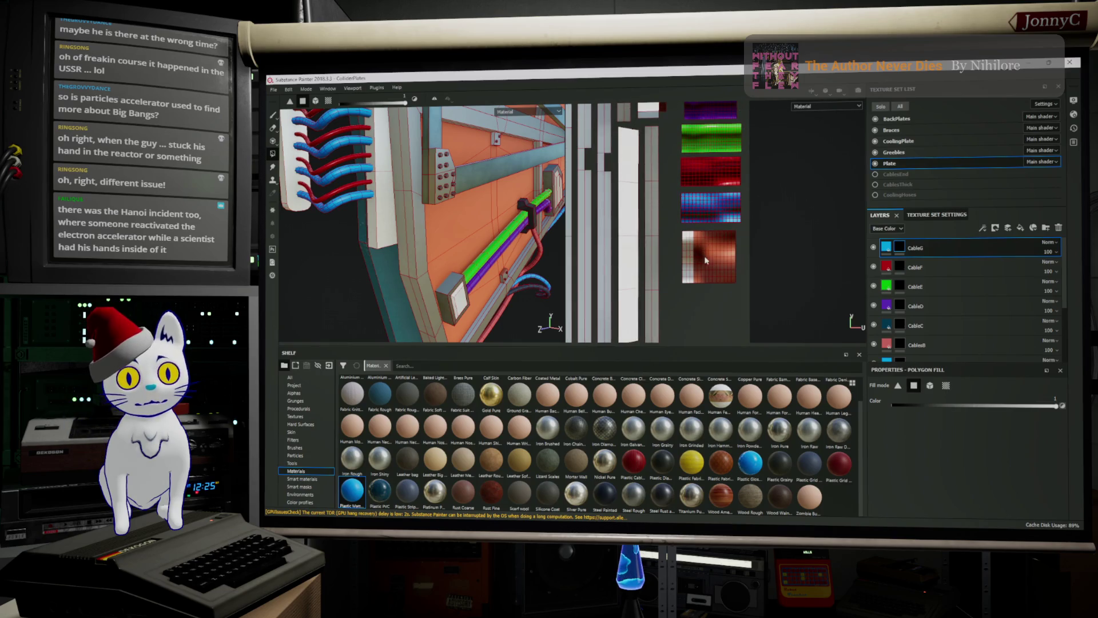
pyautogui.moveTo(497, 175)
pyautogui.keyDown('alt'); pyautogui.mouseDown()
pyautogui.moveTo(511, 231)
pyautogui.moveTo(500, 210)
pyautogui.moveTo(522, 168)
pyautogui.moveTo(490, 264)
pyautogui.mouseUp(); pyautogui.keyUp('alt')
pyautogui.scroll(3, 523, 168)
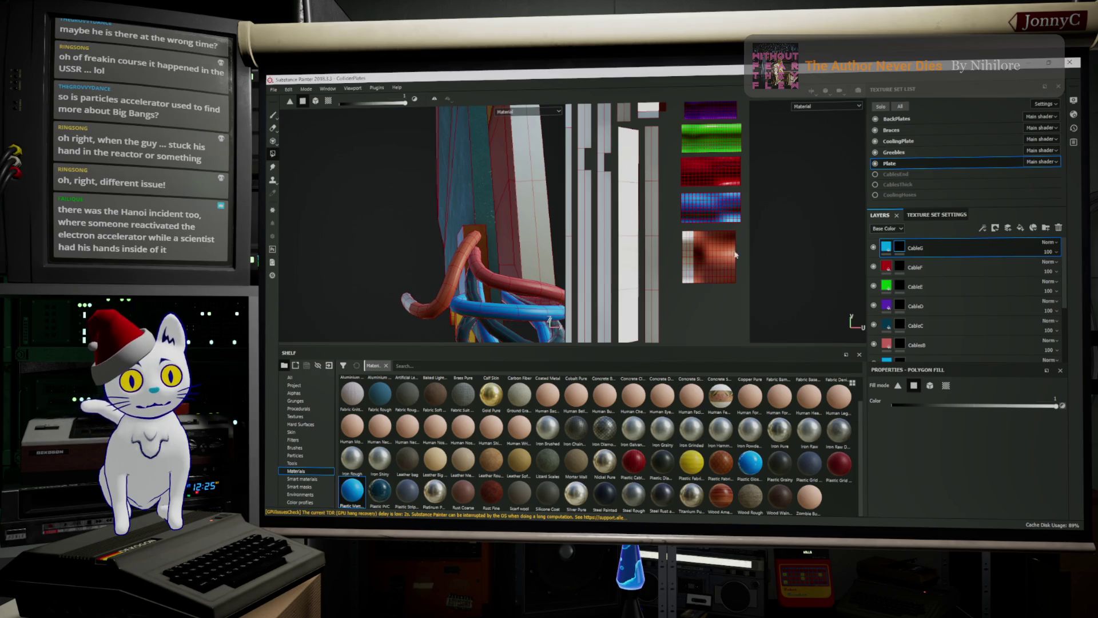
pyautogui.scroll(4, 721, 265)
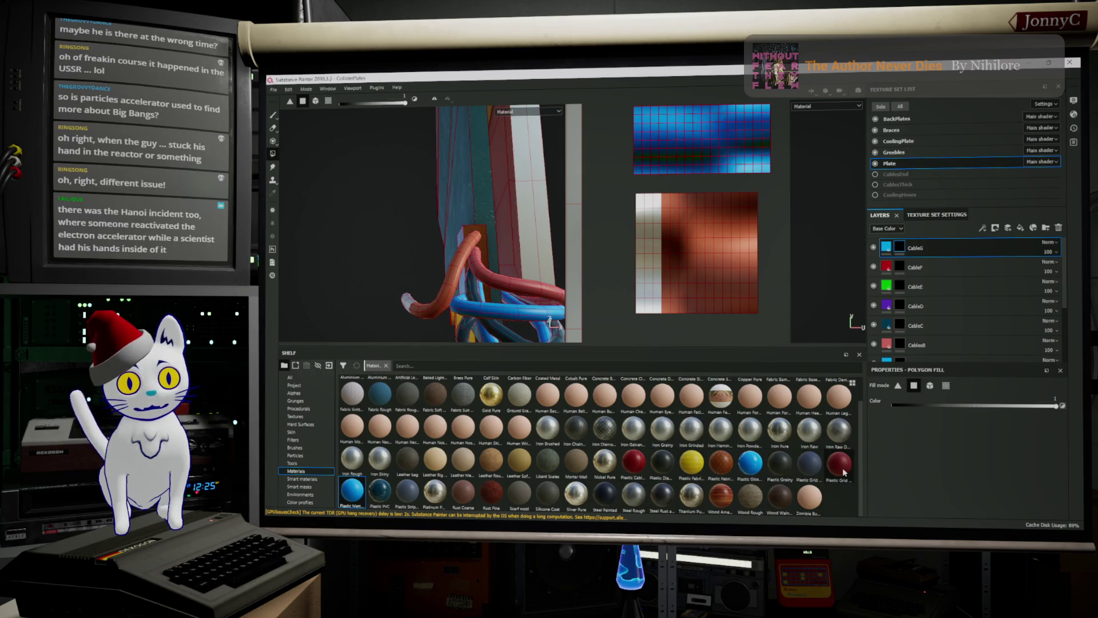
pyautogui.moveTo(848, 470)
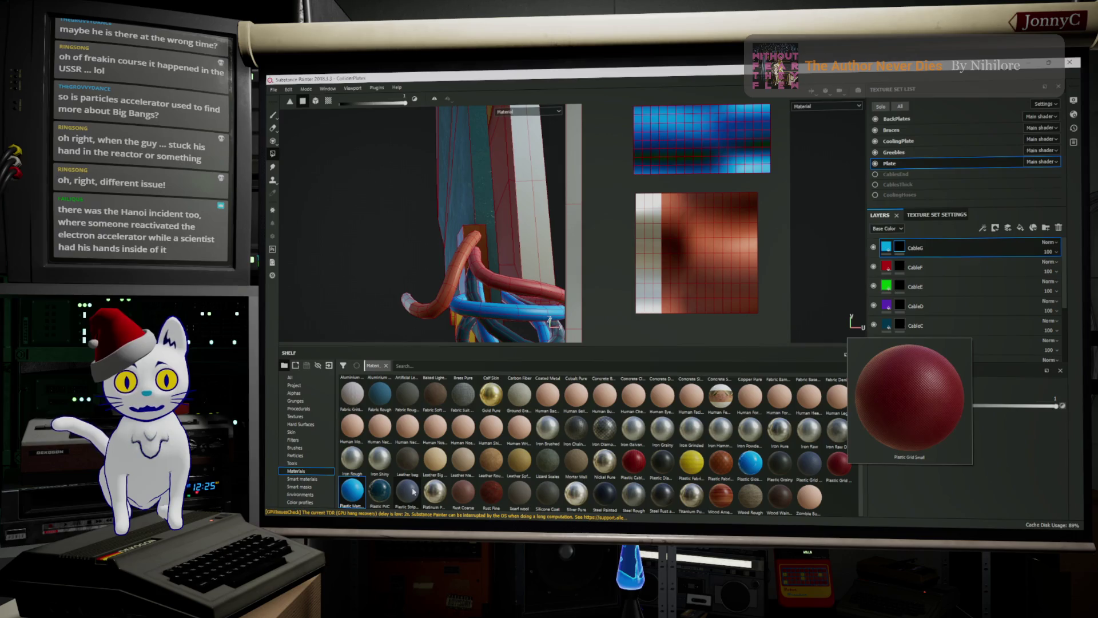
# Add another Plastic Matte Pure layer, colour it orange-gold, and name it CableH.
pyautogui.moveTo(353, 496)
pyautogui.moveTo(352, 495)
pyautogui.mouseDown()
pyautogui.moveTo(730, 360)
pyautogui.moveTo(965, 260)
pyautogui.moveTo(978, 236)
pyautogui.moveTo(972, 247)
pyautogui.mouseUp()
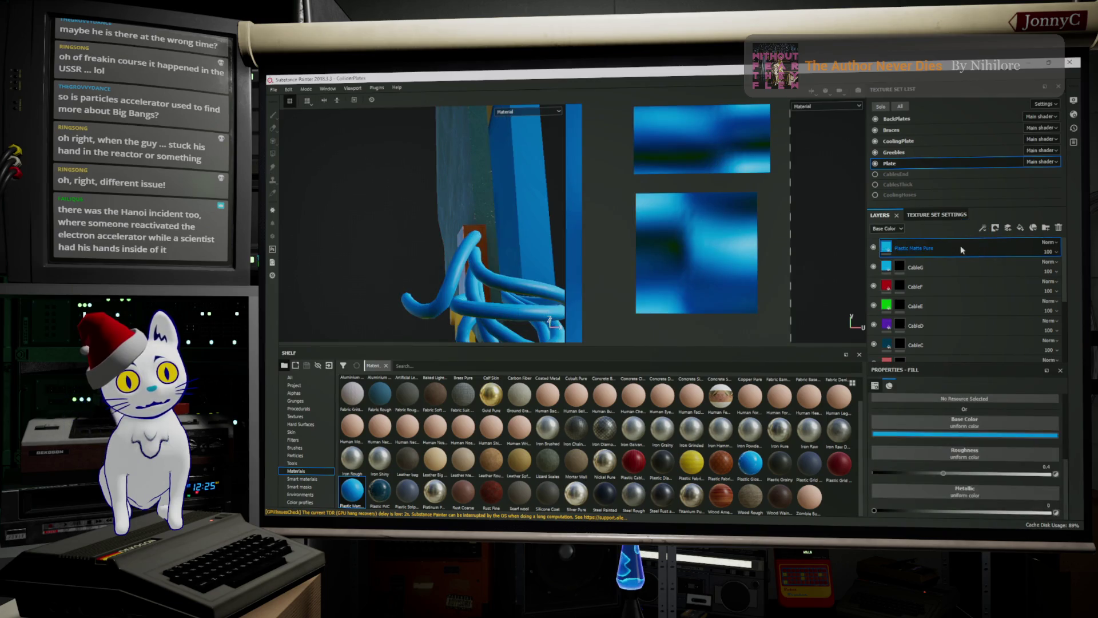
pyautogui.click(961, 436)
pyautogui.click(1036, 409)
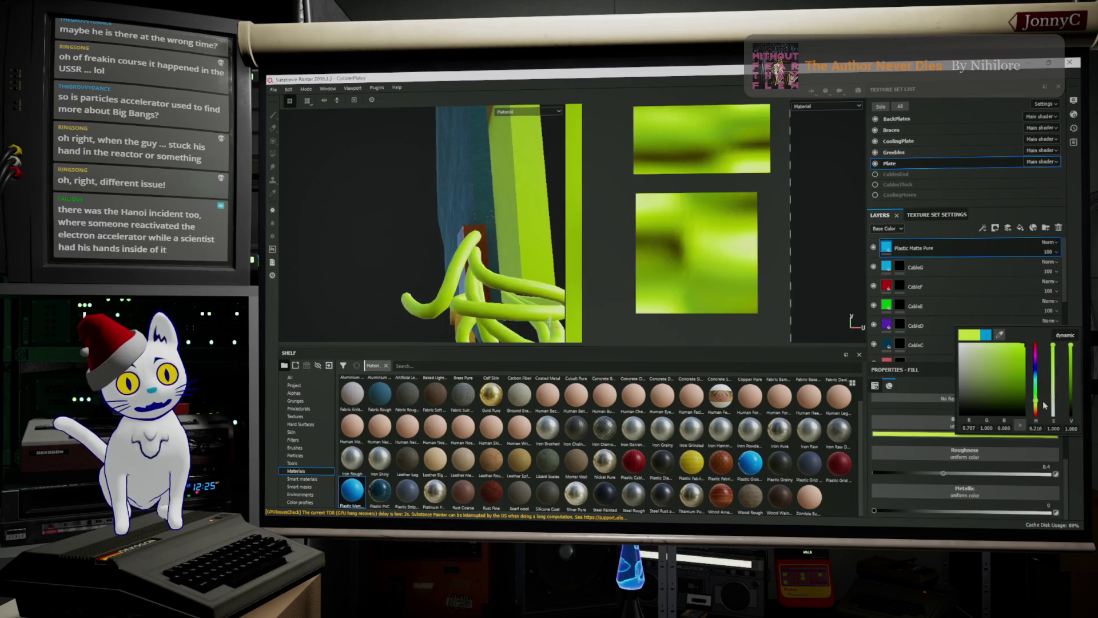
pyautogui.click(1035, 405)
pyautogui.moveTo(1037, 406); pyautogui.dragTo(1041, 412)
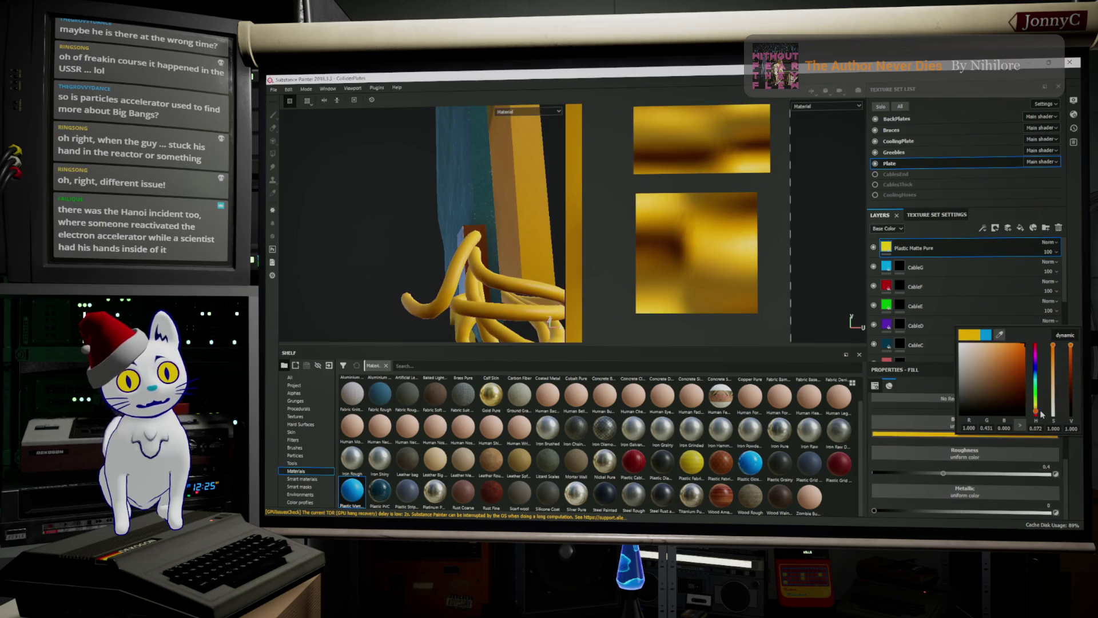
pyautogui.doubleClick(954, 246)
pyautogui.write('CableH')
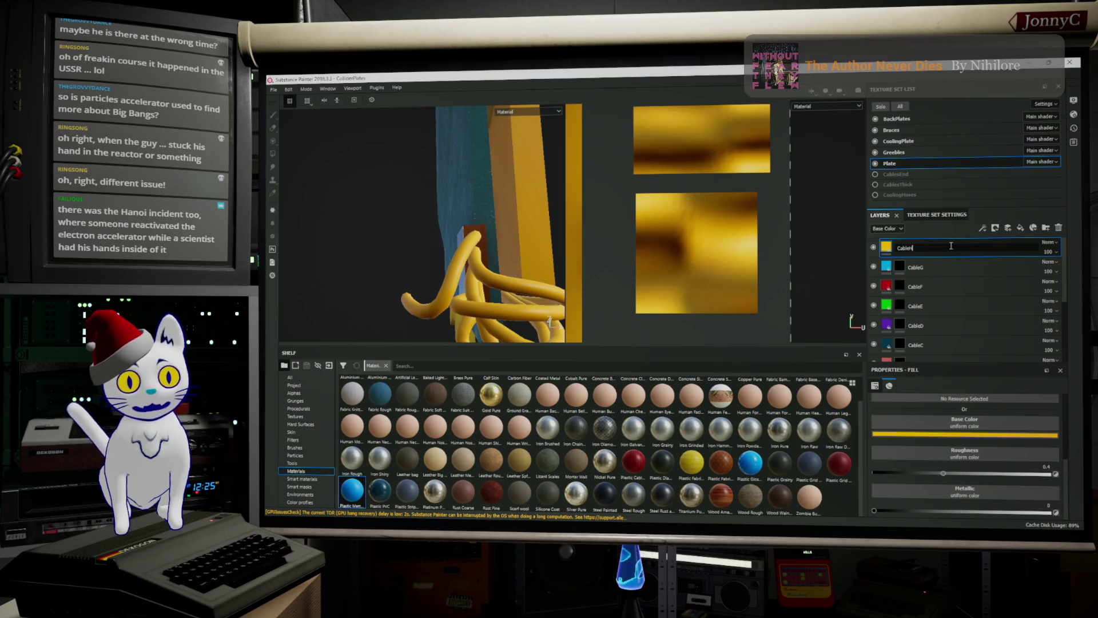
pyautogui.press('Return')
# Give CableH a black mask and fill one cable's UV islands to reveal its colour.
pyautogui.rightClick(930, 251)
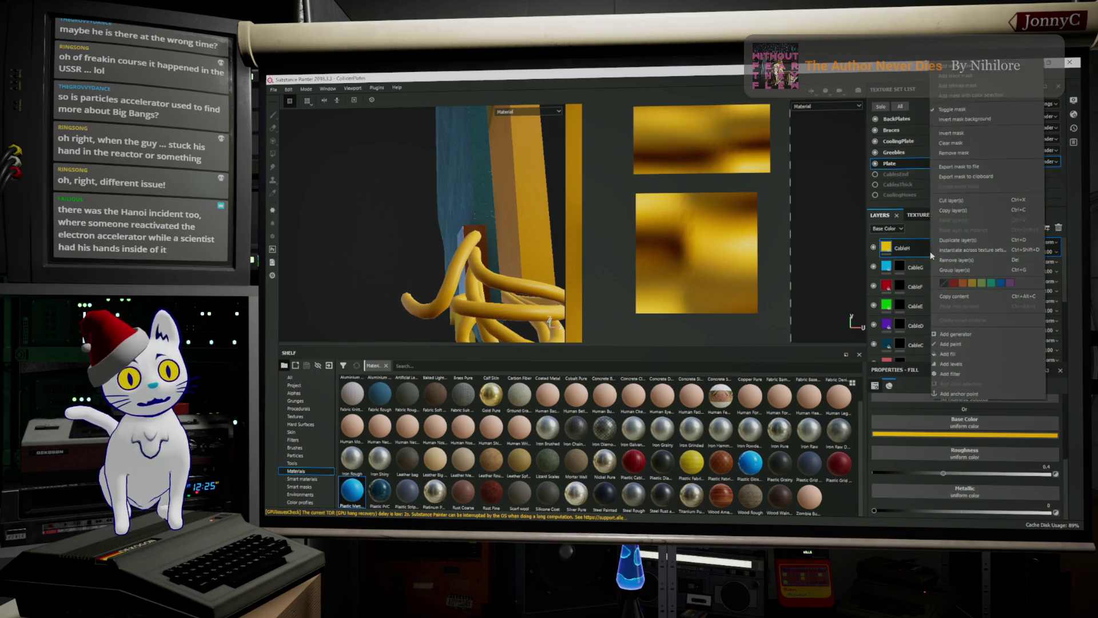
pyautogui.click(1004, 77)
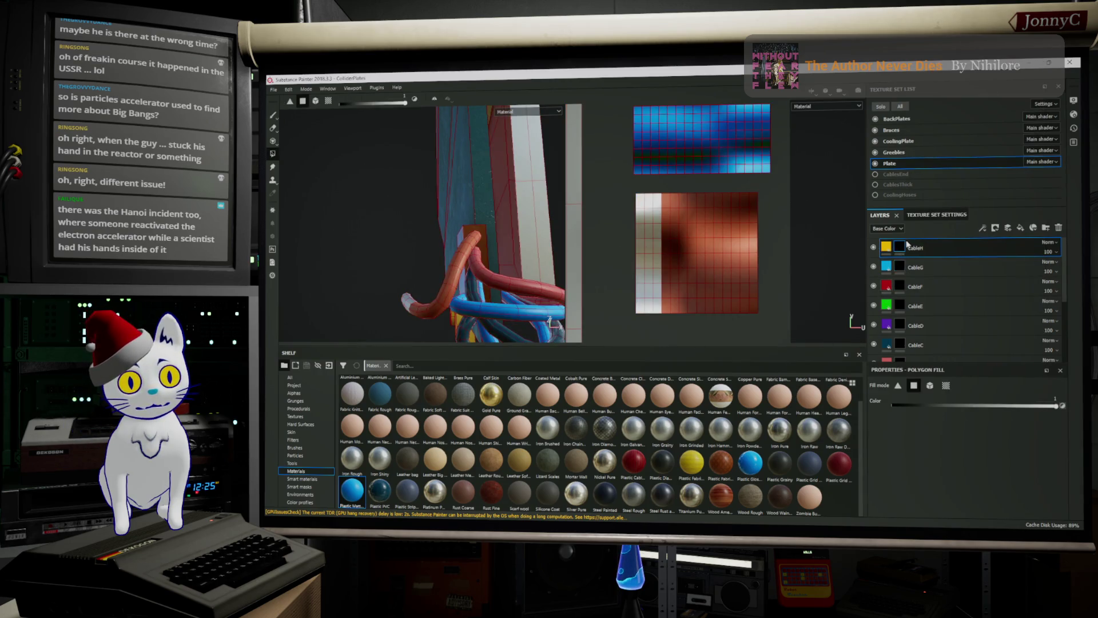
pyautogui.moveTo(619, 184)
pyautogui.mouseDown()
pyautogui.moveTo(701, 269)
pyautogui.moveTo(792, 313)
pyautogui.mouseUp()
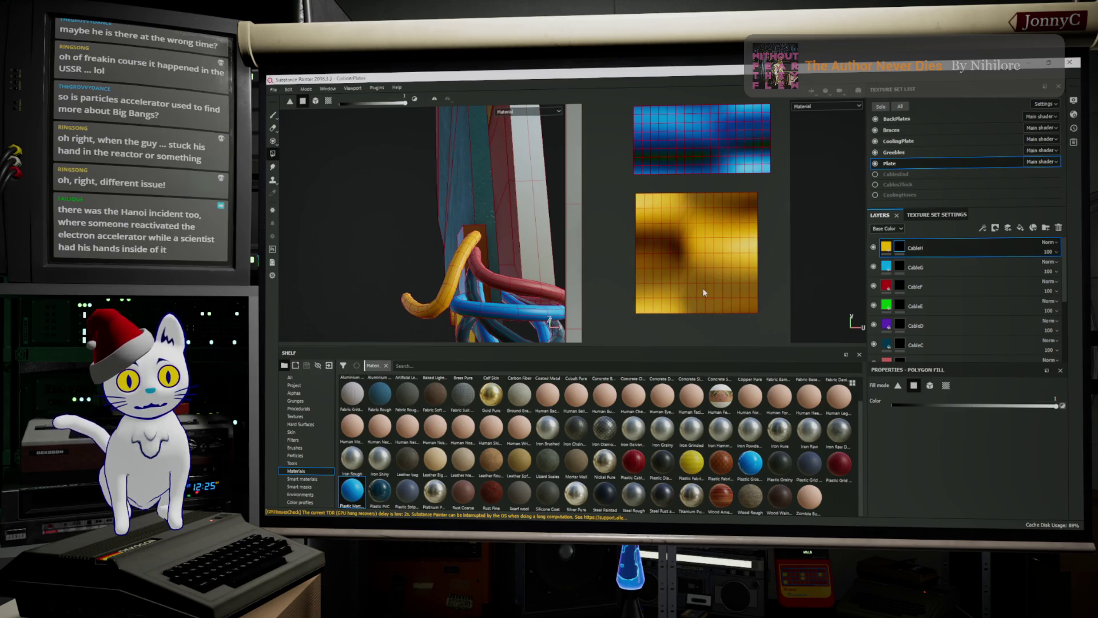
pyautogui.scroll(3, 702, 289)
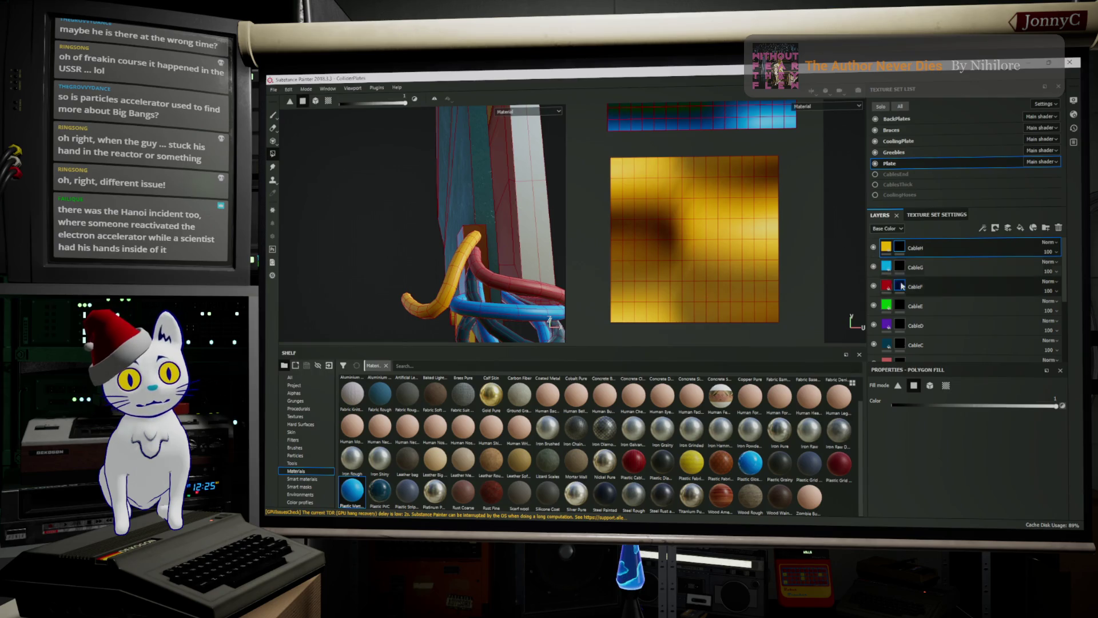
pyautogui.scroll(-2, 748, 235)
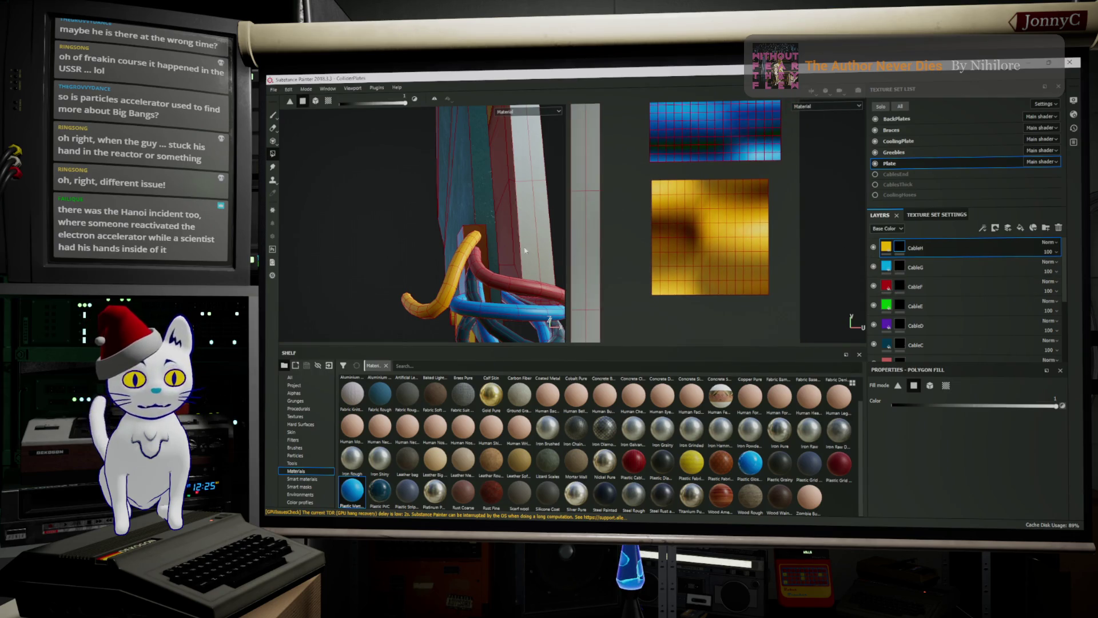
pyautogui.moveTo(486, 241)
pyautogui.keyDown('alt'); pyautogui.mouseDown()
pyautogui.moveTo(375, 181)
pyautogui.moveTo(373, 347)
pyautogui.moveTo(467, 261)
pyautogui.moveTo(396, 279)
pyautogui.mouseUp(); pyautogui.keyUp('alt')
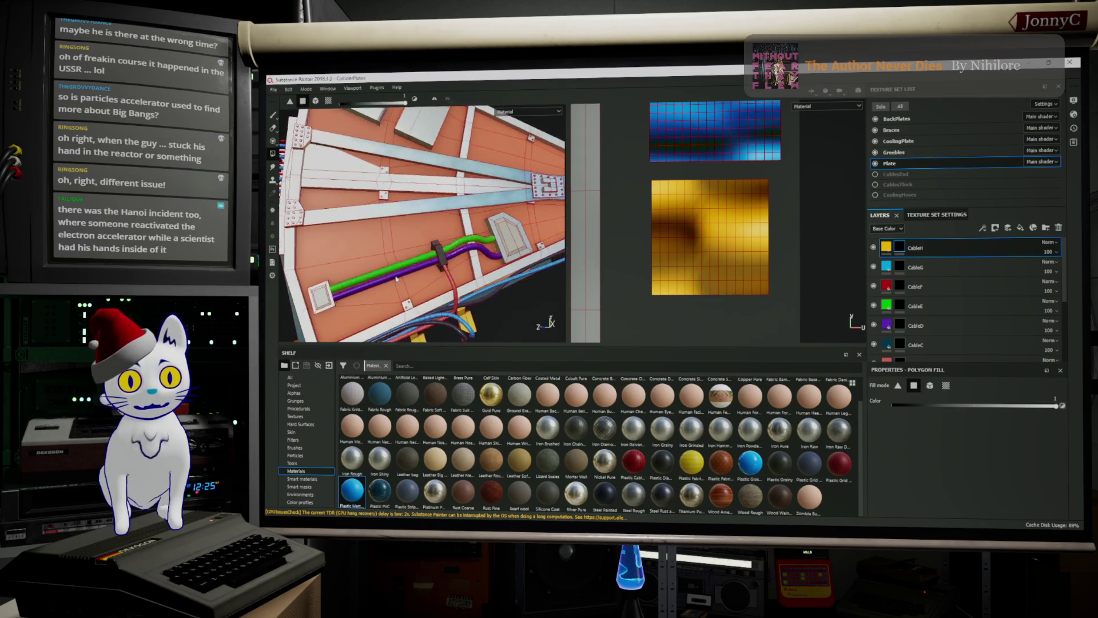
pyautogui.scroll(2, 396, 278)
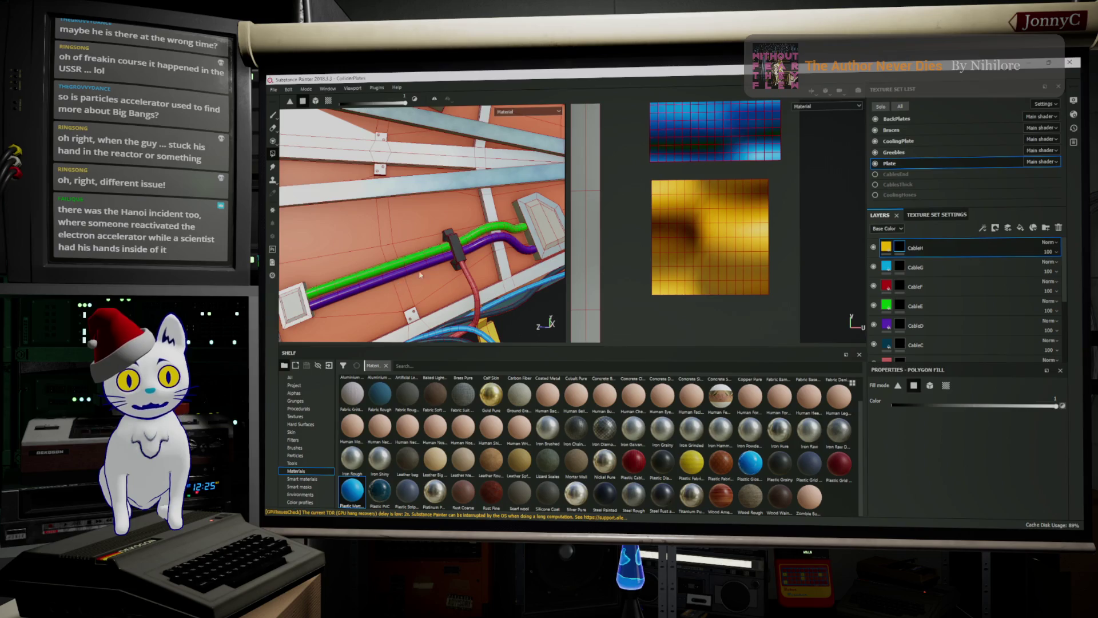
pyautogui.moveTo(521, 247)
pyautogui.keyDown('alt'); pyautogui.mouseDown(button='middle')
pyautogui.moveTo(364, 204)
pyautogui.moveTo(546, 237)
pyautogui.mouseUp(button='middle'); pyautogui.keyUp('alt')
pyautogui.keyDown('alt'); pyautogui.moveTo(546, 236); pyautogui.dragTo(410, 249); pyautogui.keyUp('alt')
pyautogui.keyDown('alt'); pyautogui.moveTo(411, 249); pyautogui.dragTo(446, 261, button='middle'); pyautogui.keyUp('alt')
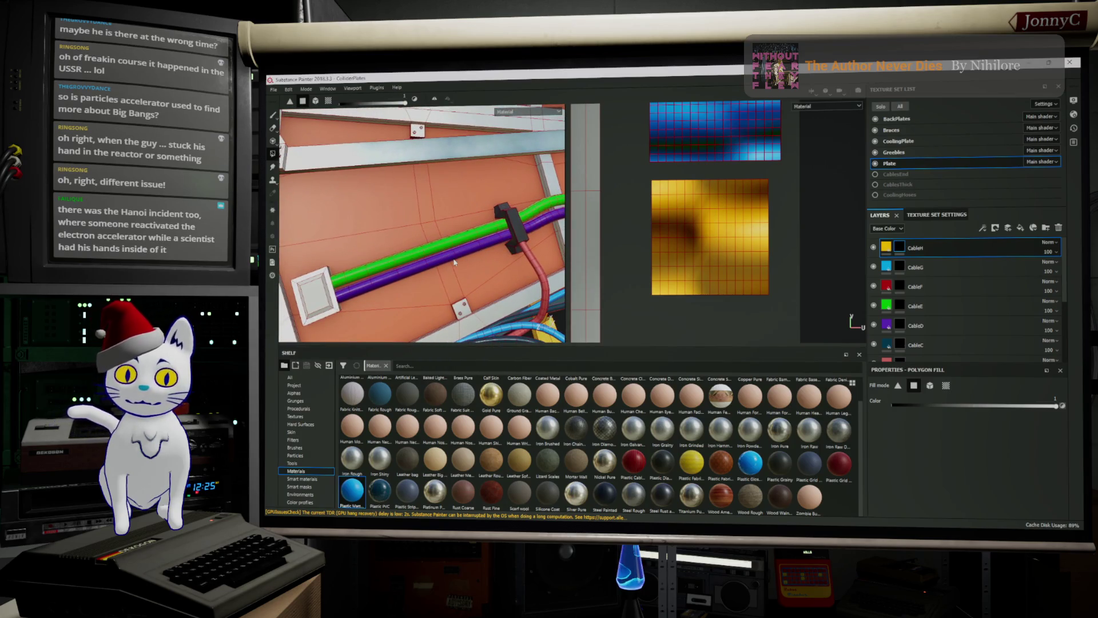
pyautogui.moveTo(456, 262)
pyautogui.keyDown('alt'); pyautogui.mouseDown()
pyautogui.moveTo(421, 251)
pyautogui.moveTo(461, 251)
pyautogui.moveTo(452, 204)
pyautogui.moveTo(472, 187)
pyautogui.moveTo(429, 311)
pyautogui.moveTo(458, 294)
pyautogui.moveTo(466, 258)
pyautogui.mouseUp(); pyautogui.keyUp('alt')
pyautogui.scroll(-2, 748, 209)
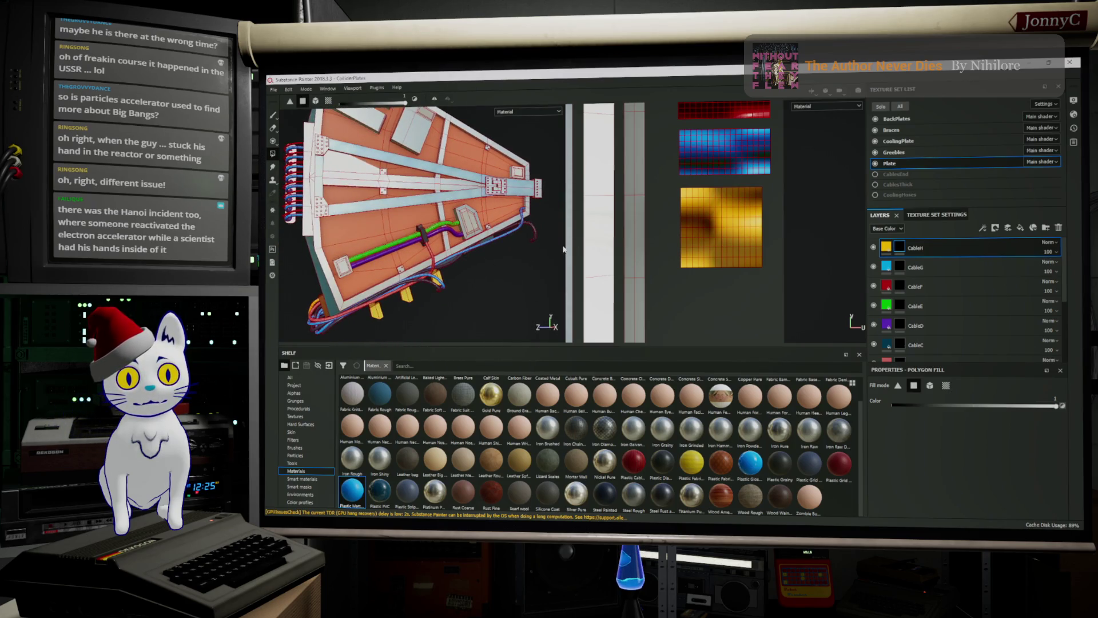
pyautogui.moveTo(565, 246); pyautogui.dragTo(685, 249)
pyautogui.keyDown('alt'); pyautogui.moveTo(578, 277); pyautogui.dragTo(586, 287, button='middle'); pyautogui.keyUp('alt')
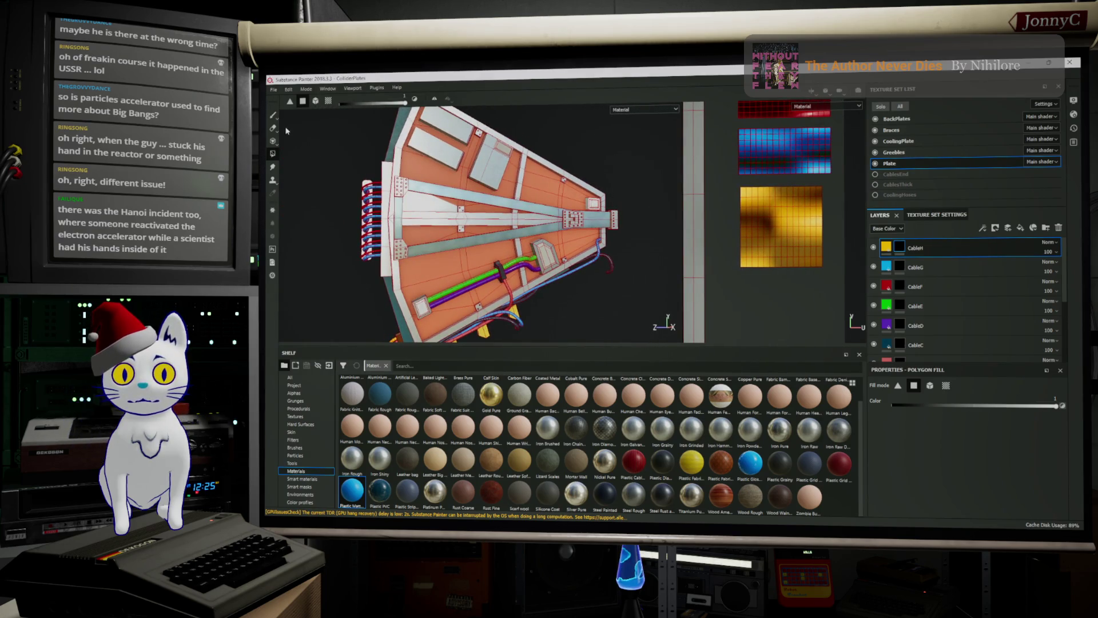
pyautogui.click(273, 115)
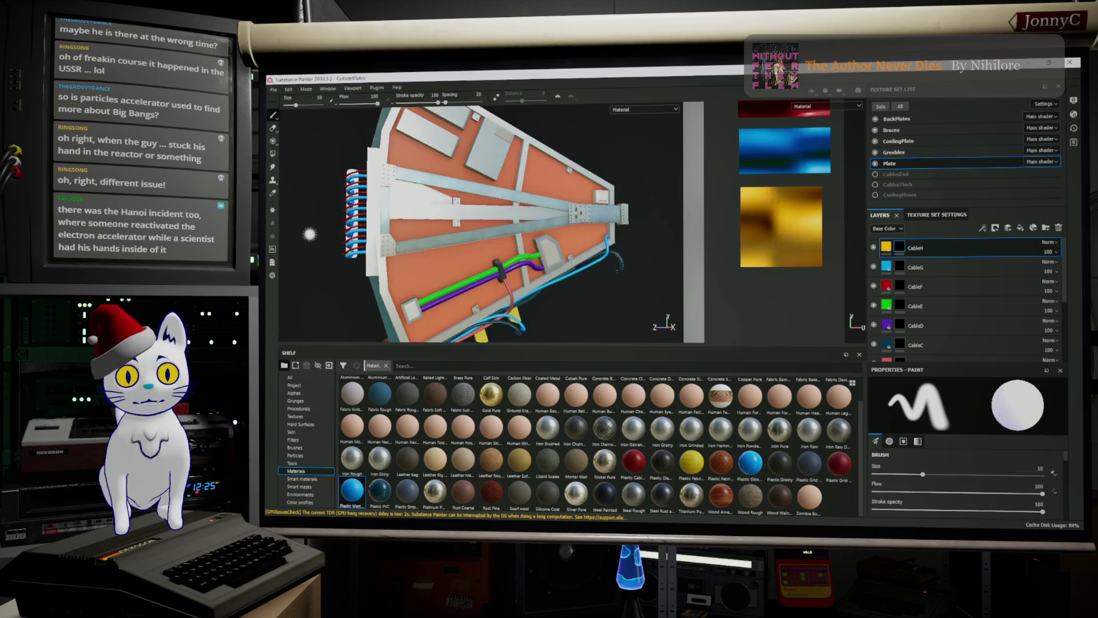
# Orbit the cable plate to a new angle, then switch over to Firefox.
pyautogui.moveTo(309, 234)
pyautogui.keyDown('alt'); pyautogui.mouseDown()
pyautogui.moveTo(337, 181)
pyautogui.moveTo(332, 196)
pyautogui.mouseUp(); pyautogui.keyUp('alt')
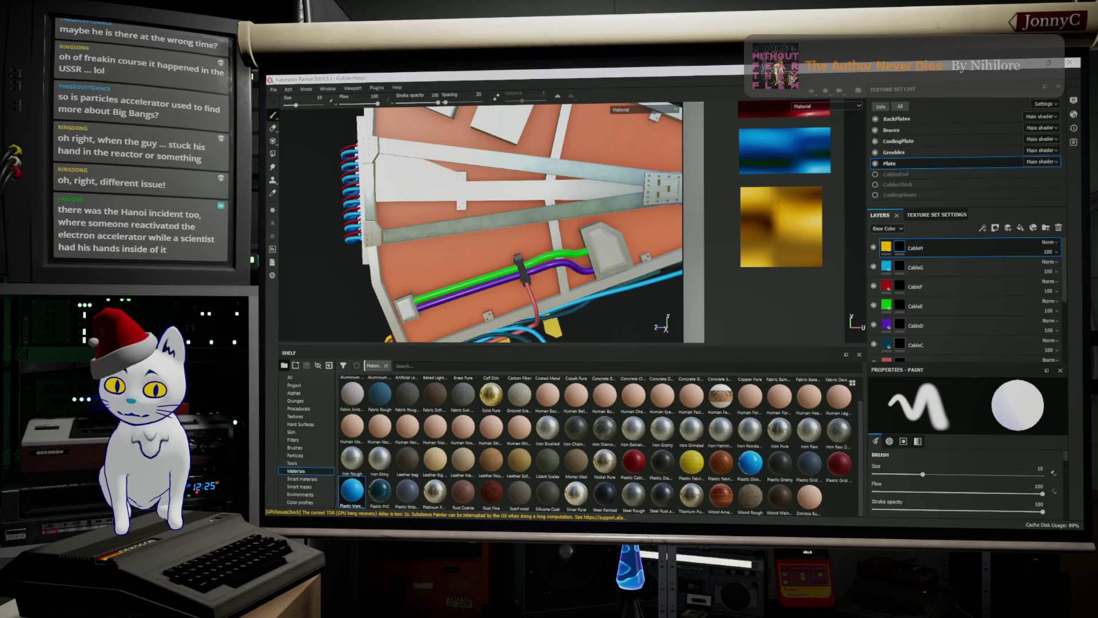
pyautogui.hotkey('alt', 'Tab')
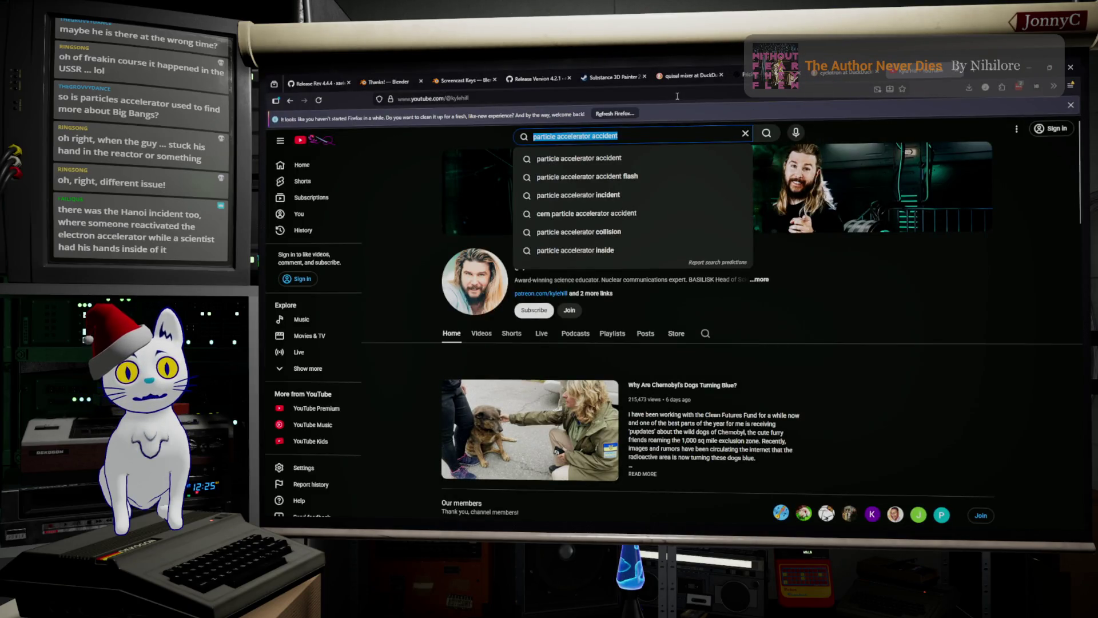
# Replace the Firefox address with a web search for 'atlus LHC'.
pyautogui.doubleClick(677, 96)
pyautogui.moveTo(677, 96); pyautogui.dragTo(374, 105)
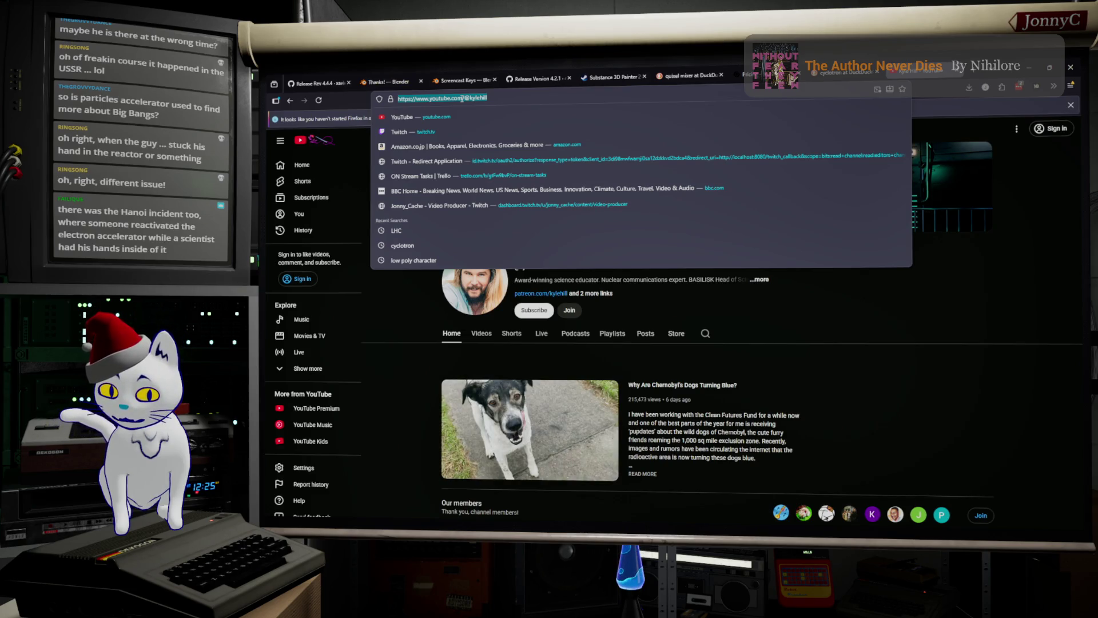
pyautogui.write('atlus ')
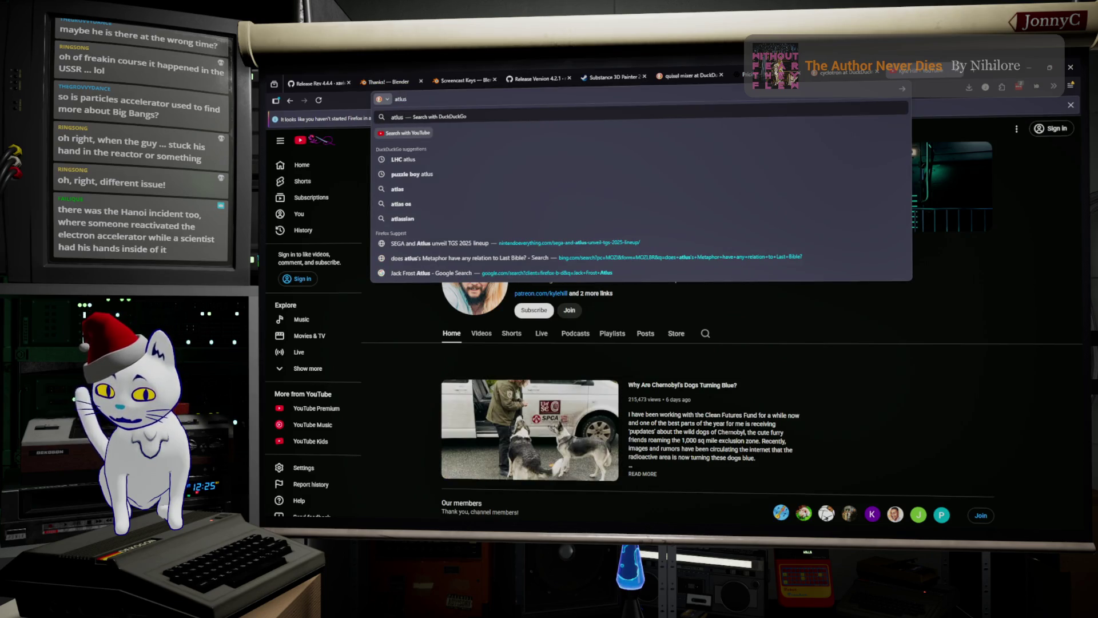
pyautogui.write('LHC')
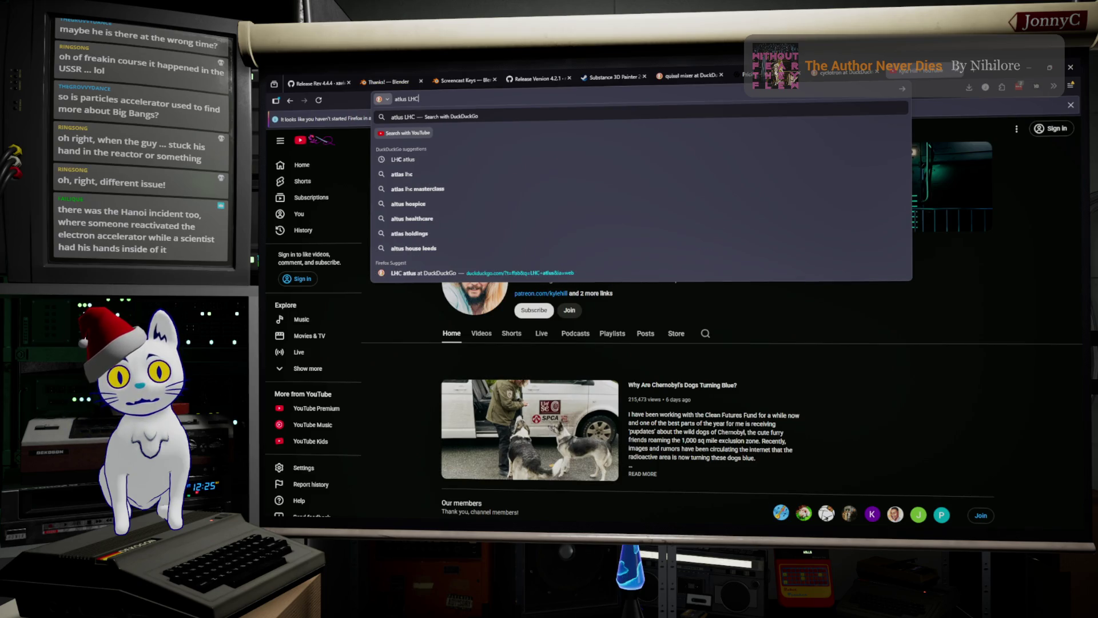
pyautogui.press('Return')
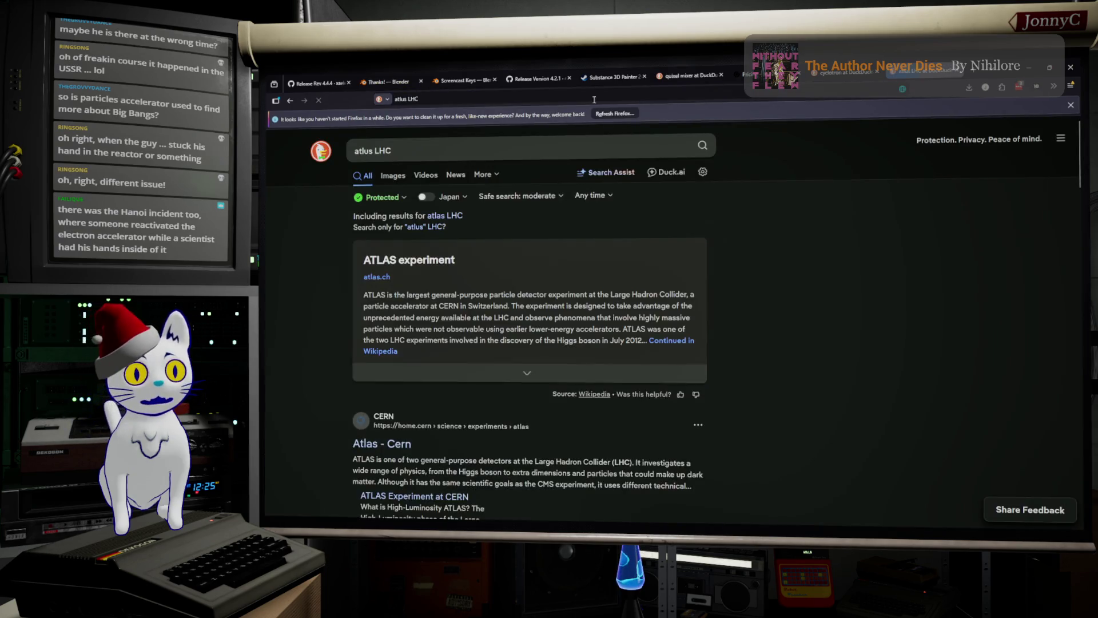
# Switch to image results and preview a couple of CERN photos.
pyautogui.click(394, 177)
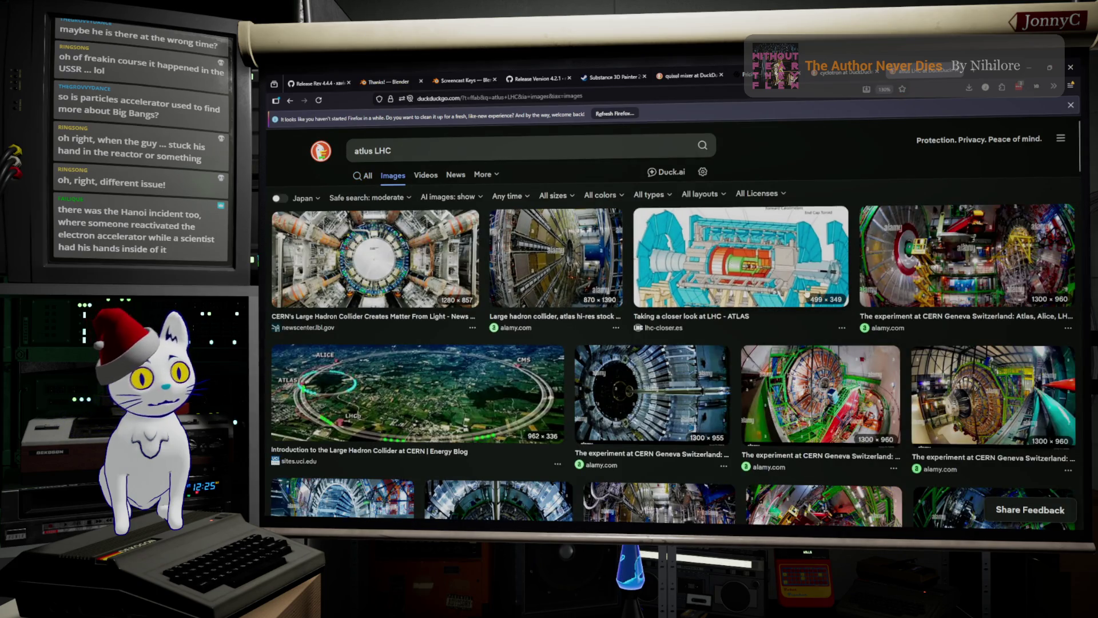
pyautogui.click(967, 398)
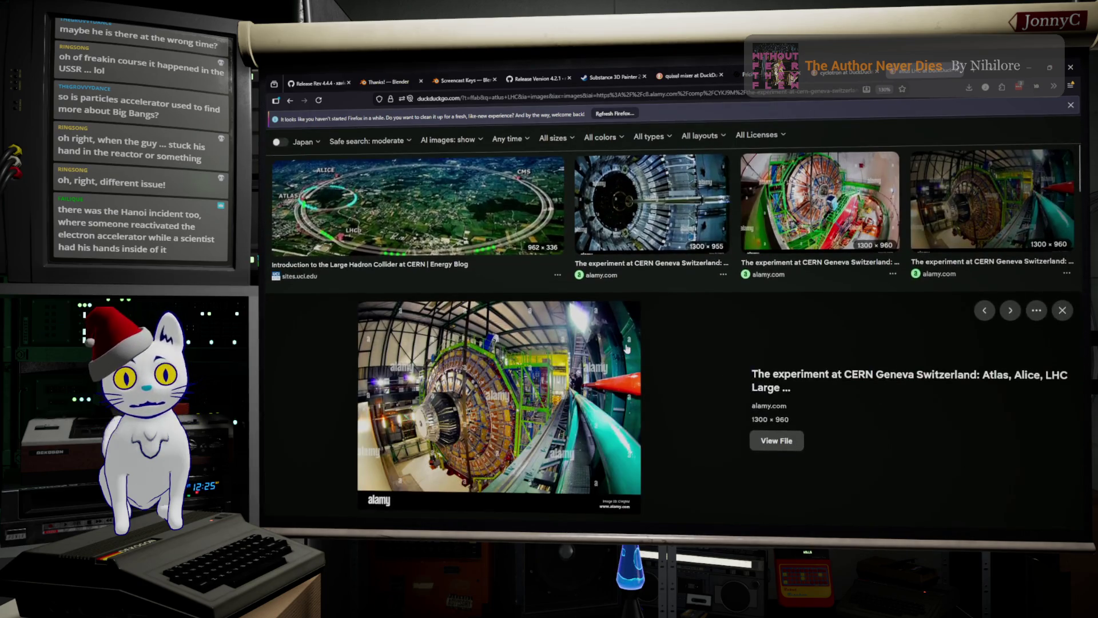
pyautogui.scroll(-5, 554, 365)
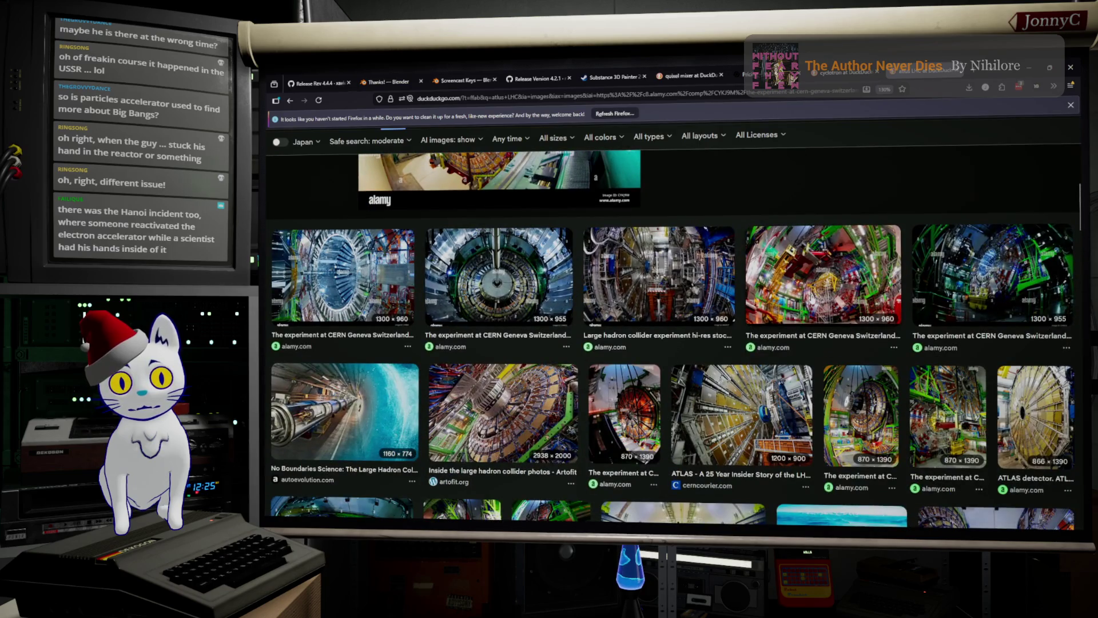
pyautogui.click(811, 294)
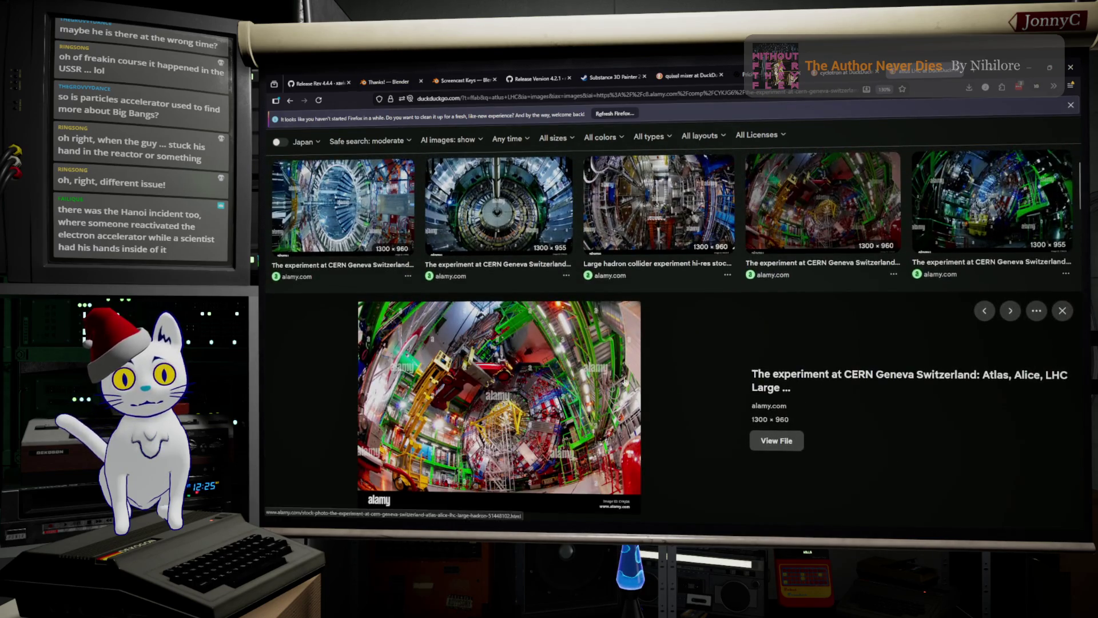
pyautogui.scroll(-6, 564, 395)
pyautogui.scroll(1, 681, 294)
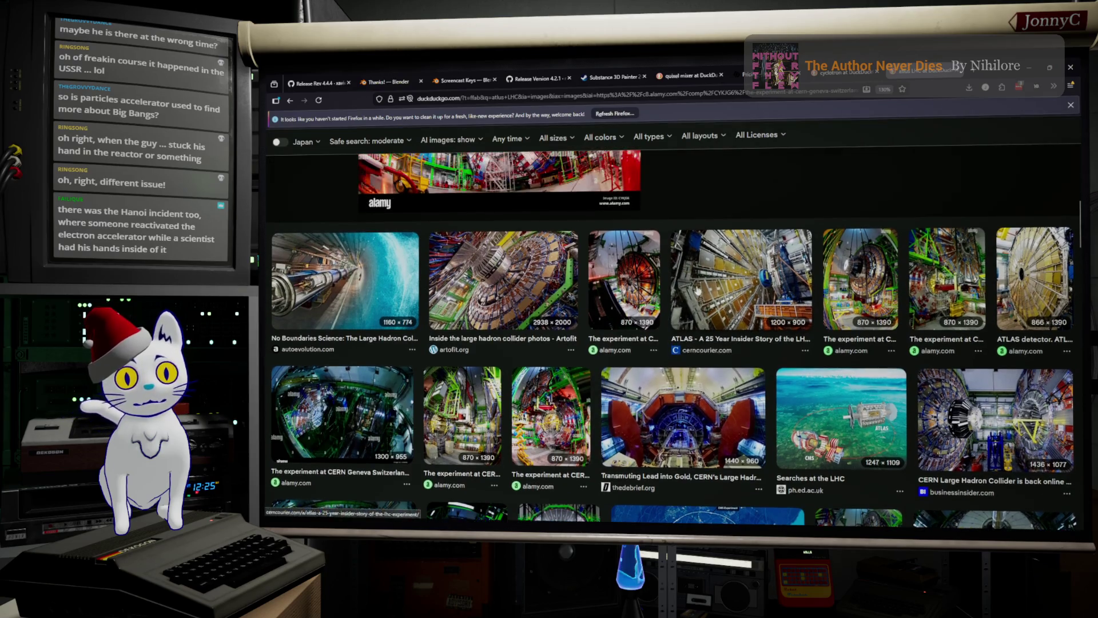
# Open the Artofit large hadron collider image's source page in a new tab and view it.
pyautogui.click(535, 313)
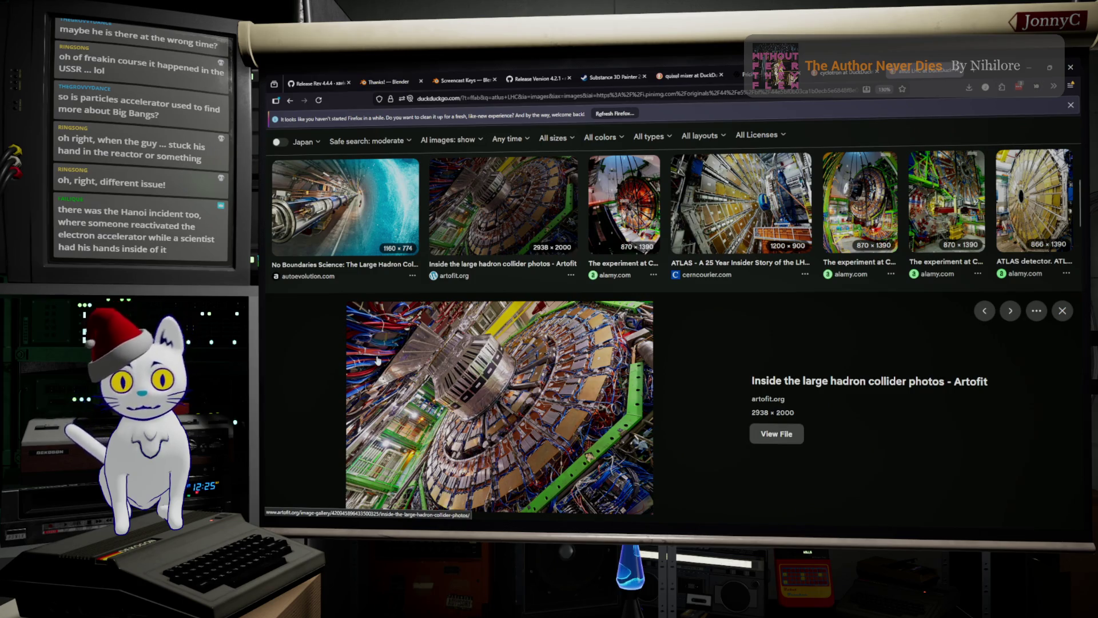
pyautogui.rightClick(485, 373)
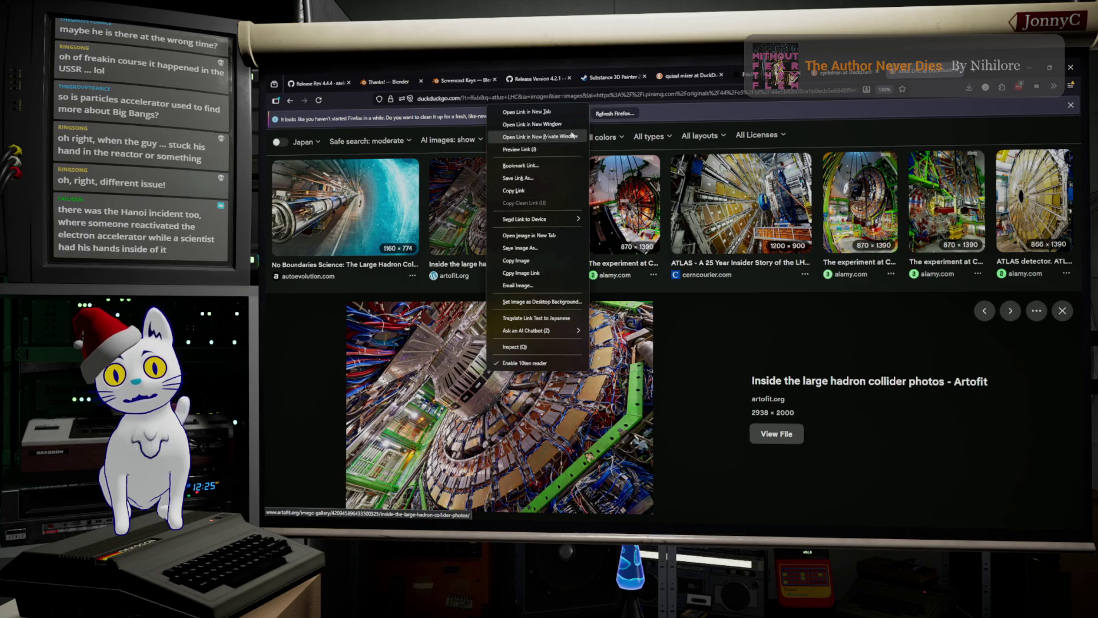
pyautogui.click(575, 114)
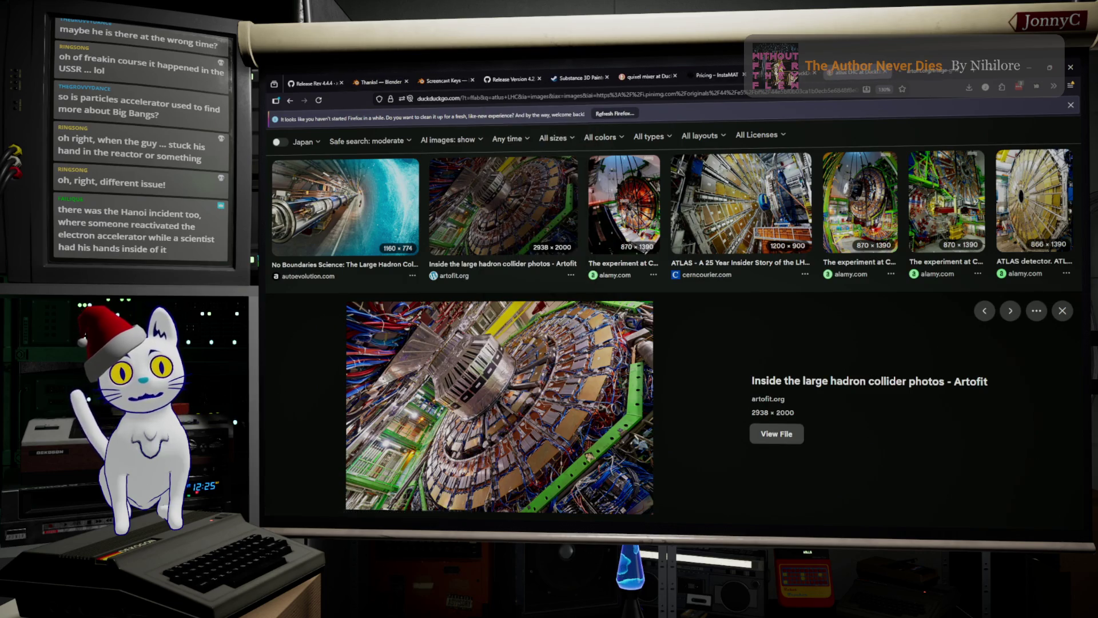
pyautogui.click(579, 289)
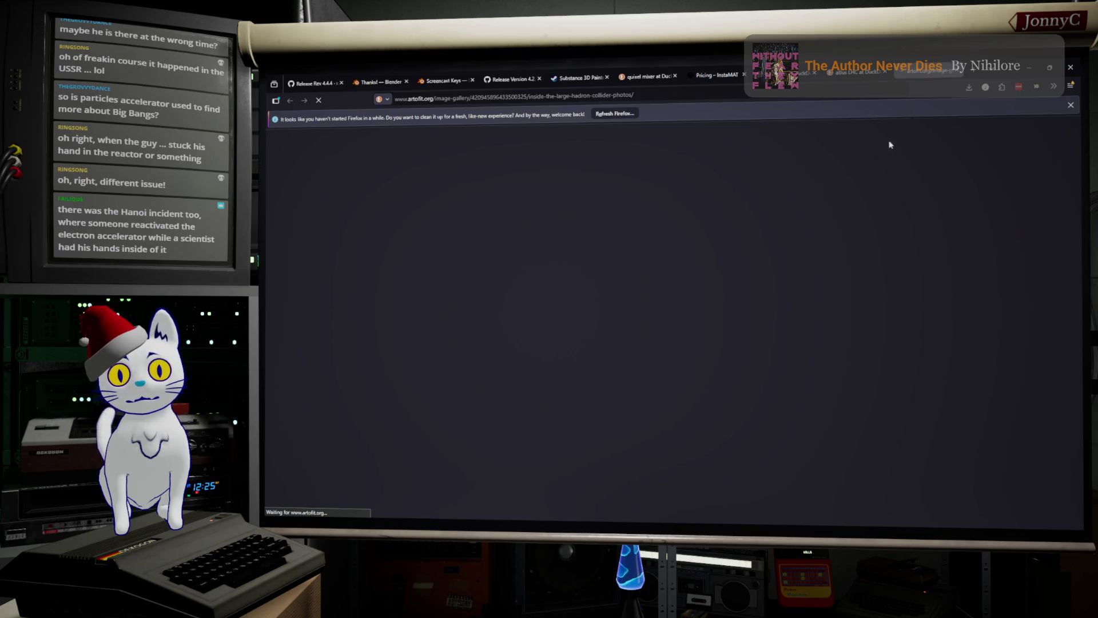
# Leave the failed Artofit page and return to the DuckDuckGo 'atlus LHC' image results tab.
pyautogui.moveTo(861, 73)
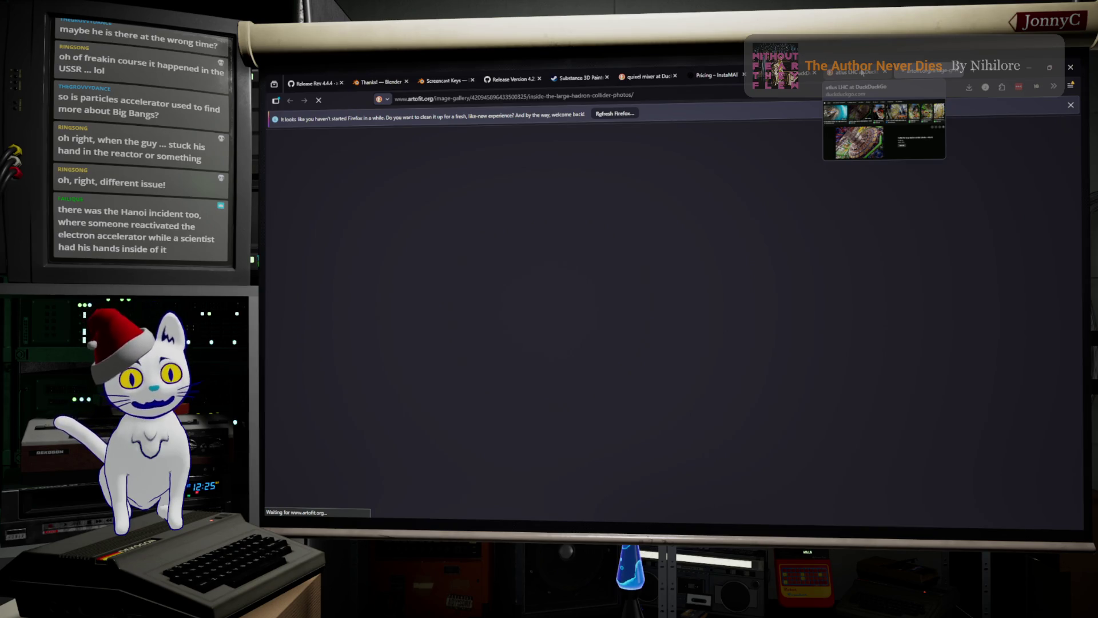
pyautogui.click(860, 74)
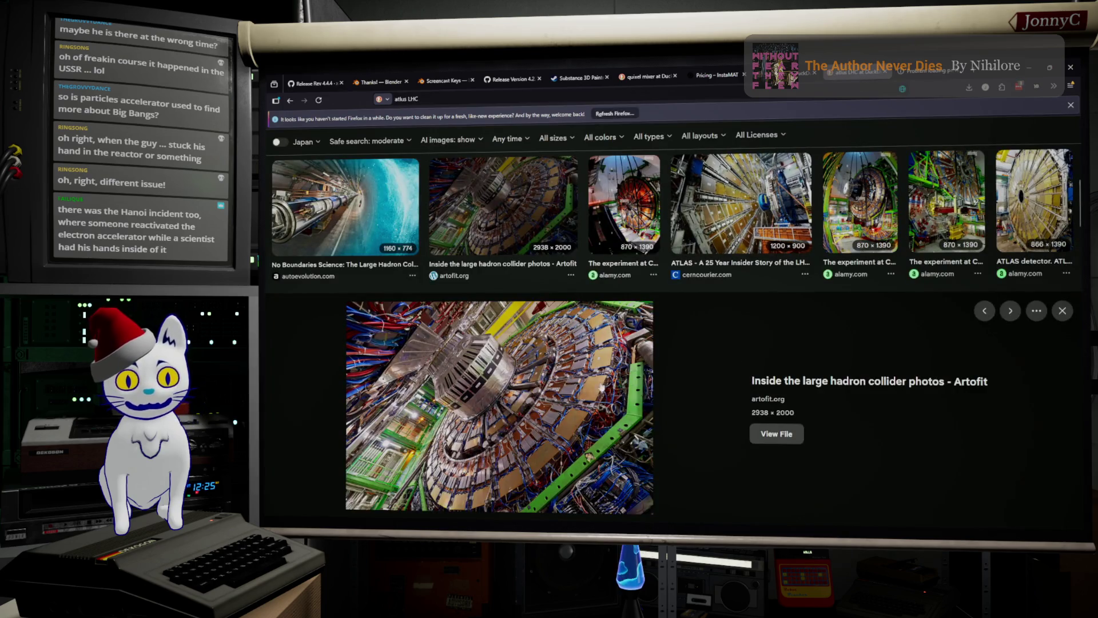
pyautogui.click(931, 72)
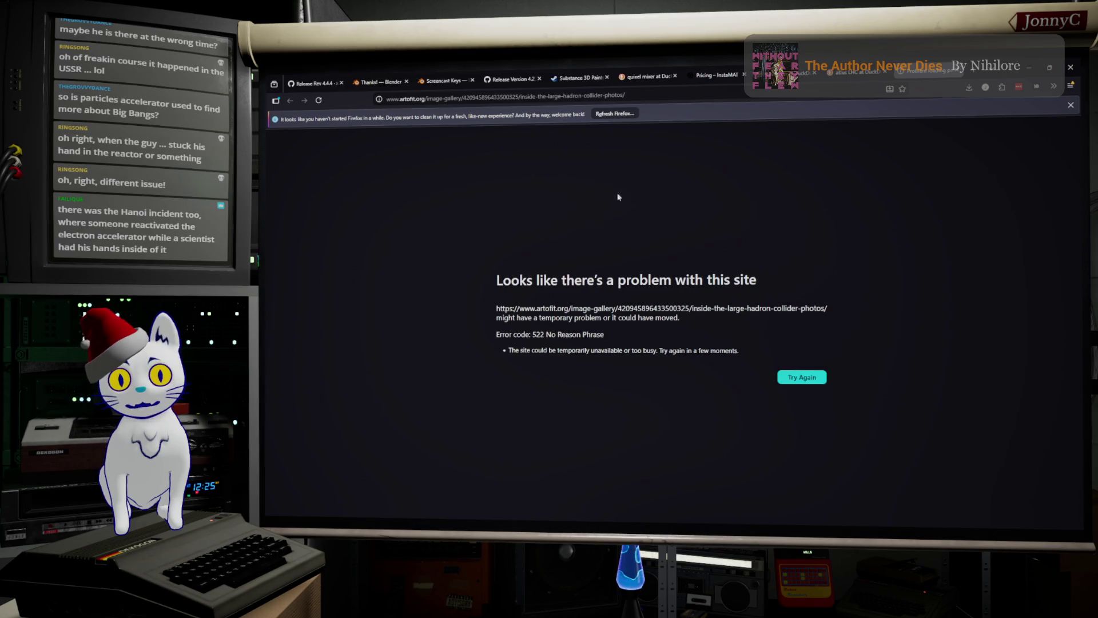
pyautogui.click(677, 94)
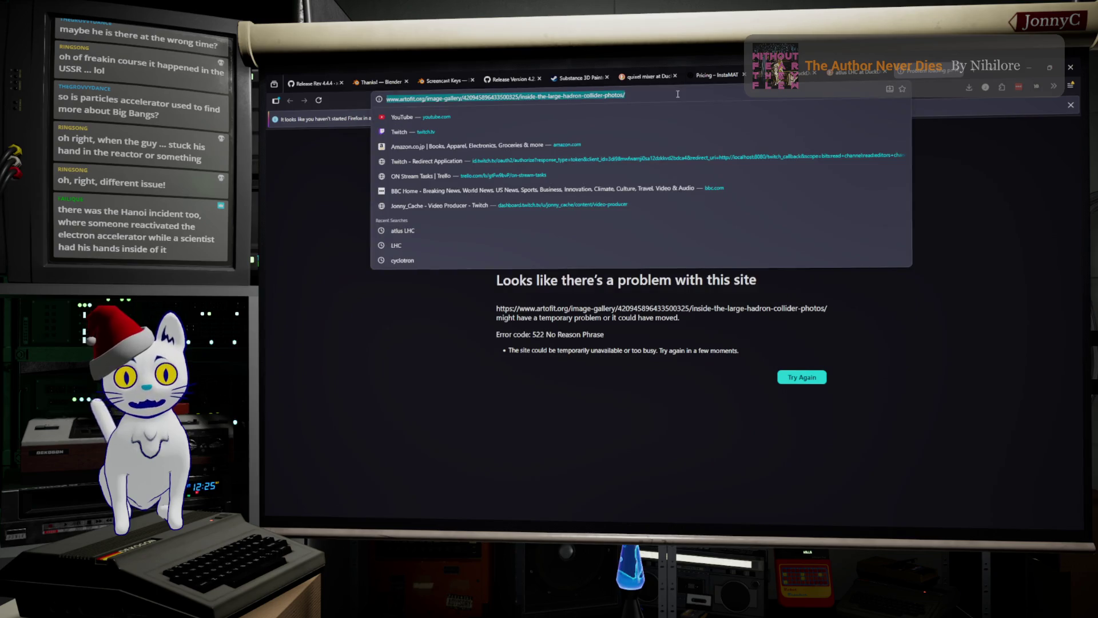
pyautogui.click(834, 139)
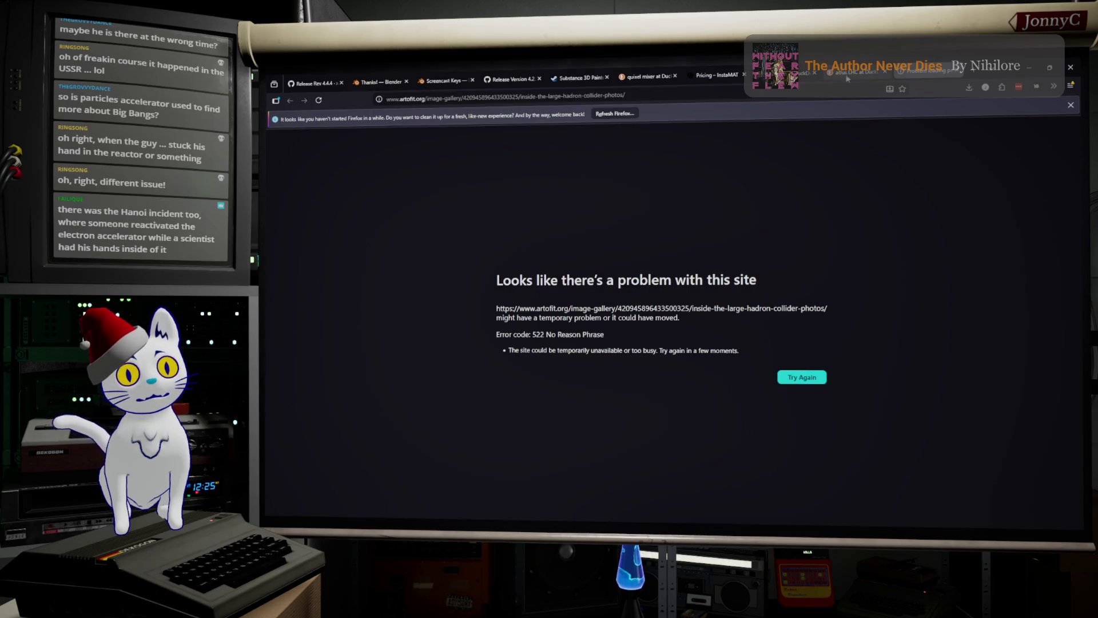
pyautogui.click(855, 73)
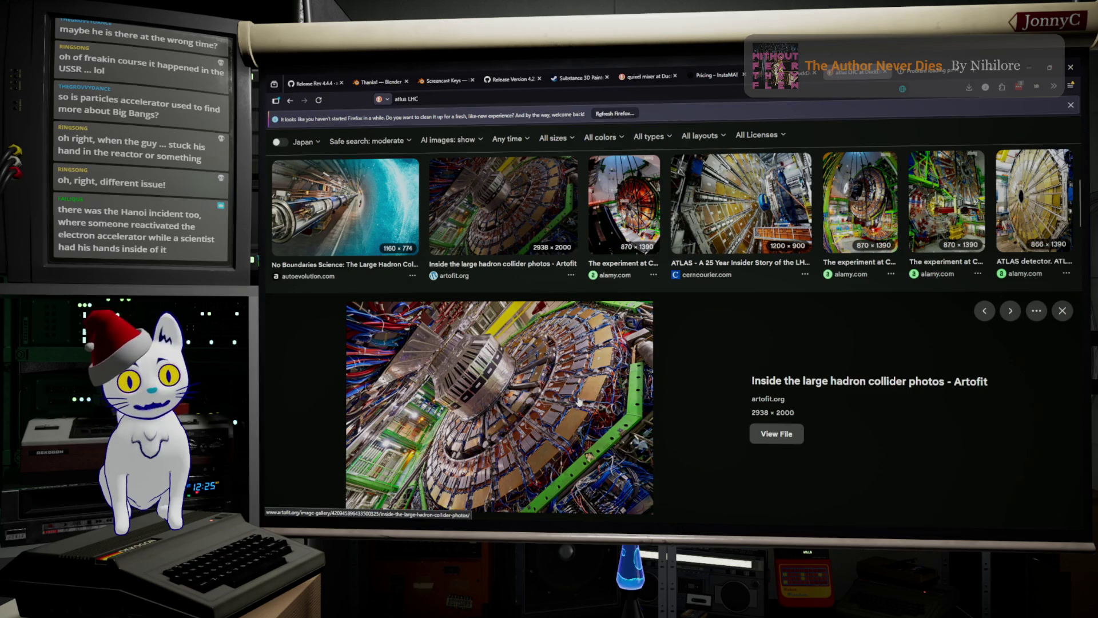
# Browse the 'atlus LHC' results and preview the 'CERN Large Hadron Collider is back online' image.
pyautogui.scroll(2, 579, 402)
pyautogui.scroll(-5, 555, 324)
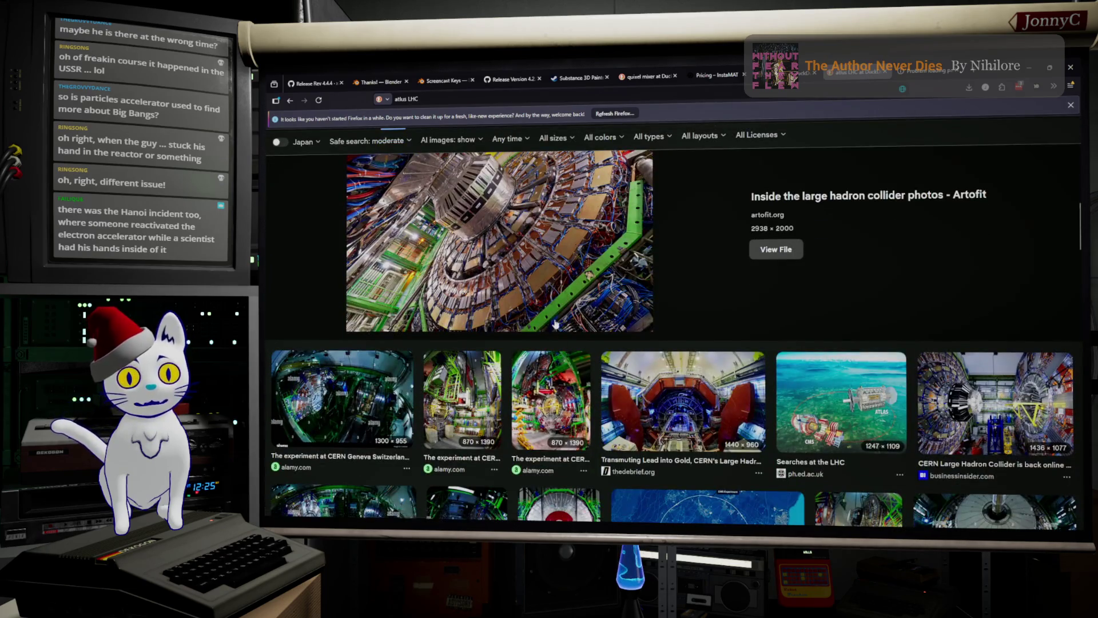
pyautogui.scroll(1, 554, 324)
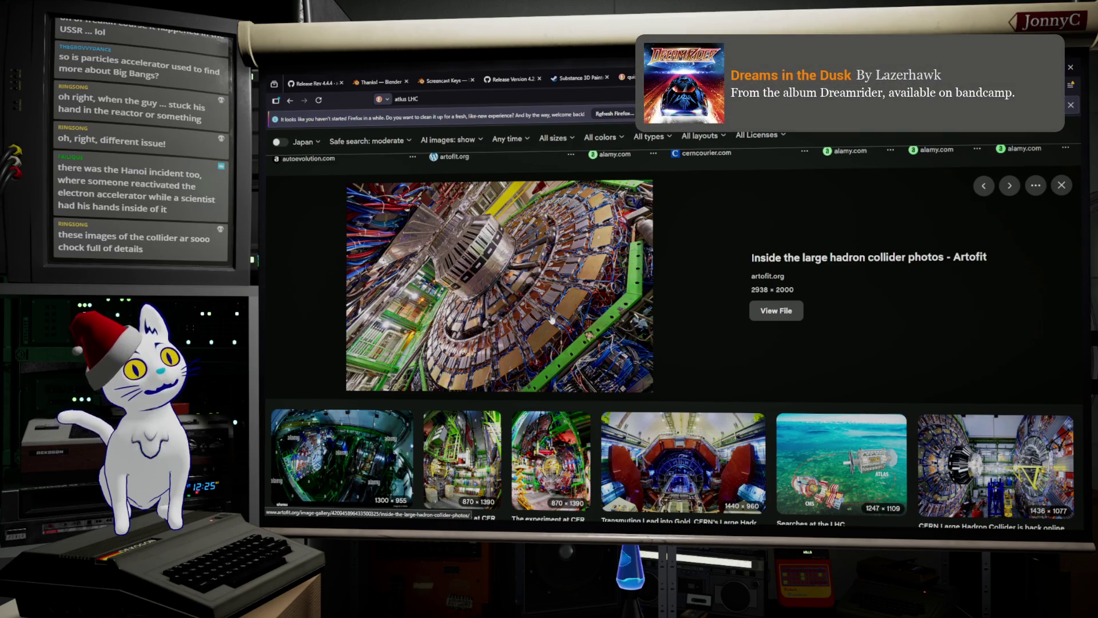
pyautogui.scroll(-2, 552, 311)
pyautogui.scroll(2, 554, 301)
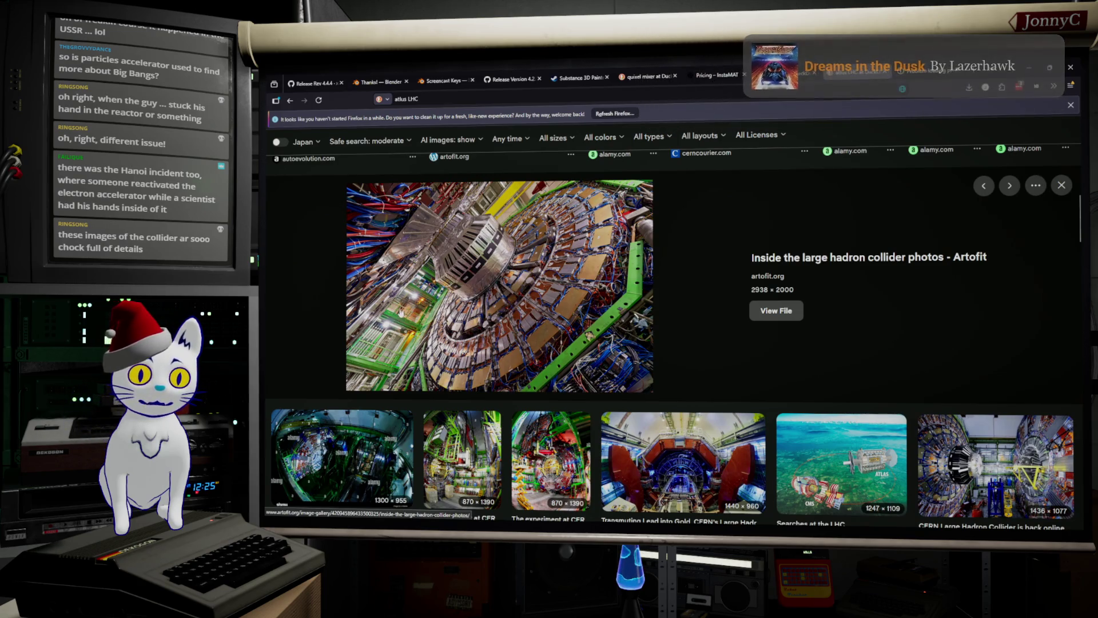
pyautogui.scroll(2, 717, 301)
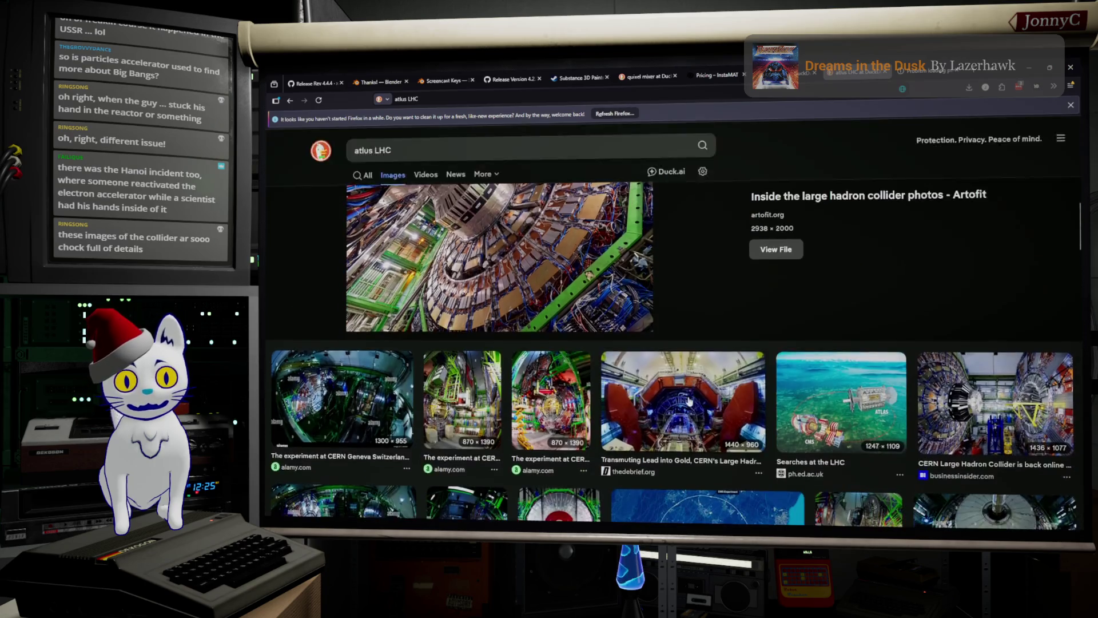
pyautogui.scroll(-4, 685, 379)
pyautogui.scroll(-2, 689, 350)
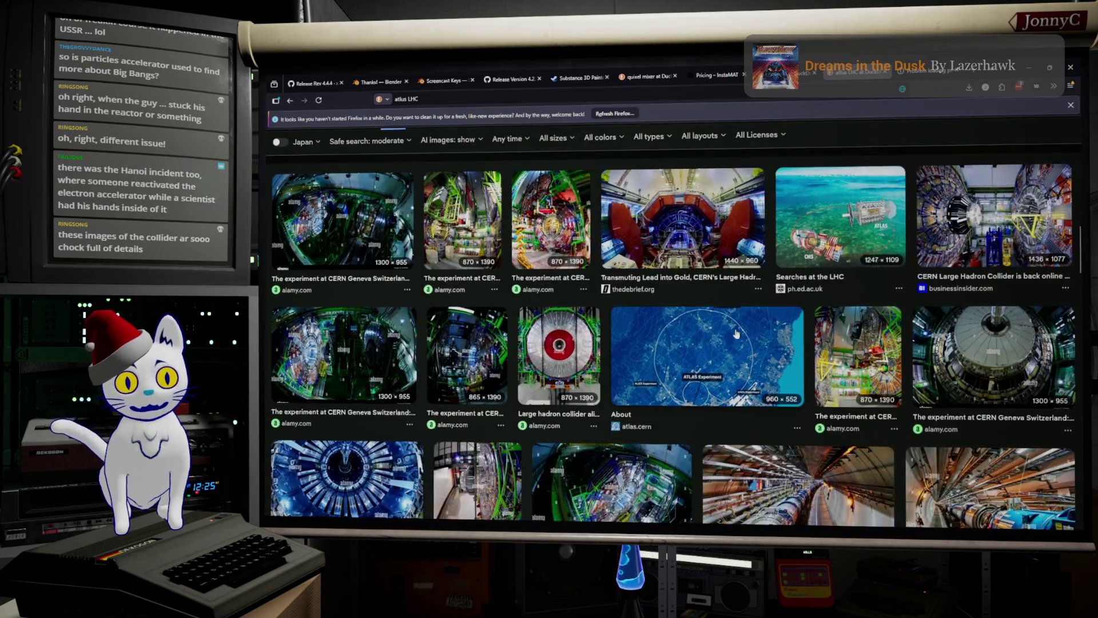
pyautogui.click(995, 217)
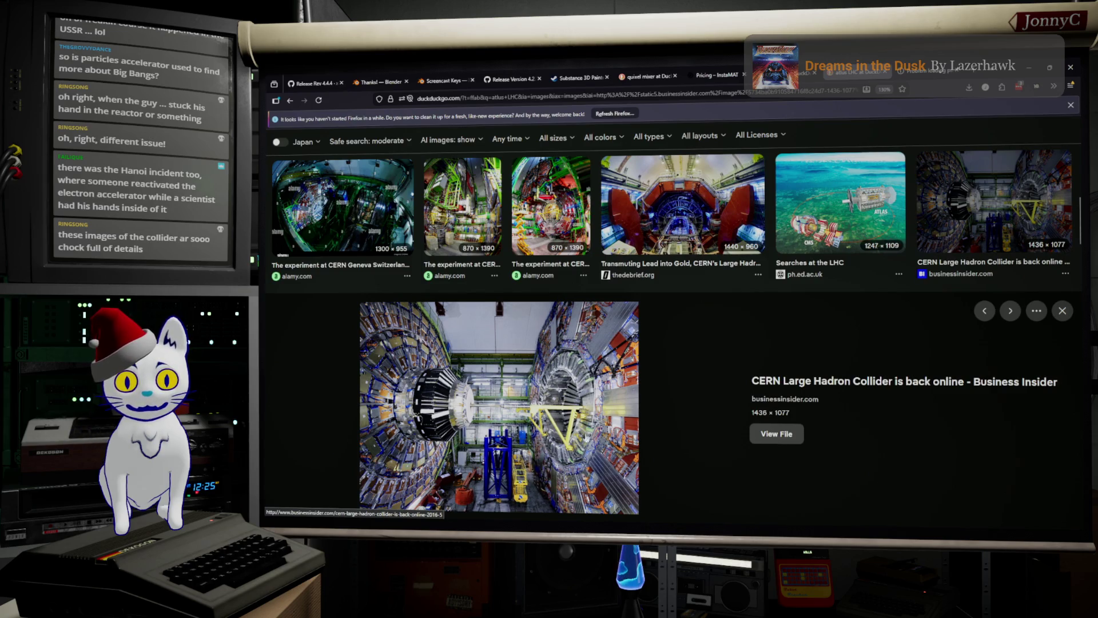
# Scroll further down the collider image results, then back up toward the top.
pyautogui.scroll(-5, 720, 234)
pyautogui.scroll(-5, 720, 234)
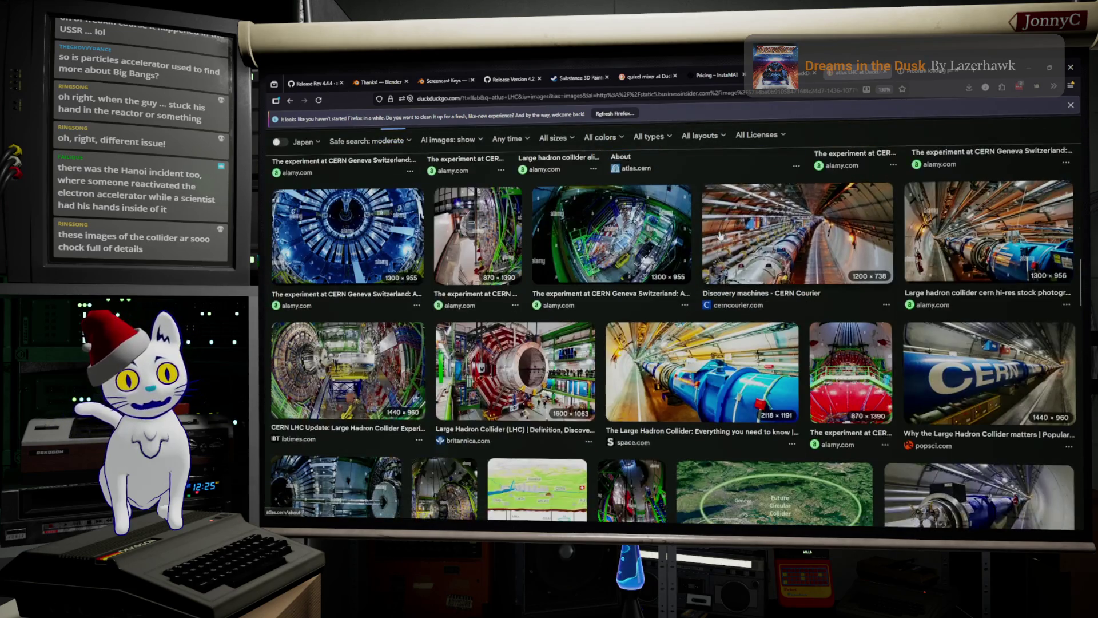
pyautogui.scroll(-5, 708, 252)
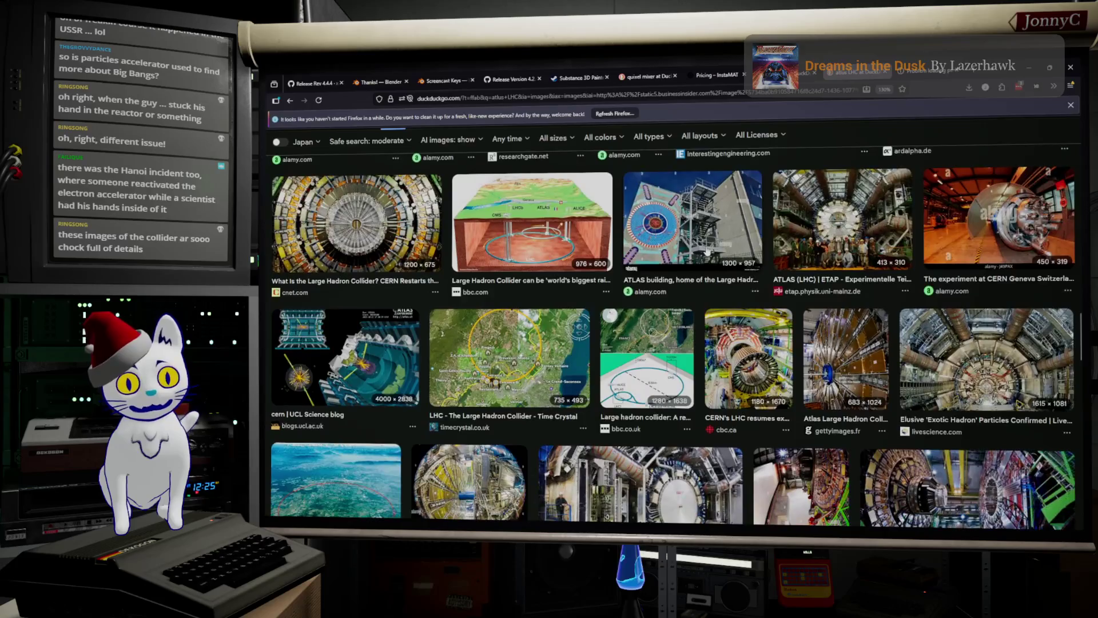
pyautogui.scroll(-5, 708, 252)
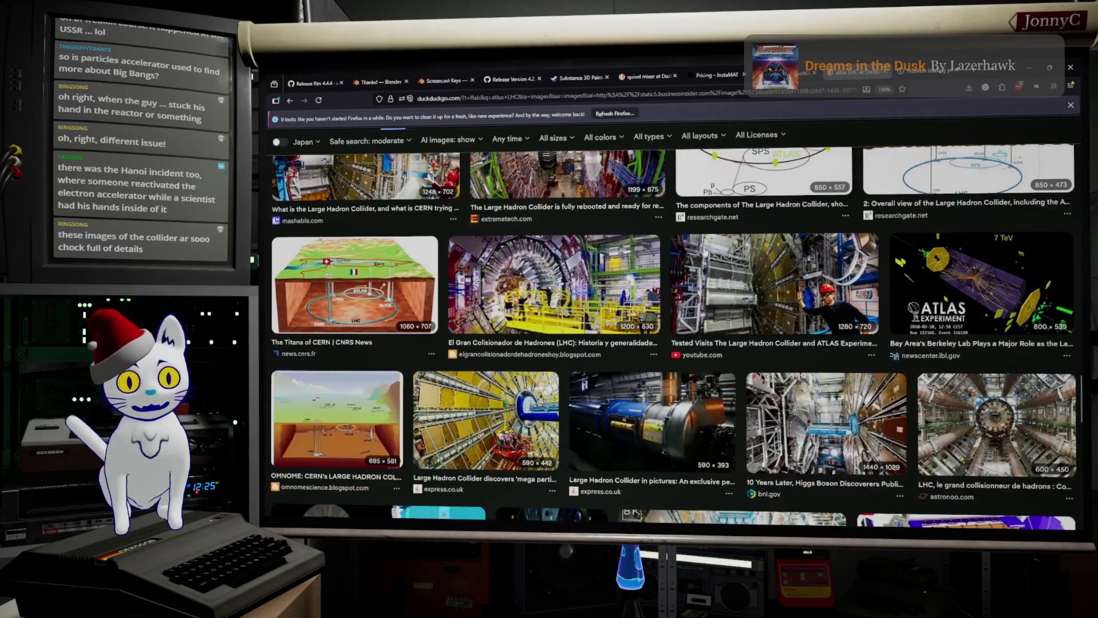
pyautogui.scroll(-5, 704, 247)
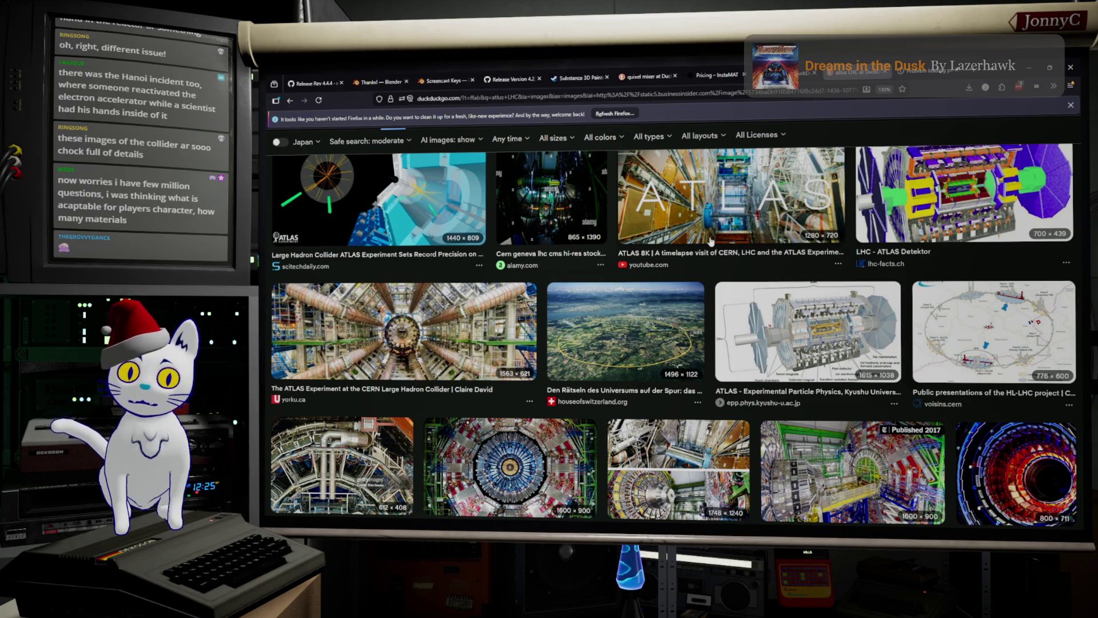
pyautogui.scroll(-10, 711, 241)
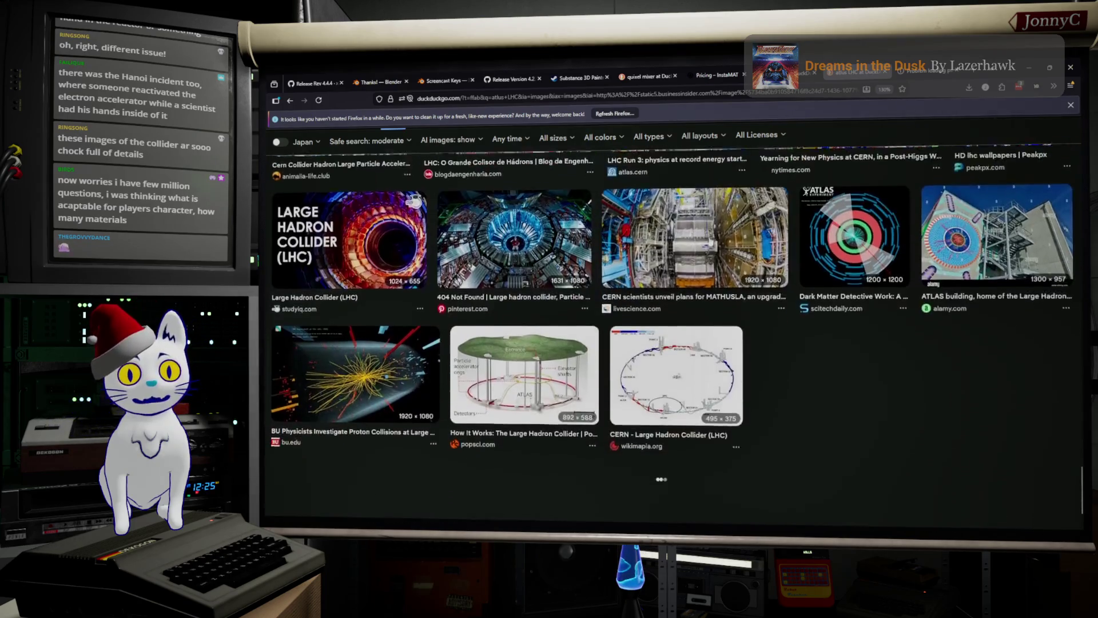
pyautogui.scroll(-10, 711, 242)
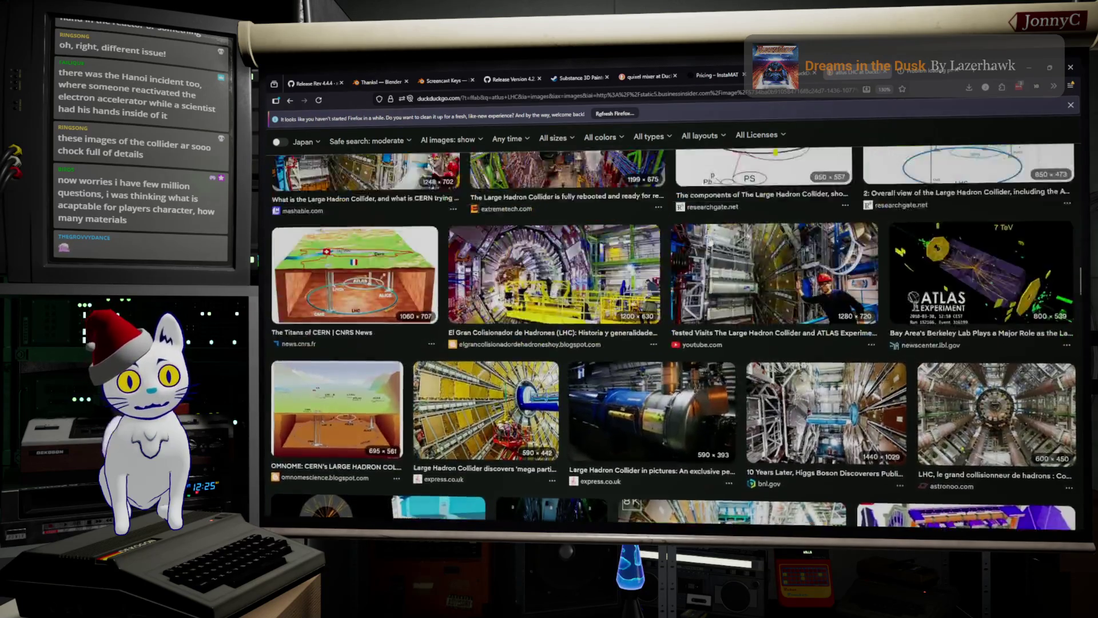
pyautogui.scroll(10, 711, 241)
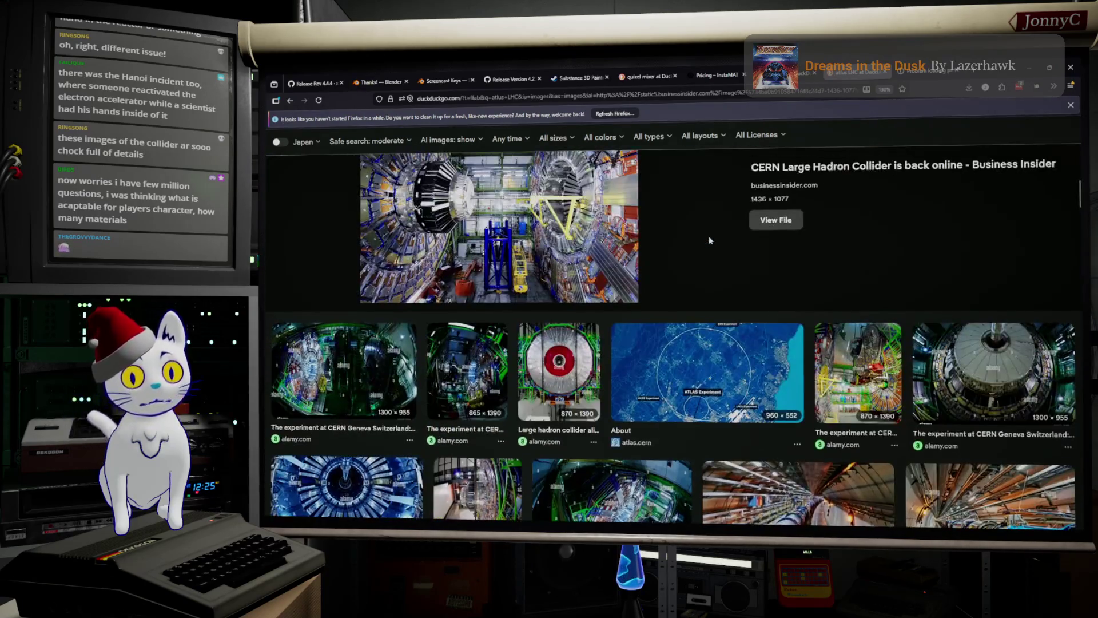
pyautogui.scroll(10, 711, 241)
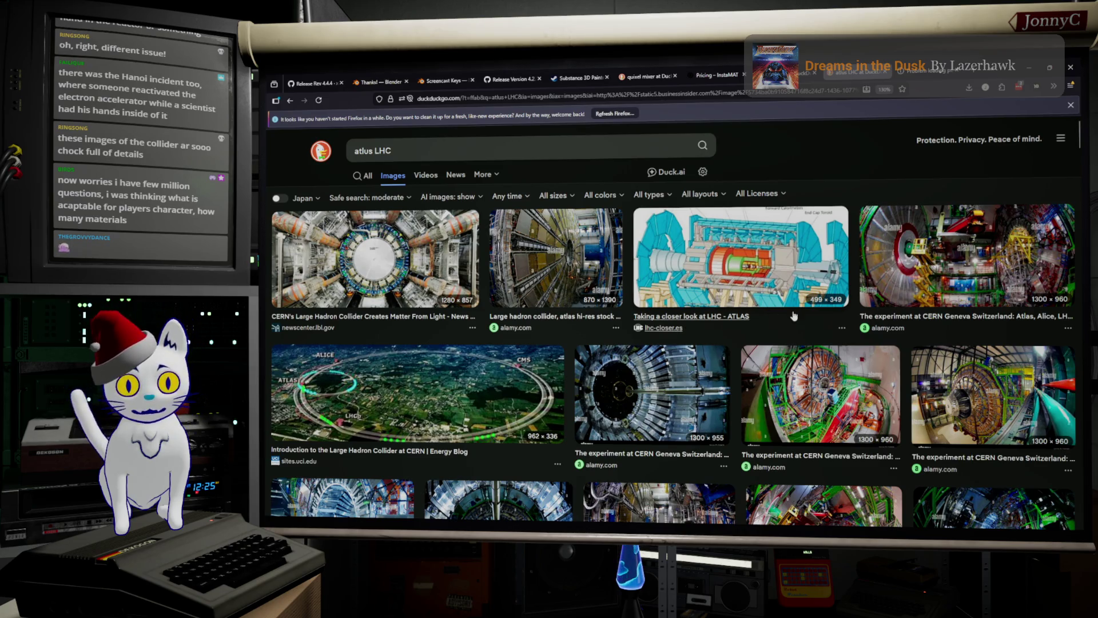
# Select the 'atlus LHC' query in the search box, then dismiss its suggestions.
pyautogui.click(604, 144)
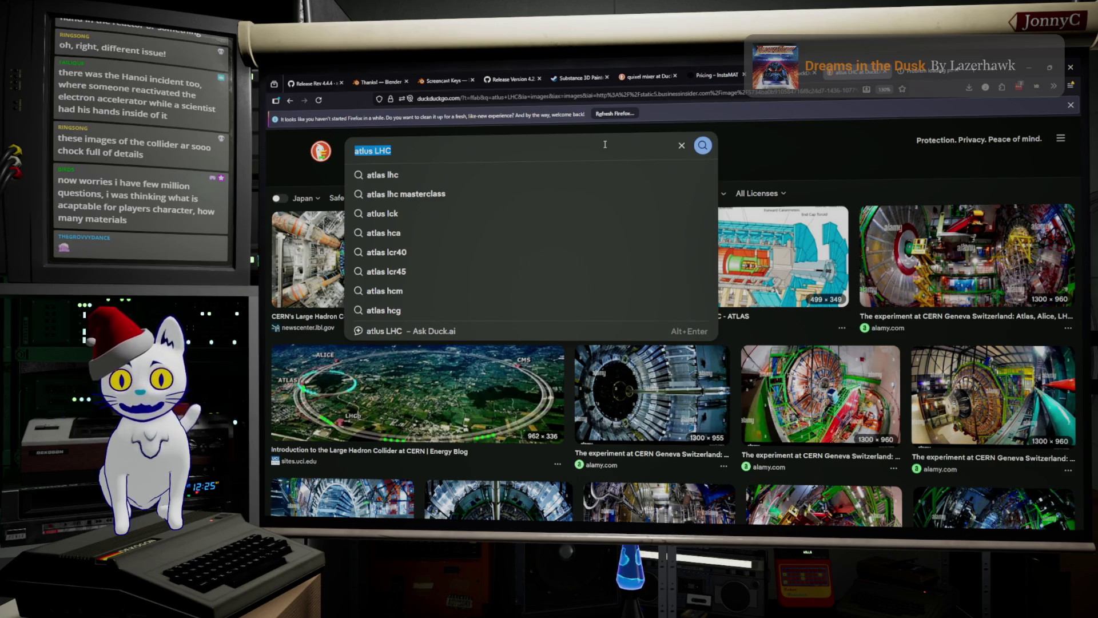
pyautogui.click(835, 136)
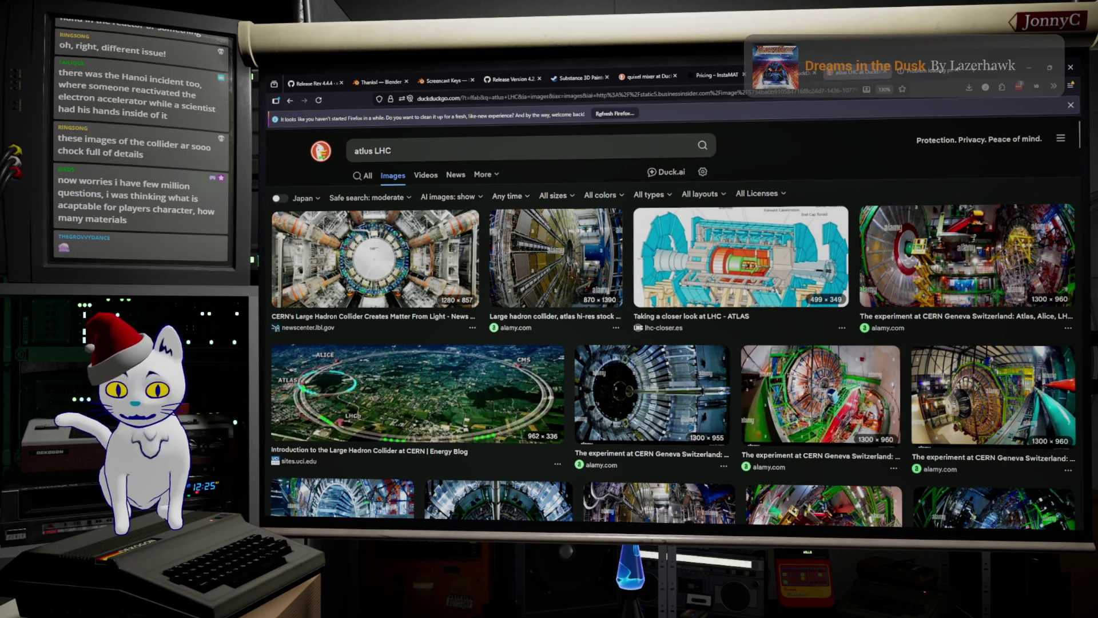
pyautogui.hotkey('alt', 'Tab')
pyautogui.hotkey('alt', 'Tab')
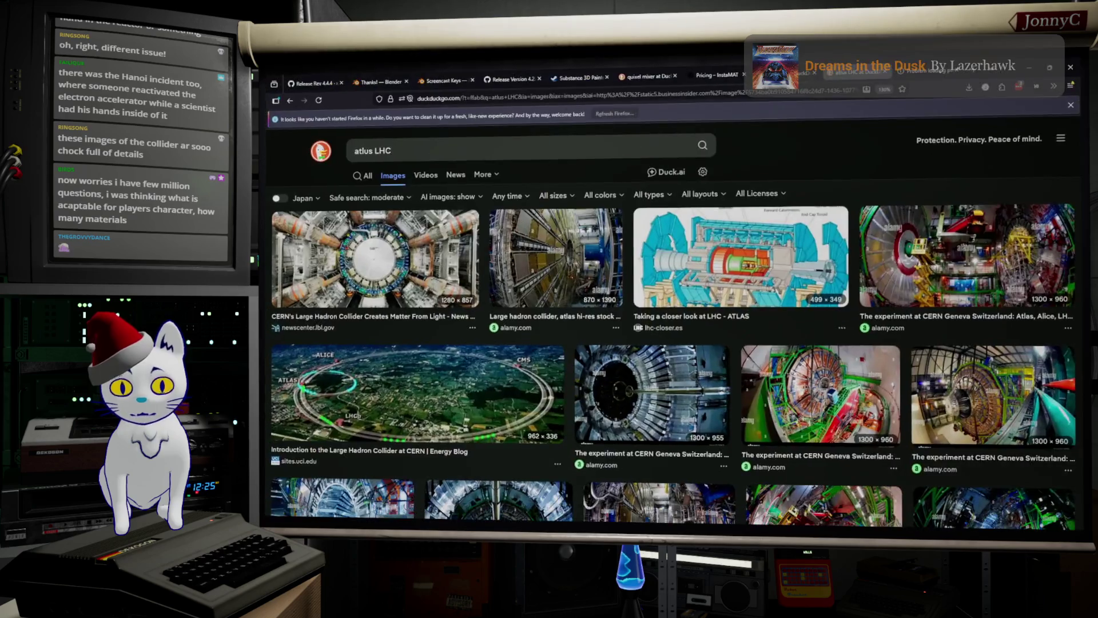
# Replace the query with an image search for 'metal gear revengeance'.
pyautogui.click(546, 143)
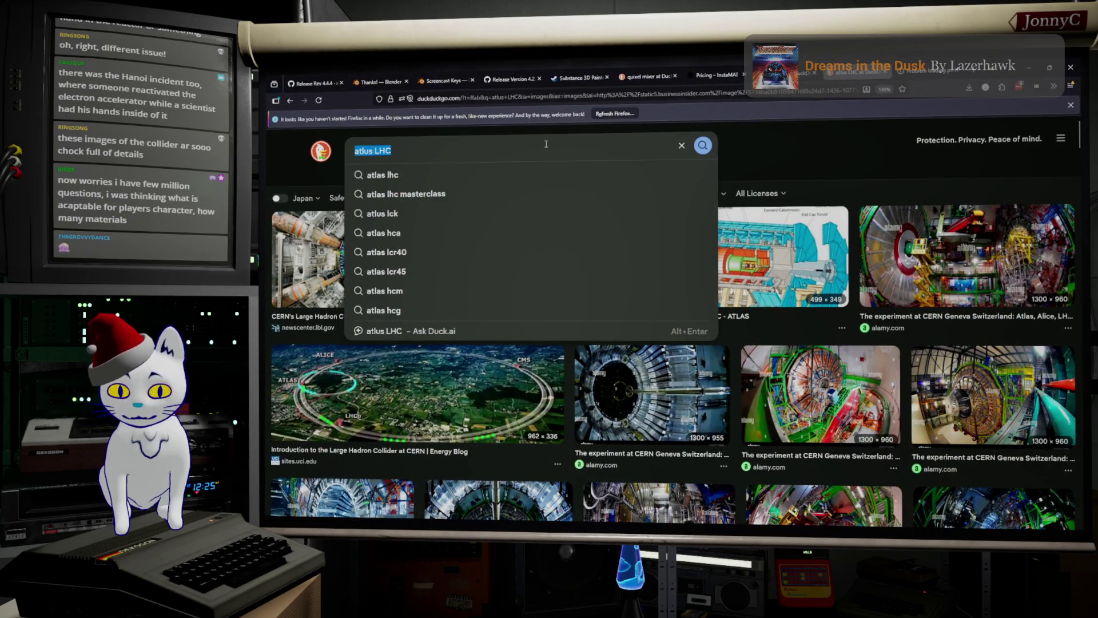
pyautogui.write('me')
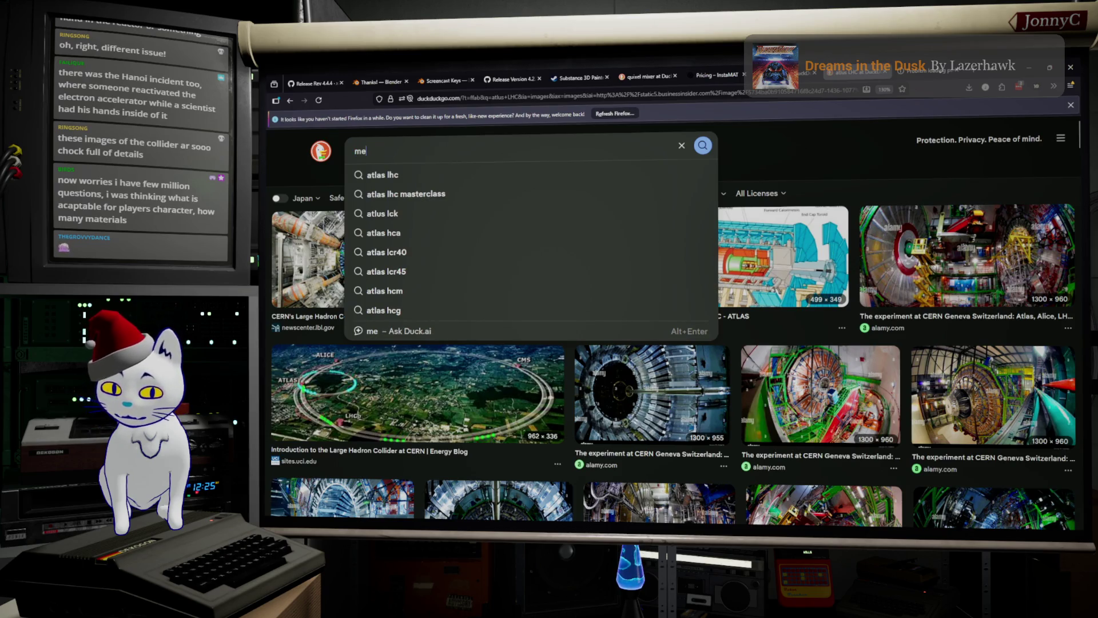
pyautogui.write('tal grea')
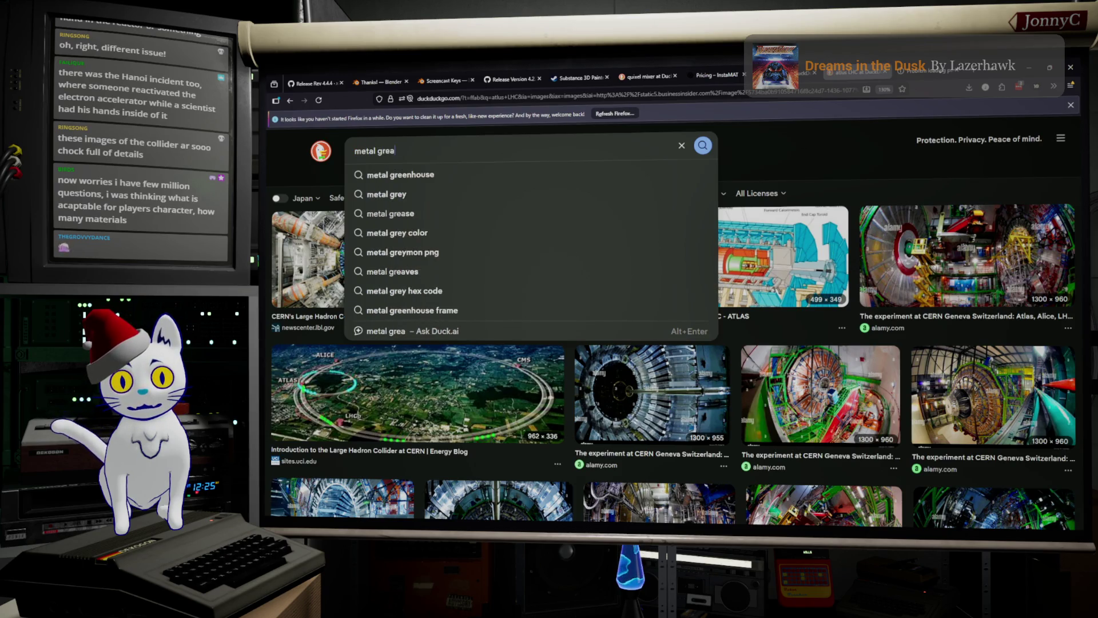
pyautogui.press('BackSpace')
pyautogui.press('BackSpace')
pyautogui.press('BackSpace')
pyautogui.write('ear rev')
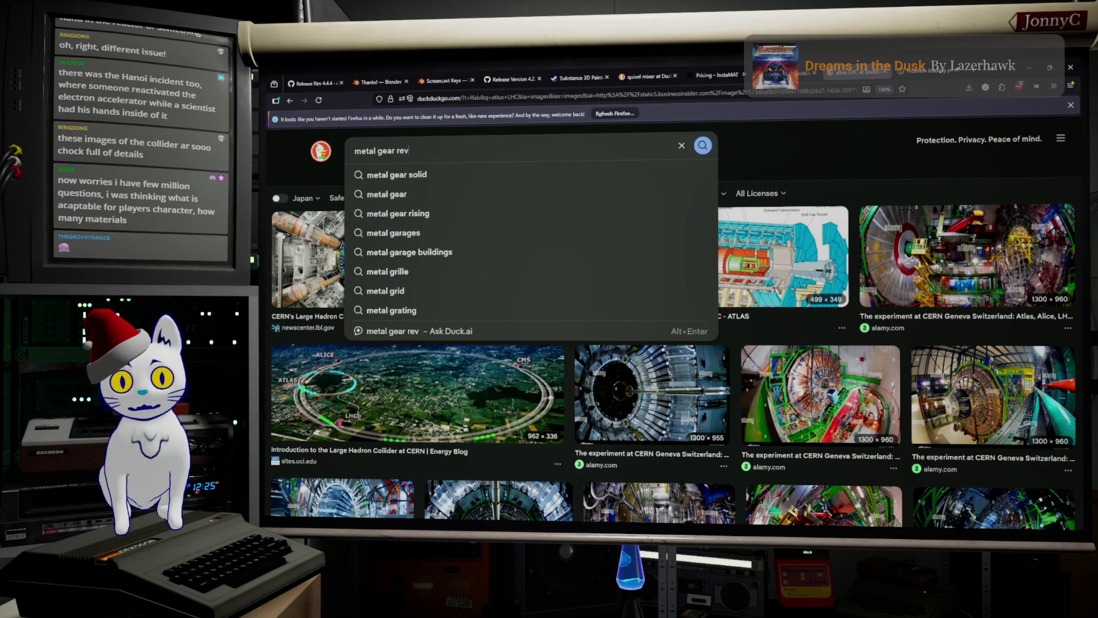
pyautogui.press('Down')
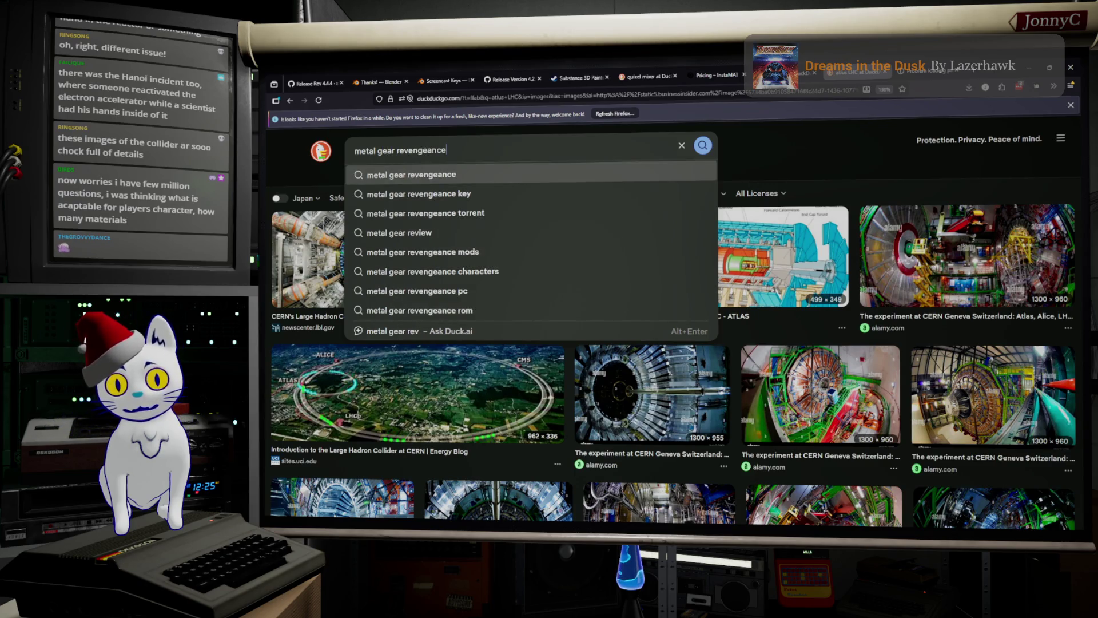
pyautogui.press('Return')
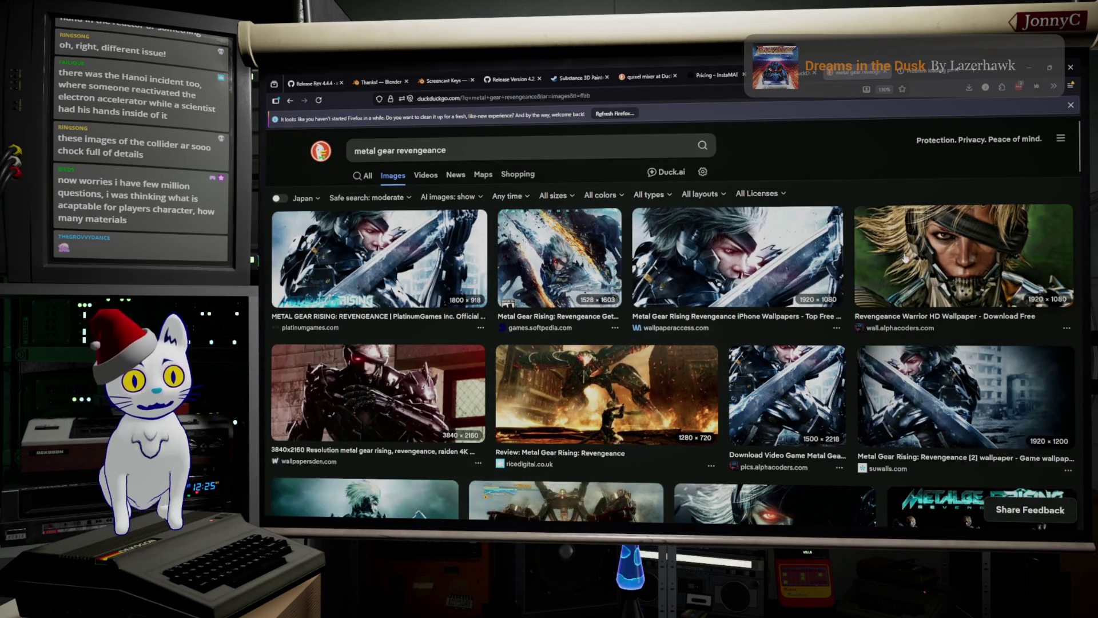
# Preview the Revengeance Warrior HD Wallpaper image and scroll down the results.
pyautogui.click(903, 259)
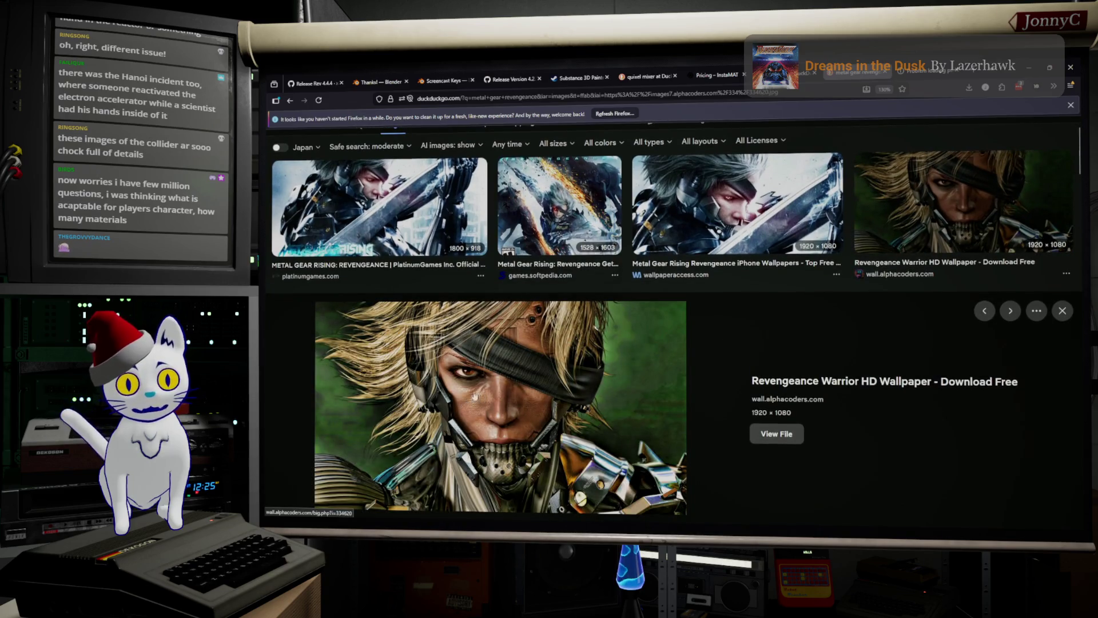
pyautogui.scroll(-3, 486, 397)
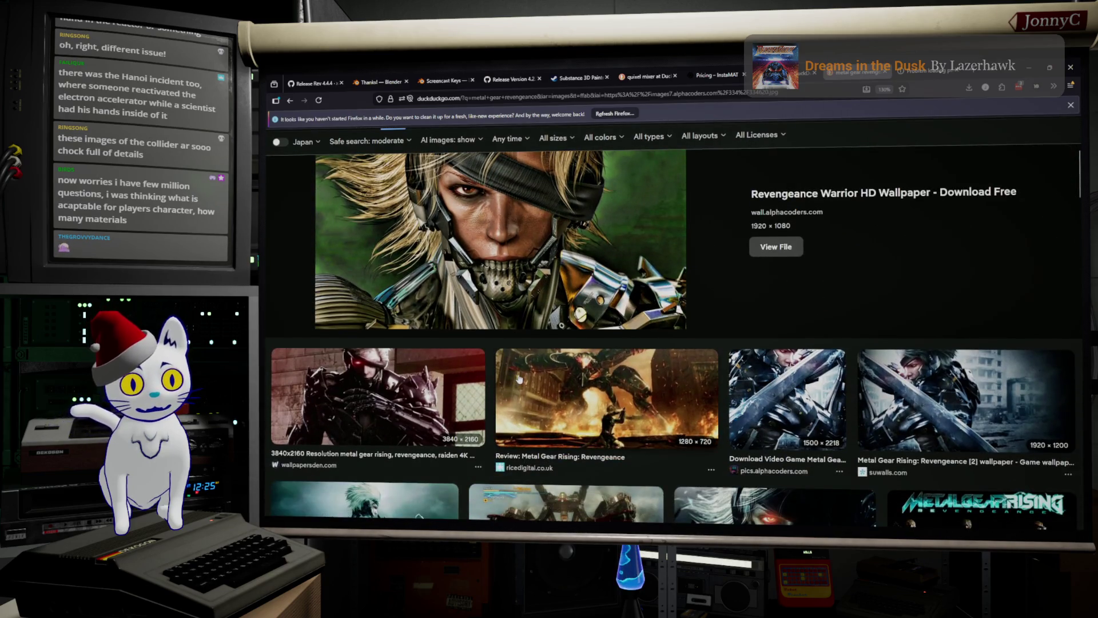
pyautogui.scroll(-5, 516, 381)
pyautogui.scroll(-3, 525, 375)
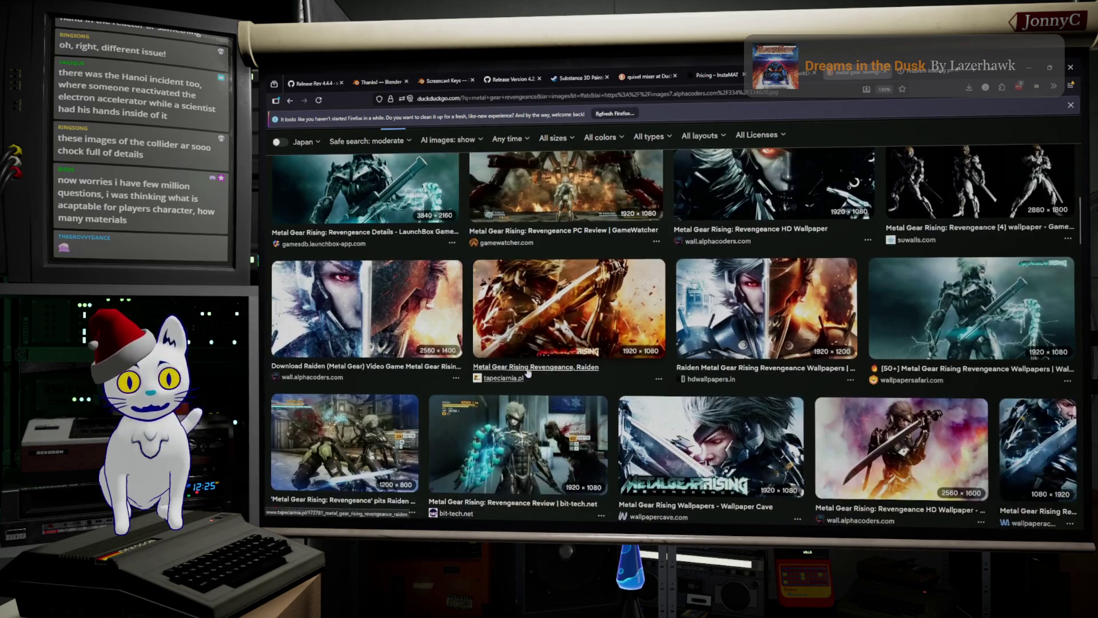
pyautogui.scroll(-1, 579, 325)
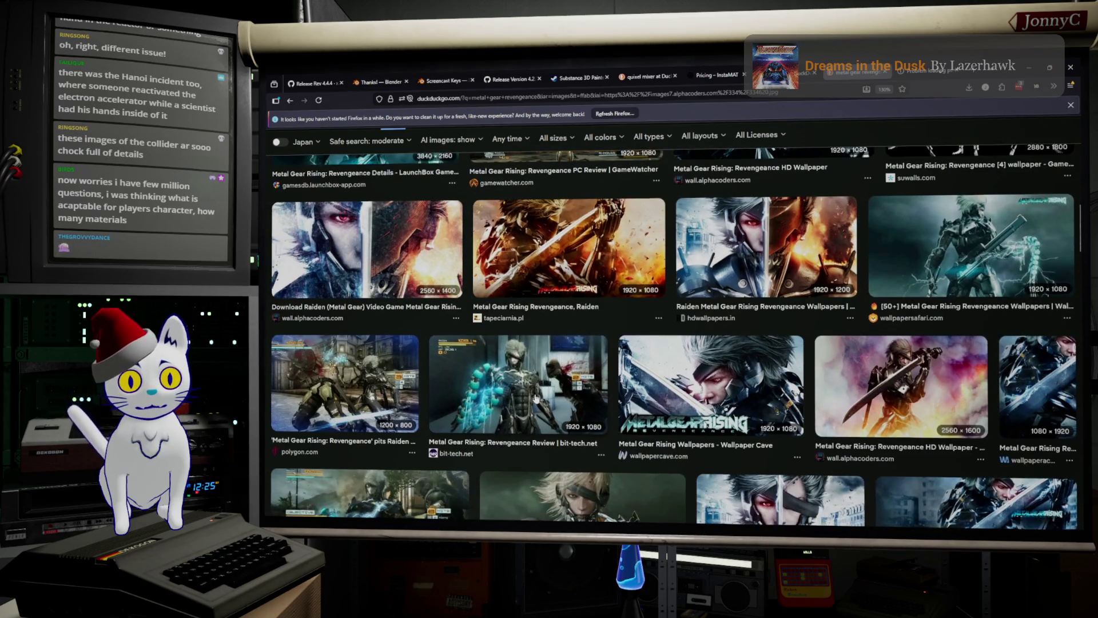
# Open and expand the bit-tech.net Revengeance review image preview.
pyautogui.click(535, 400)
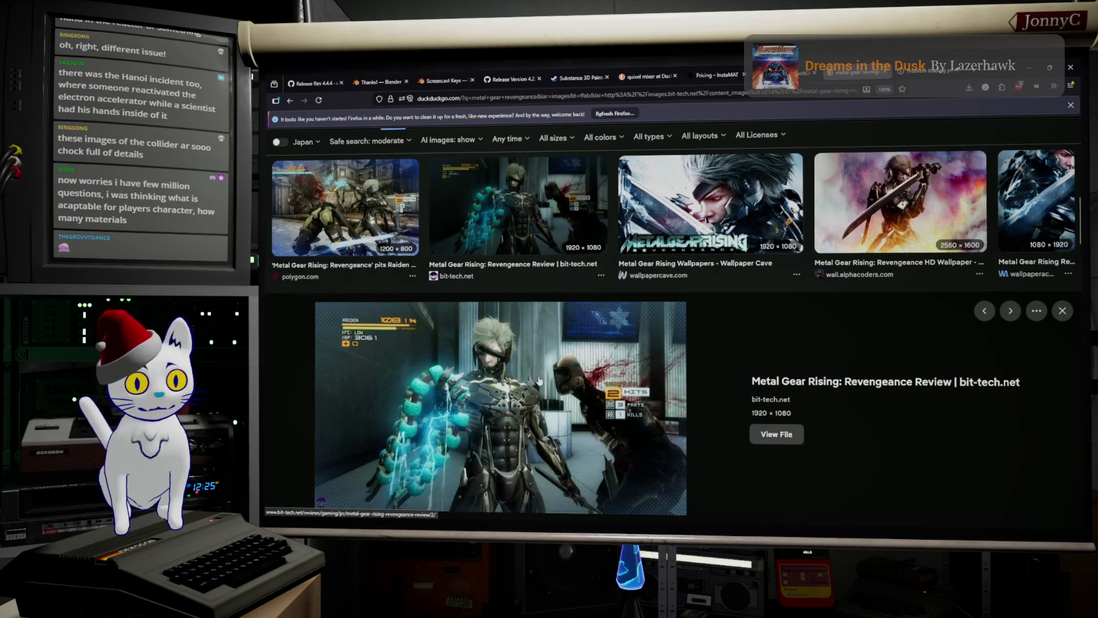
pyautogui.scroll(-8, 540, 387)
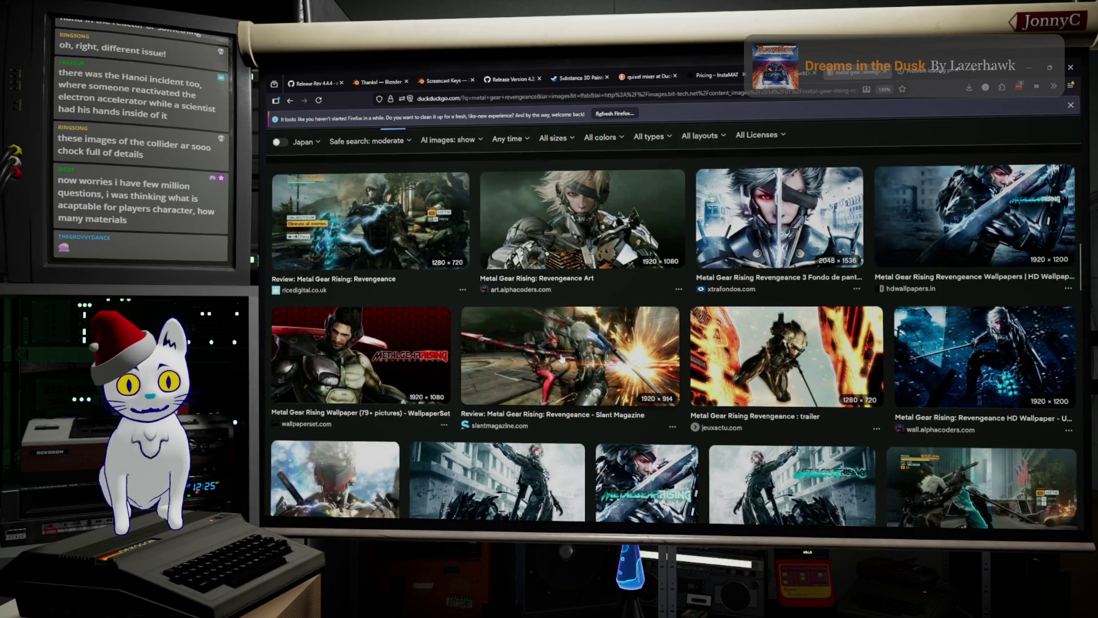
pyautogui.scroll(-2, 562, 358)
pyautogui.scroll(-5, 561, 358)
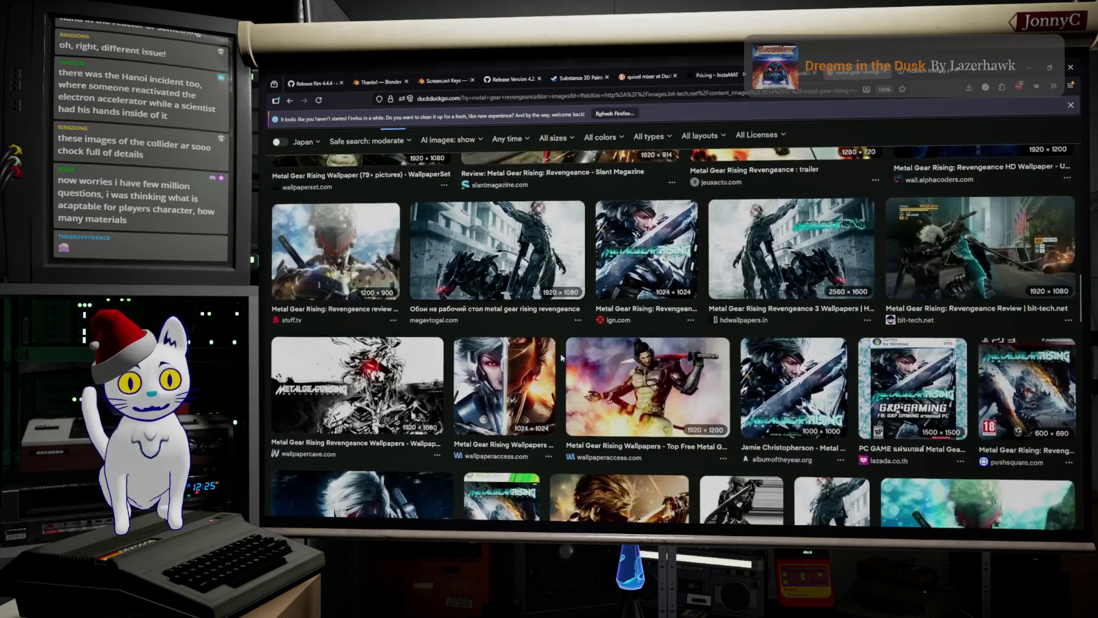
pyautogui.scroll(12, 561, 359)
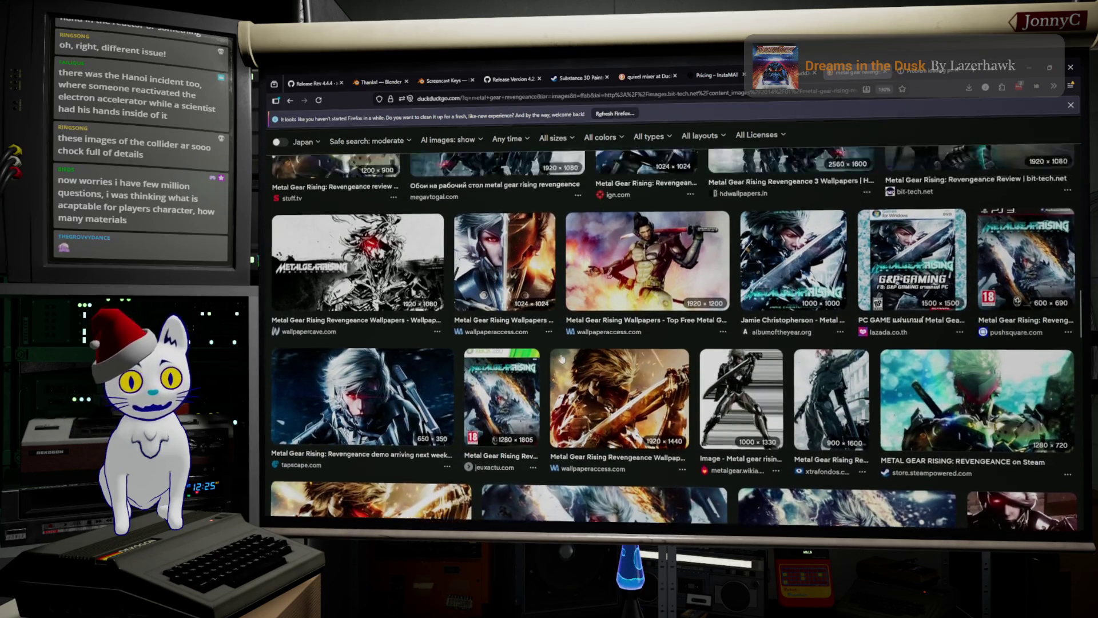
pyautogui.scroll(10, 562, 358)
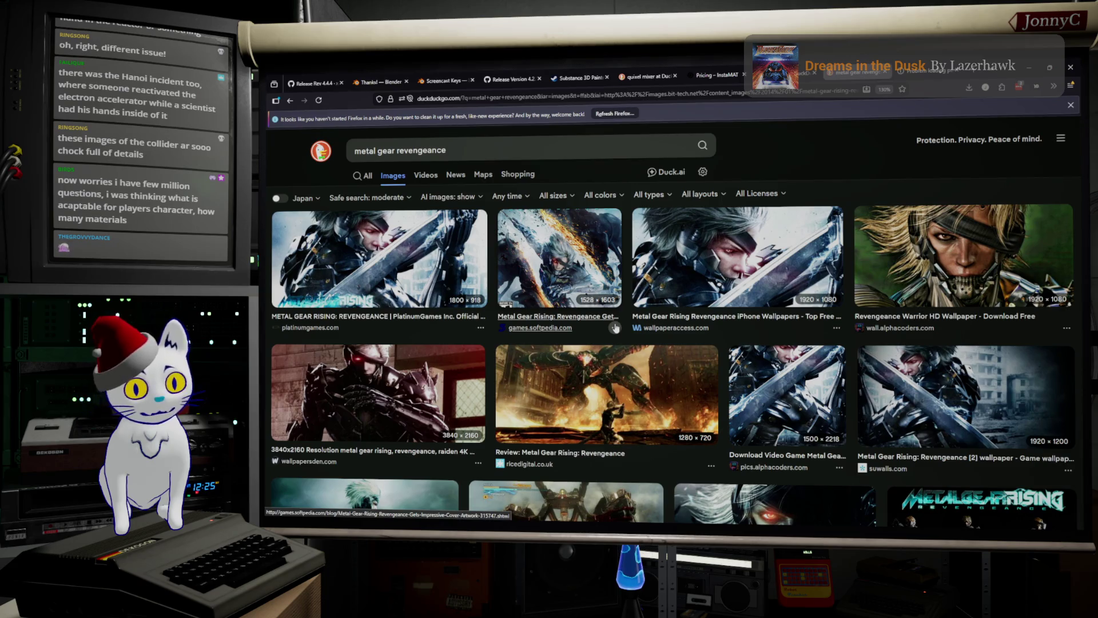
pyautogui.scroll(-2, 613, 363)
pyautogui.scroll(-2, 613, 362)
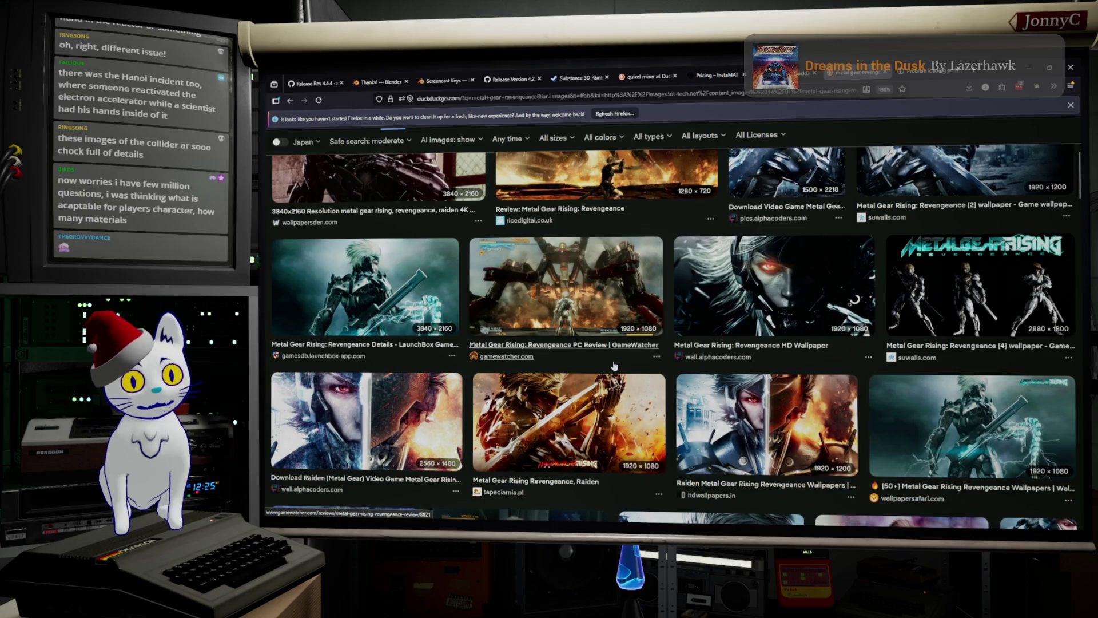
pyautogui.scroll(-3, 614, 365)
pyautogui.click(613, 365)
# Scroll through the results and back up, then minimize Firefox to the desktop.
pyautogui.scroll(-10, 614, 366)
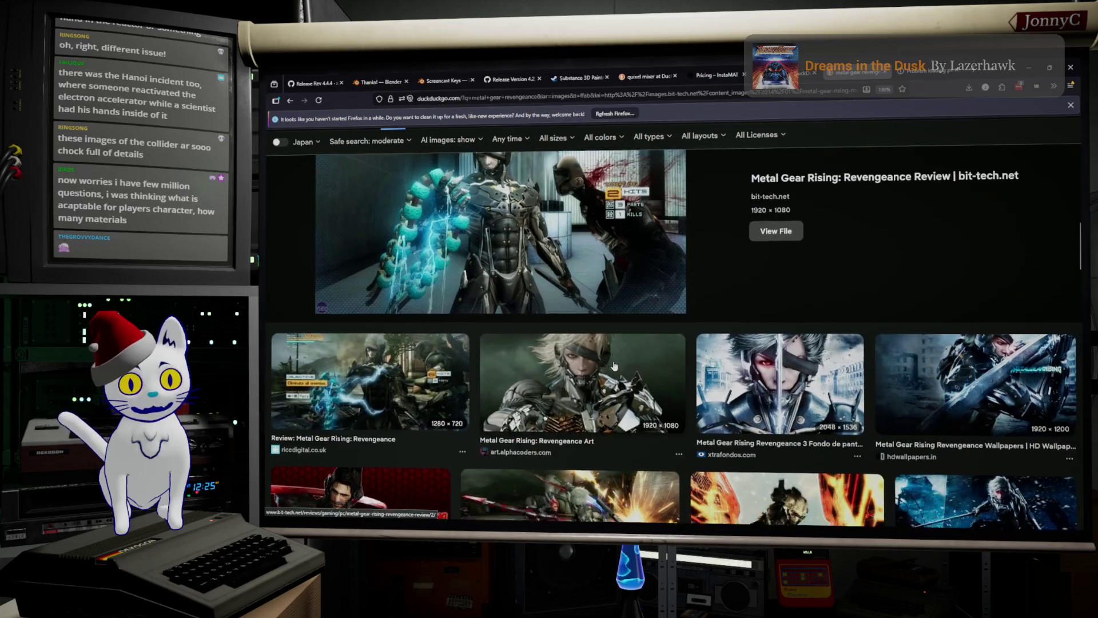
pyautogui.scroll(-5, 614, 366)
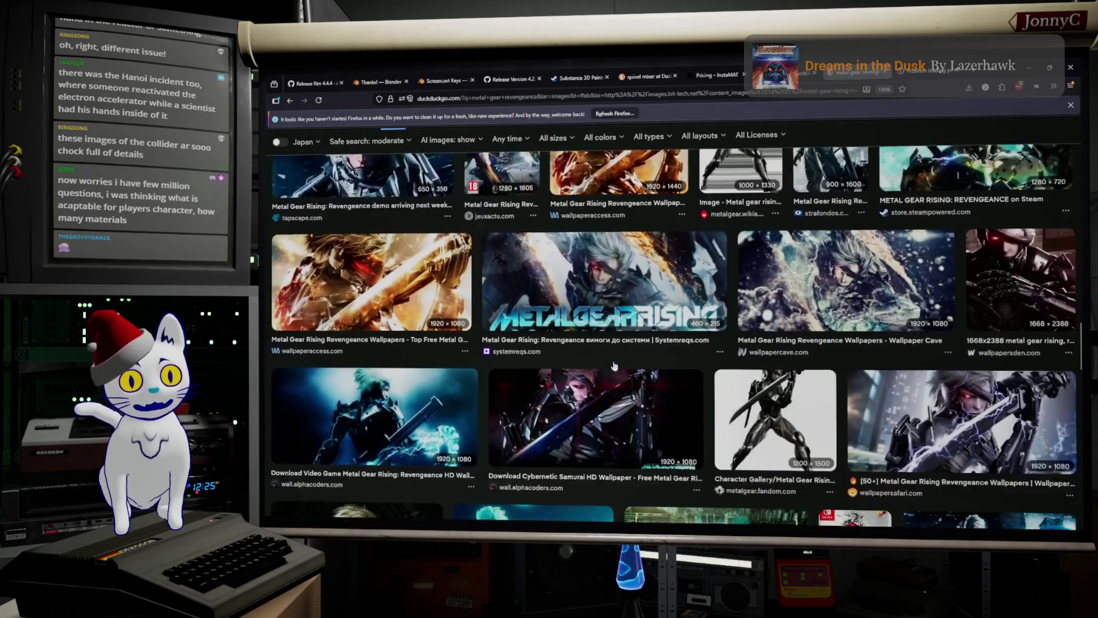
pyautogui.scroll(-1, 614, 365)
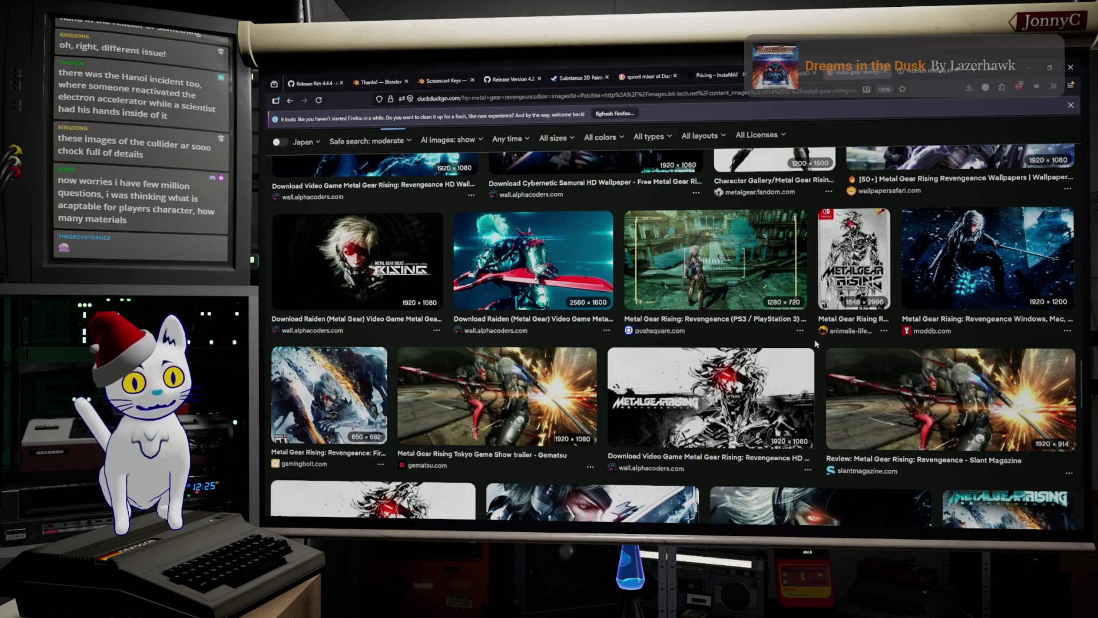
pyautogui.scroll(-1, 816, 345)
pyautogui.scroll(-5, 817, 343)
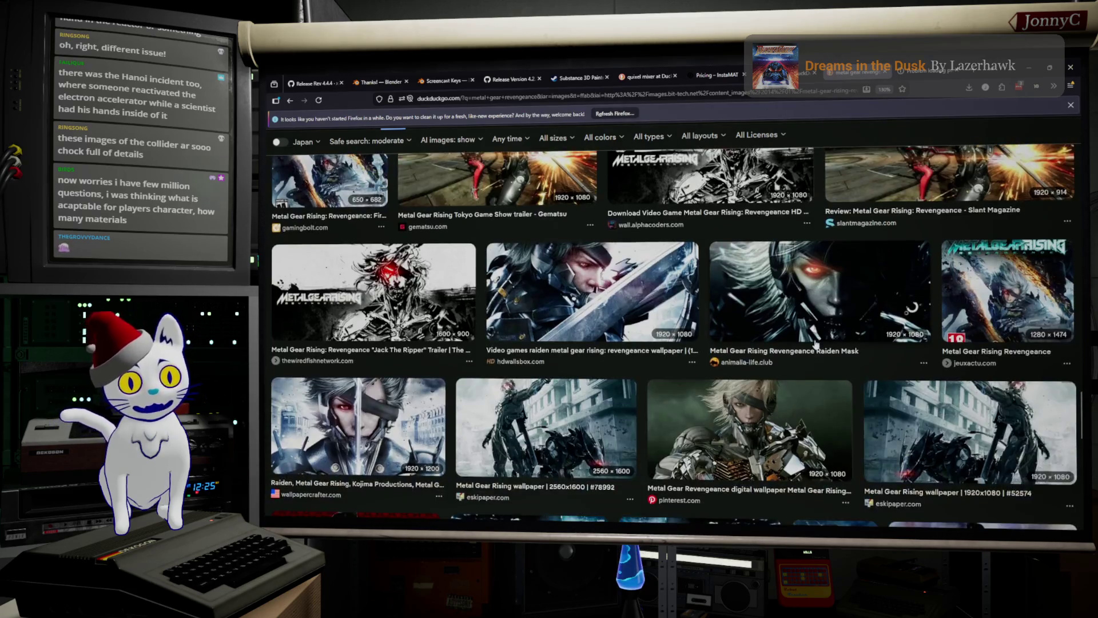
pyautogui.scroll(-3, 816, 343)
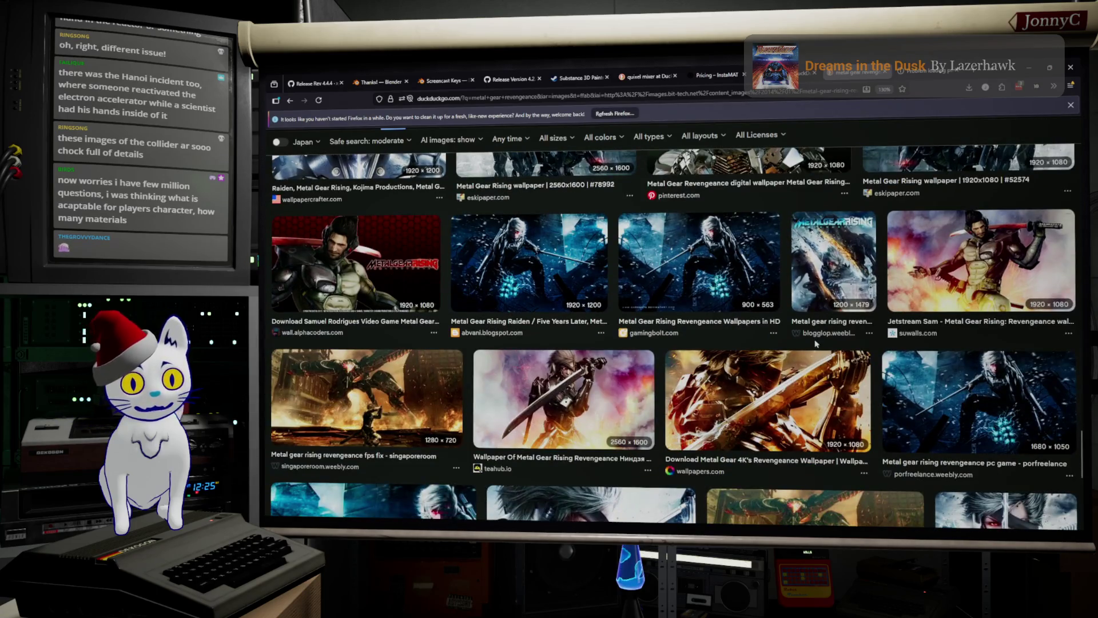
pyautogui.scroll(-5, 817, 343)
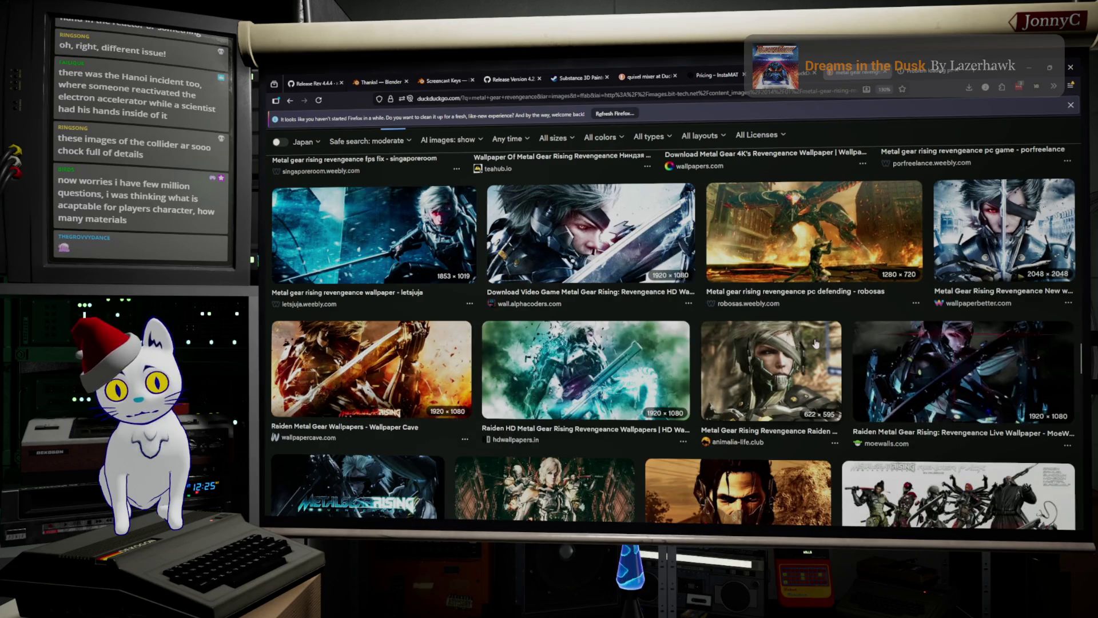
pyautogui.scroll(-4, 816, 344)
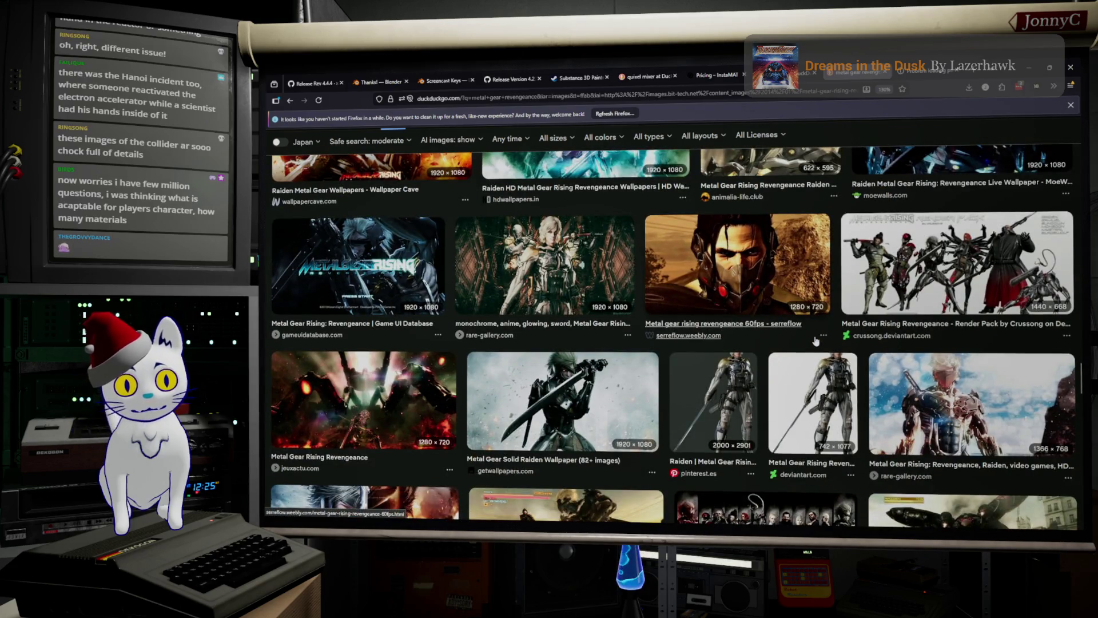
pyautogui.scroll(10, 816, 341)
pyautogui.scroll(10, 845, 306)
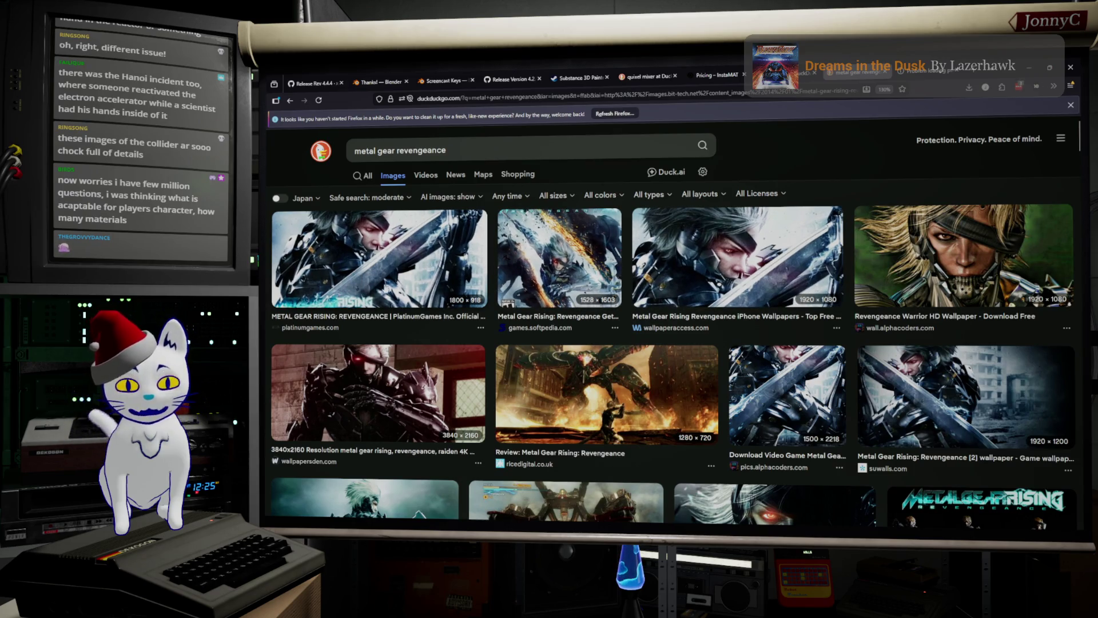
pyautogui.click(1030, 69)
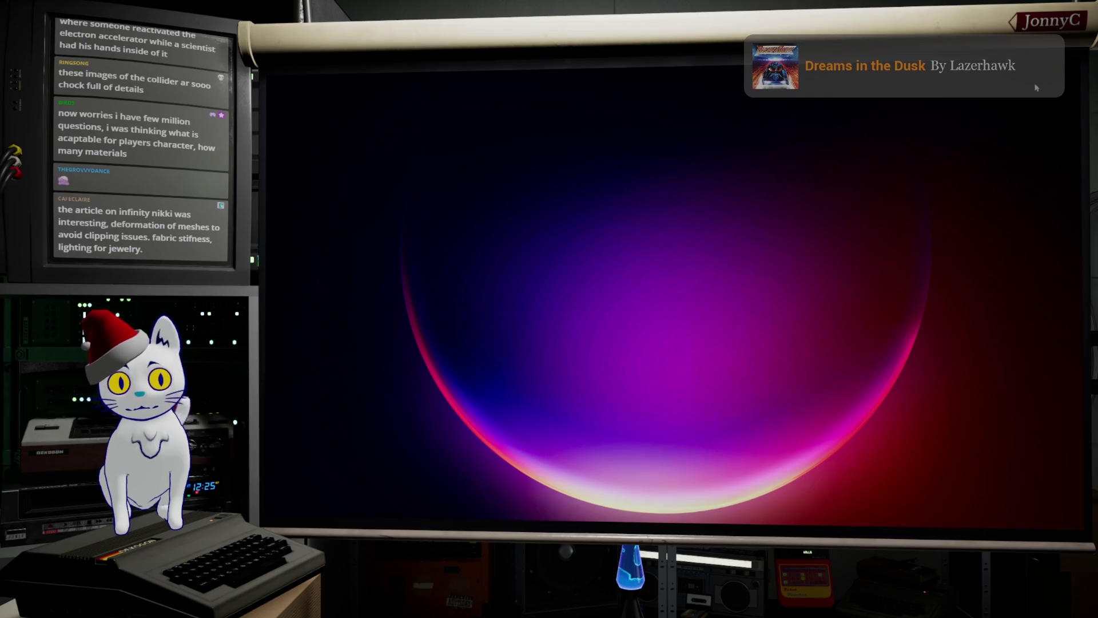
# Bring up the desktop context menu and dismiss it without choosing anything.
pyautogui.rightClick(857, 118)
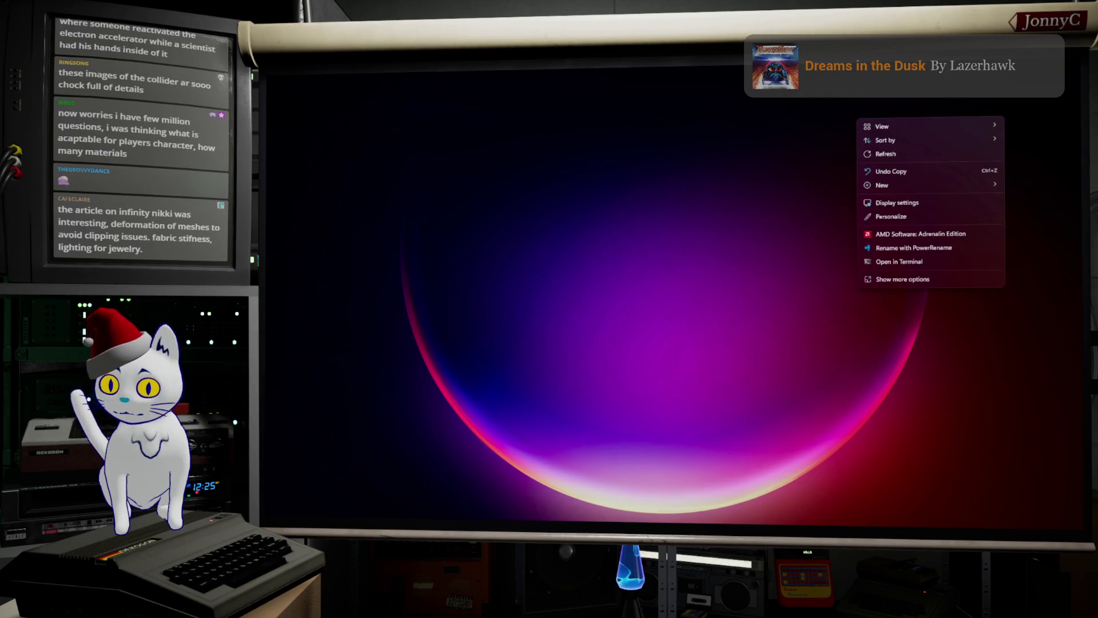
pyautogui.press('Escape')
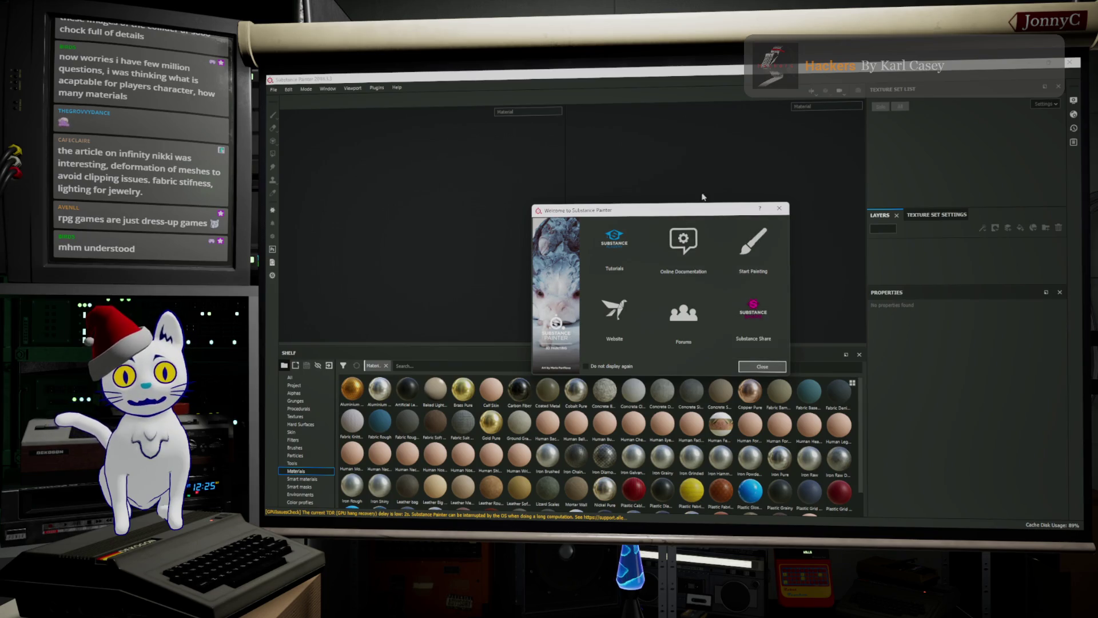
# Dismiss the welcome screen and reopen ColliderPlates.spp from File > Recent Files.
pyautogui.click(778, 210)
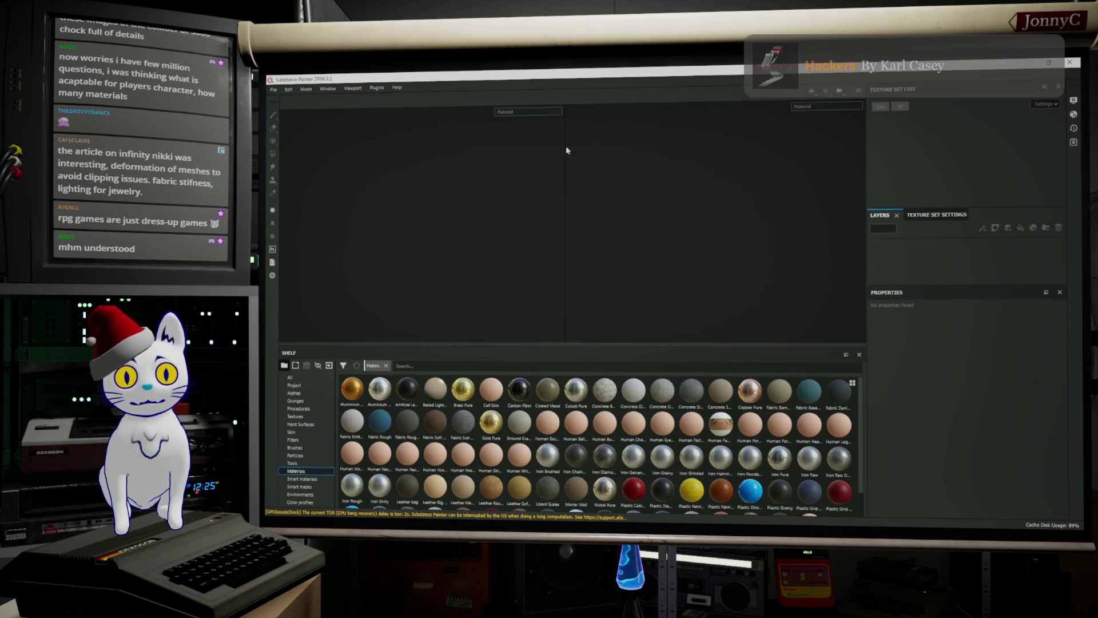
pyautogui.click(273, 89)
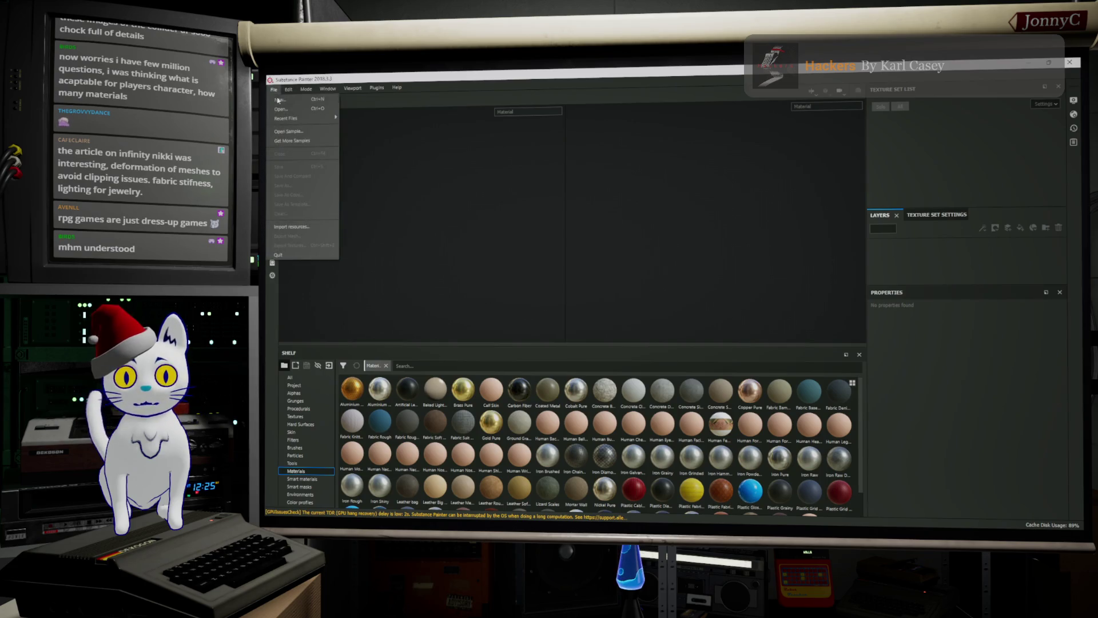
pyautogui.moveTo(307, 119)
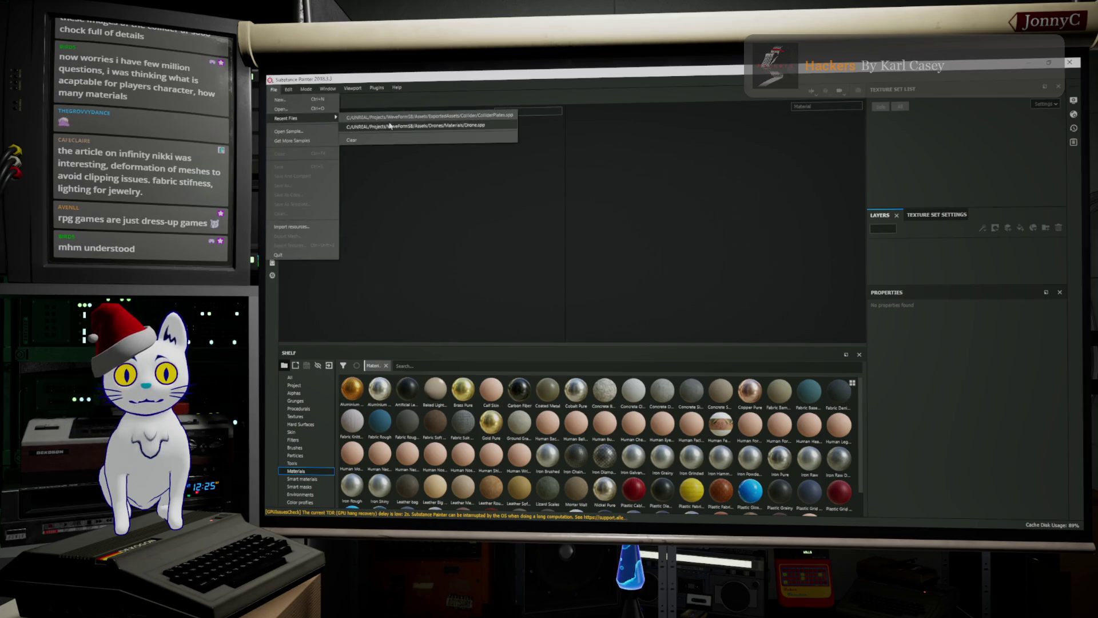
pyautogui.click(424, 117)
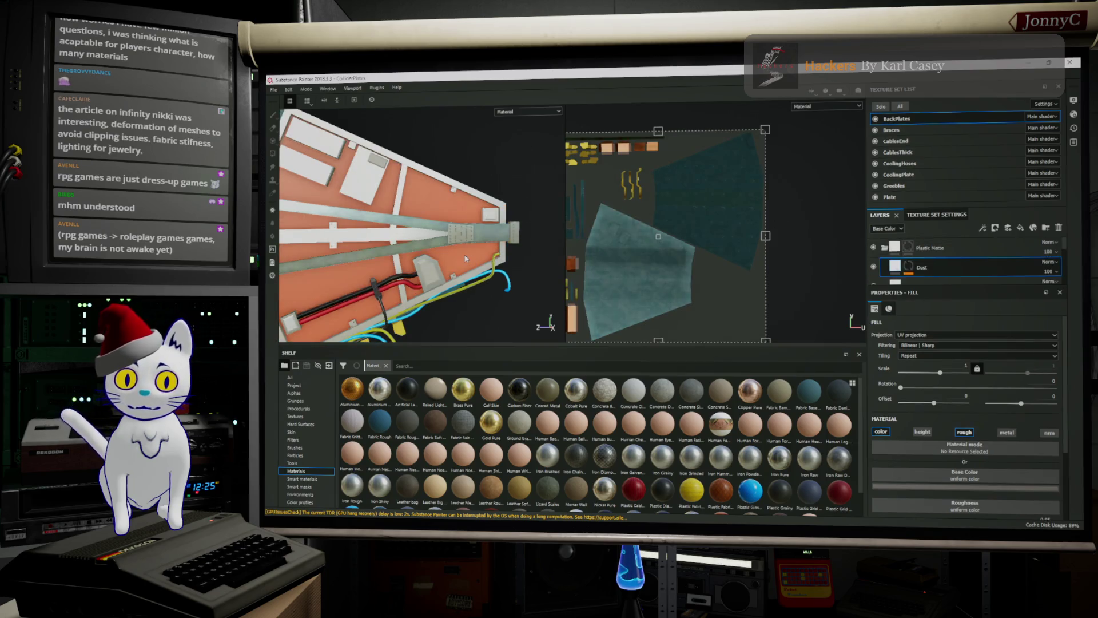
# Orbit and zoom the viewport to inspect the plate's underside and cables.
pyautogui.moveTo(455, 262)
pyautogui.keyDown('alt'); pyautogui.mouseDown()
pyautogui.moveTo(465, 220)
pyautogui.moveTo(416, 237)
pyautogui.moveTo(457, 231)
pyautogui.mouseUp(); pyautogui.keyUp('alt')
pyautogui.scroll(3, 465, 220)
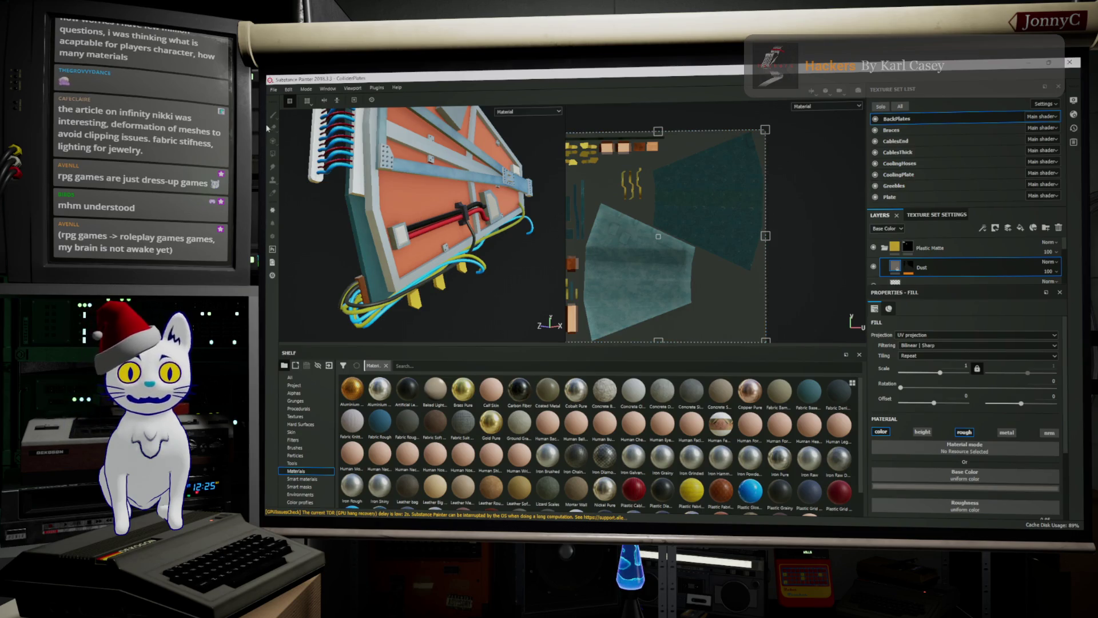
pyautogui.click(274, 89)
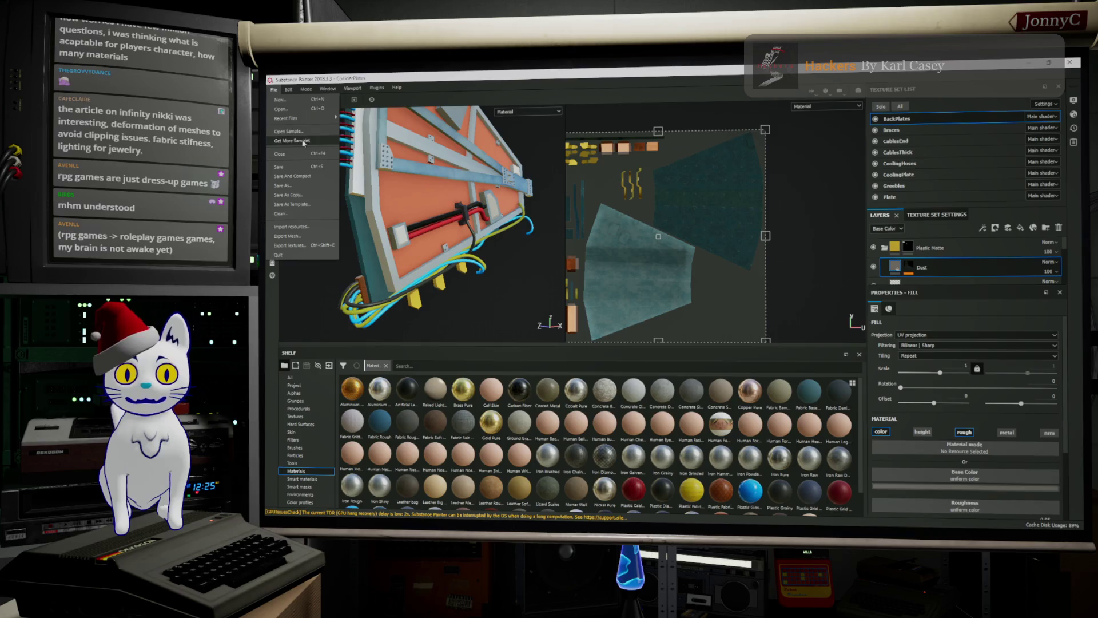
# Quit Substance Painter discarding unsaved ColliderPlates changes, then dismiss the relaunched welcome screen.
pyautogui.moveTo(311, 122)
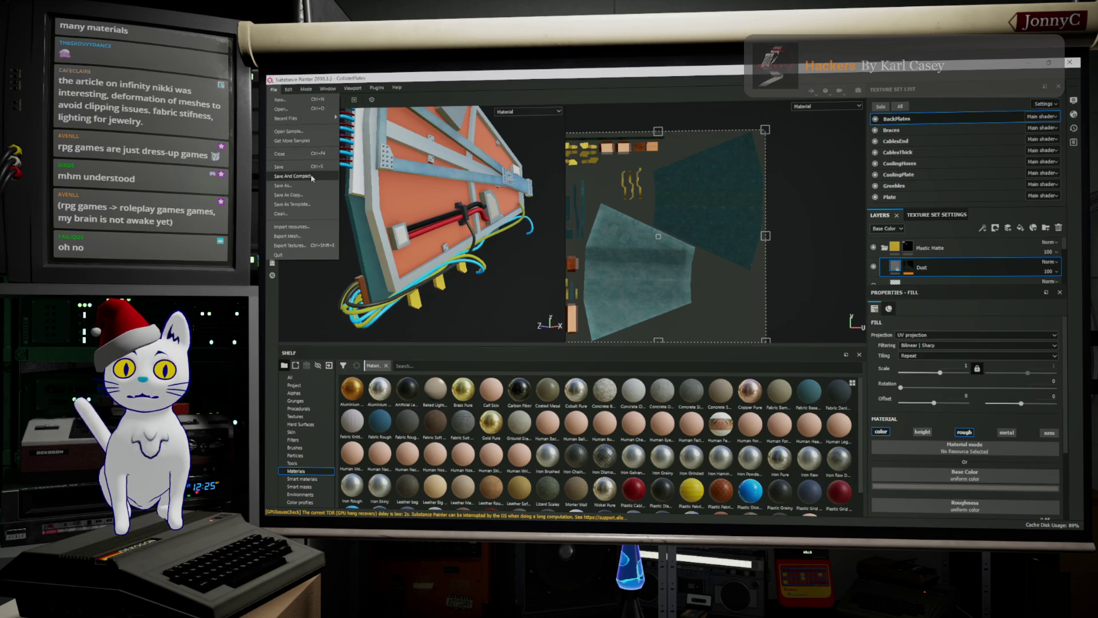
pyautogui.press('Escape')
pyautogui.click(1072, 62)
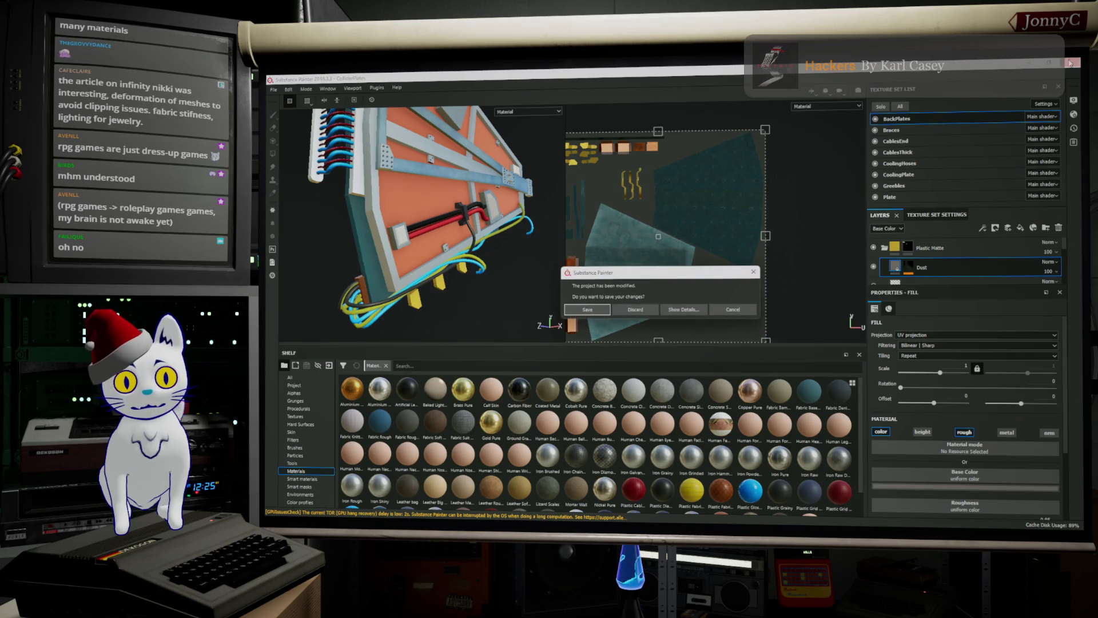
pyautogui.click(635, 310)
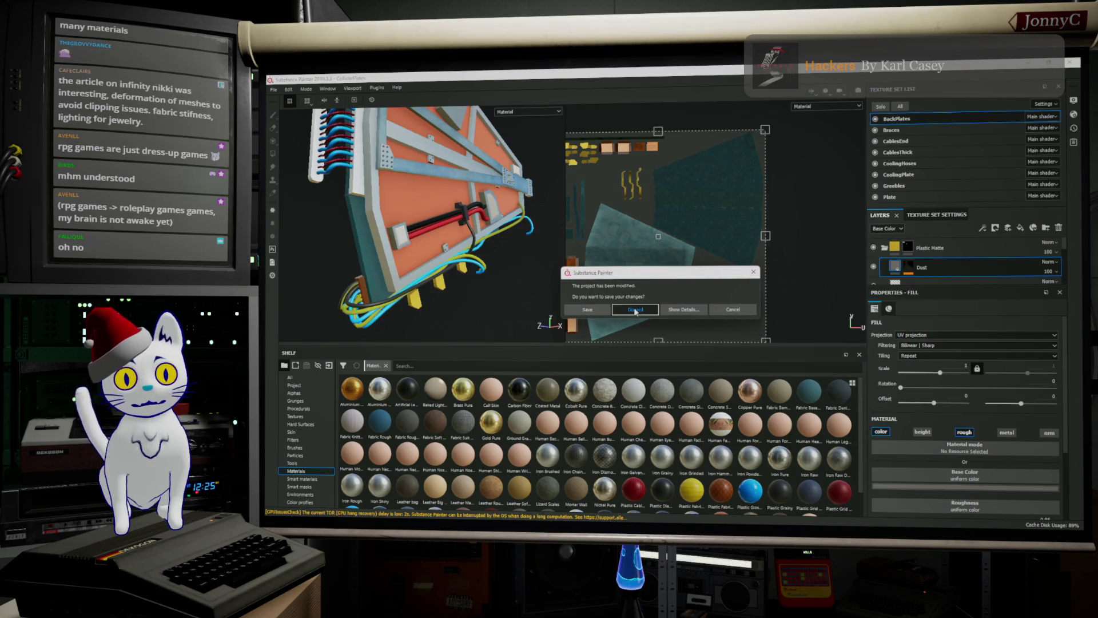
pyautogui.click(635, 310)
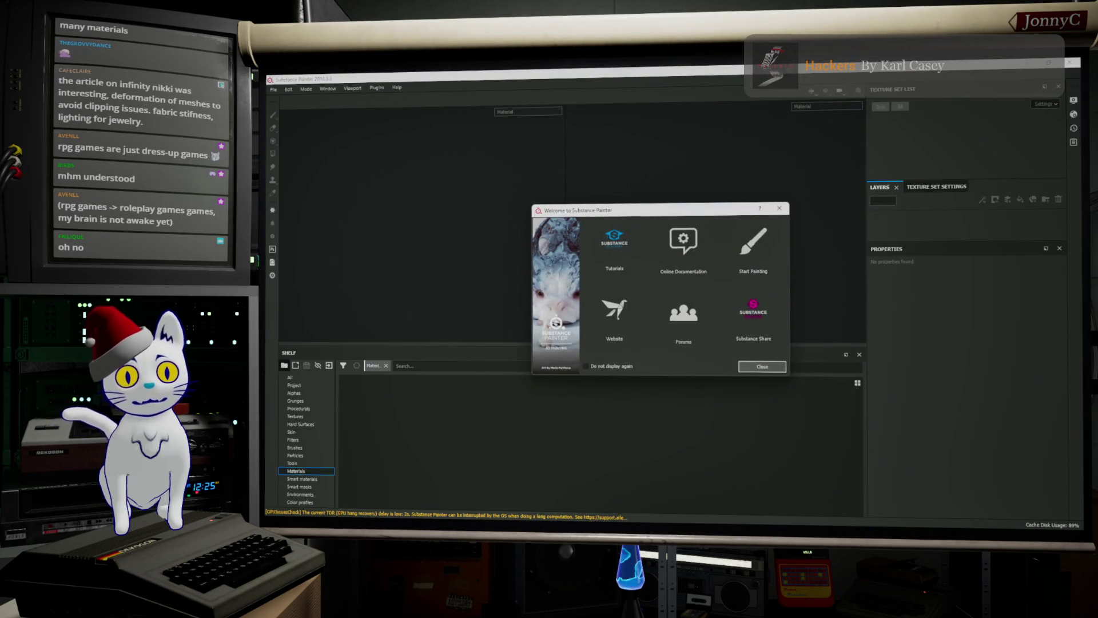
pyautogui.click(769, 366)
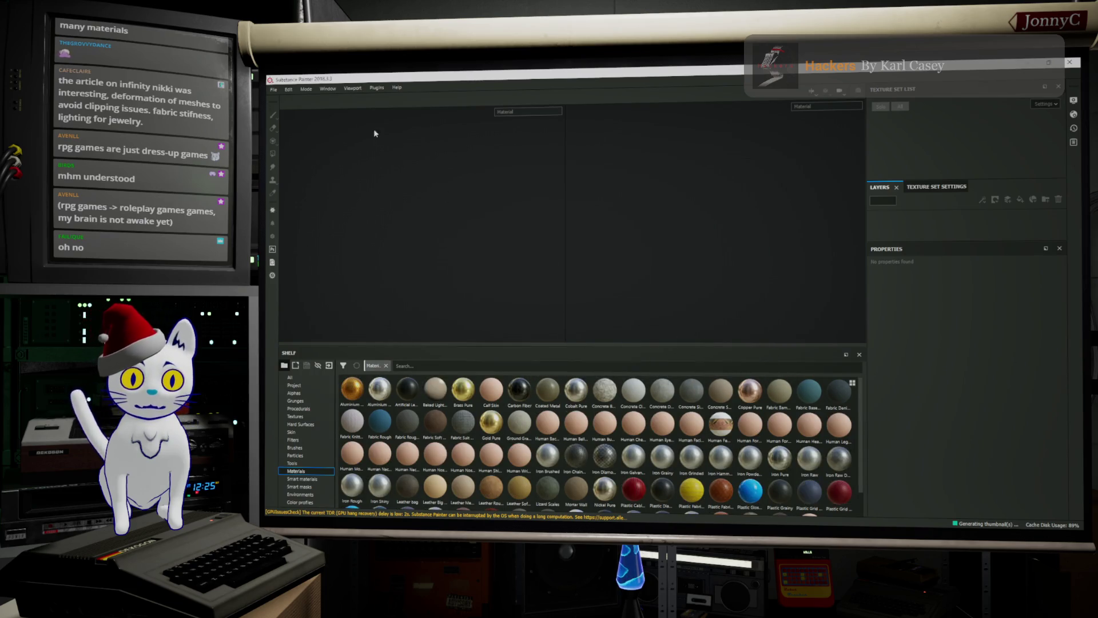
# Open ColliderPlates_autosave_0.spp from the Collider folder via File > Open.
pyautogui.click(274, 89)
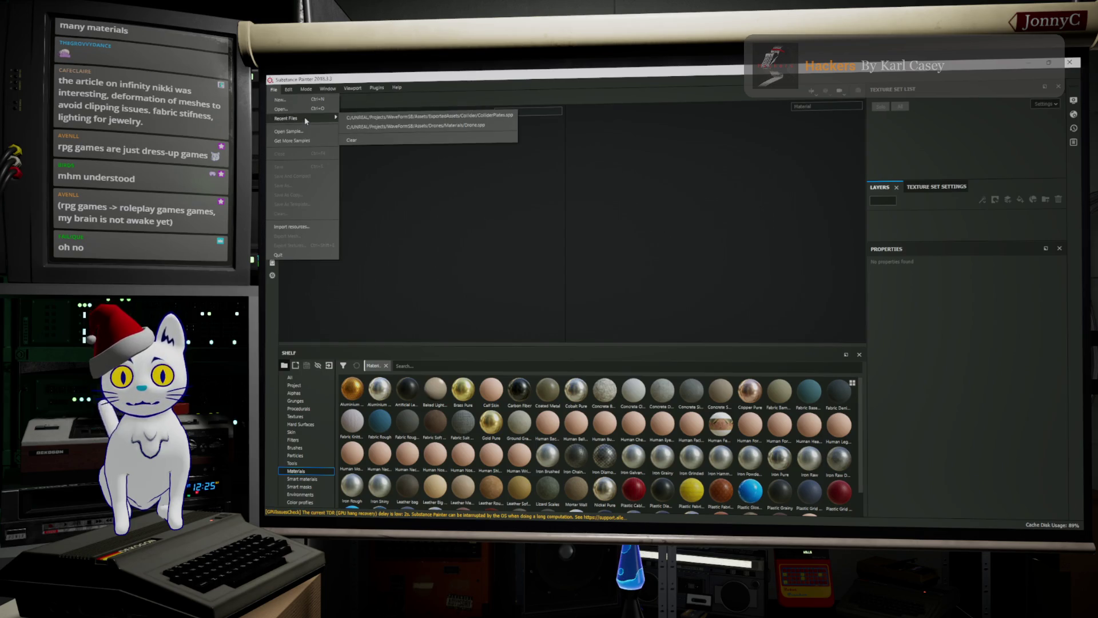
pyautogui.click(281, 108)
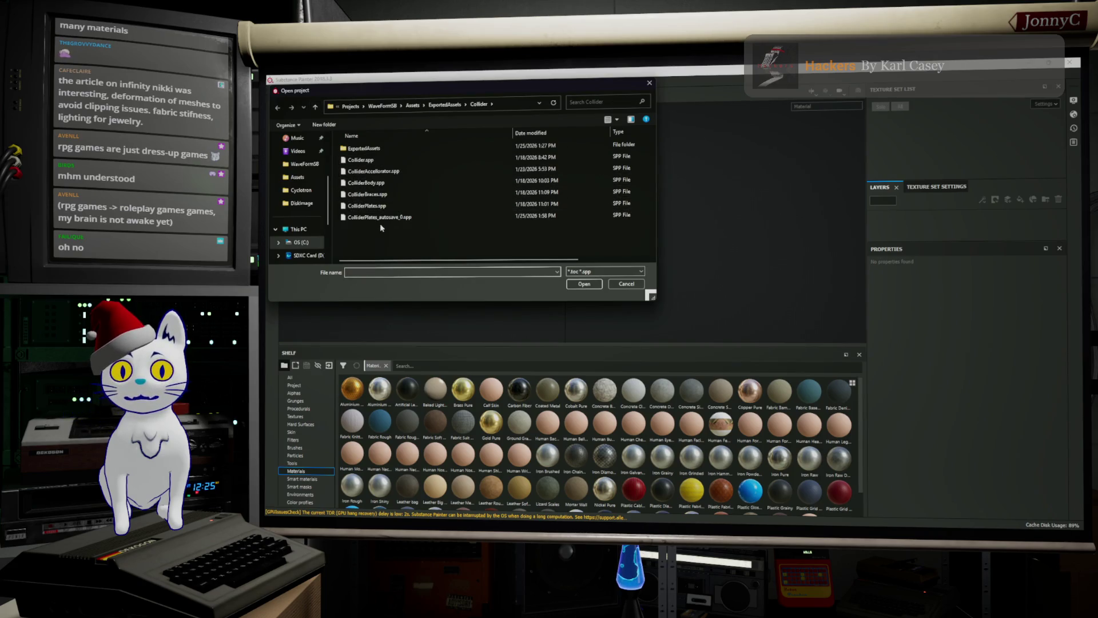
pyautogui.click(388, 219)
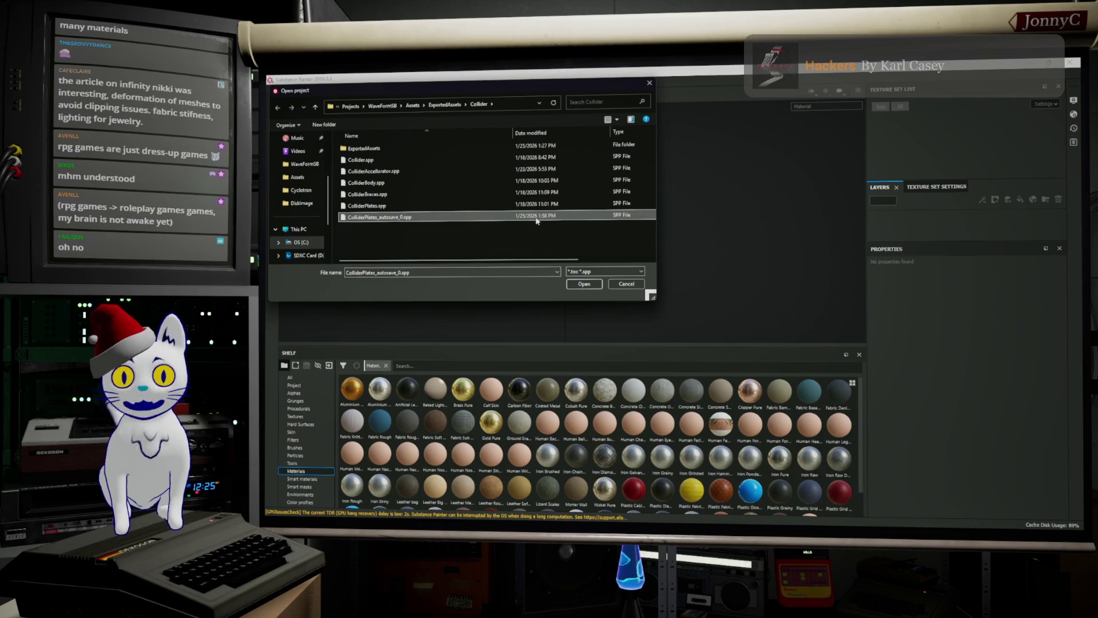
pyautogui.click(592, 286)
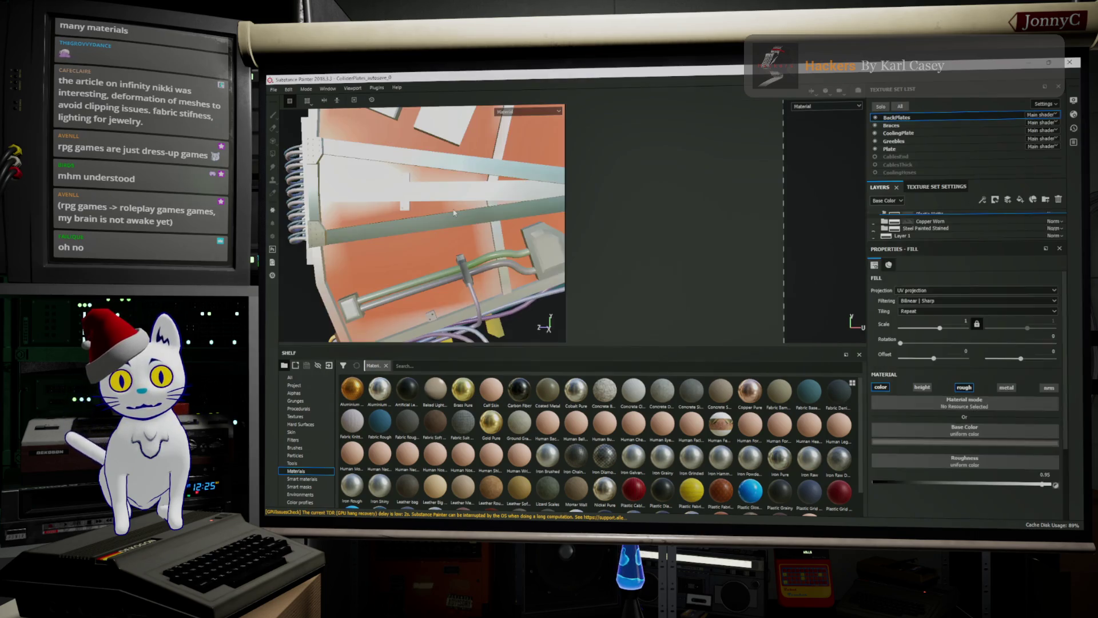
# Orbit the plates and select the Plate texture set to show its cable layers.
pyautogui.keyDown('alt'); pyautogui.moveTo(434, 235); pyautogui.dragTo(386, 250); pyautogui.keyUp('alt')
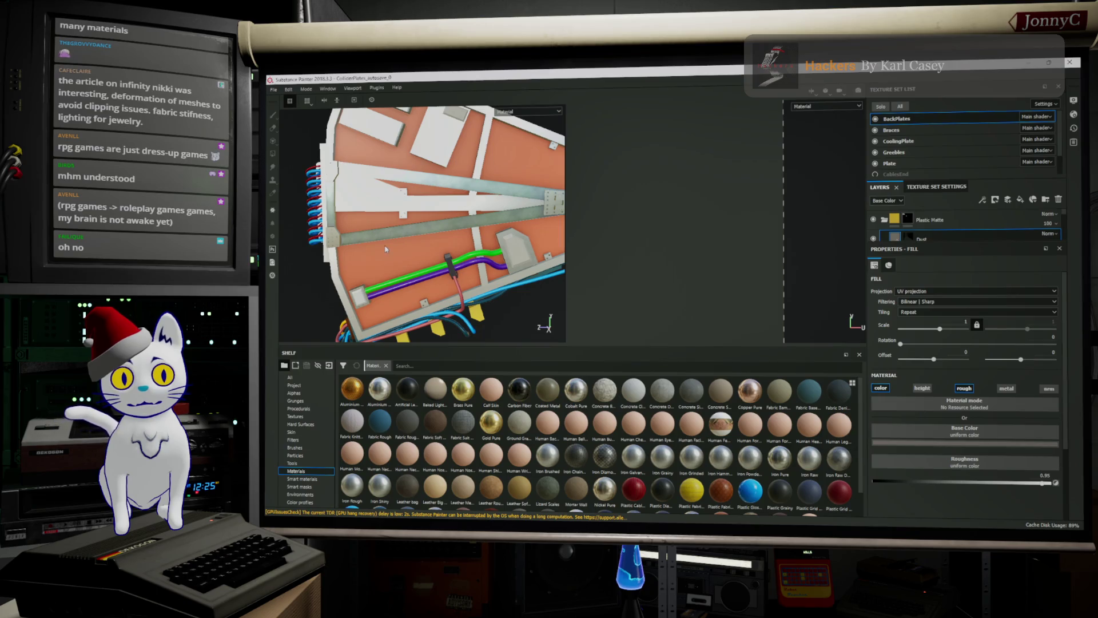
pyautogui.scroll(-2, 944, 151)
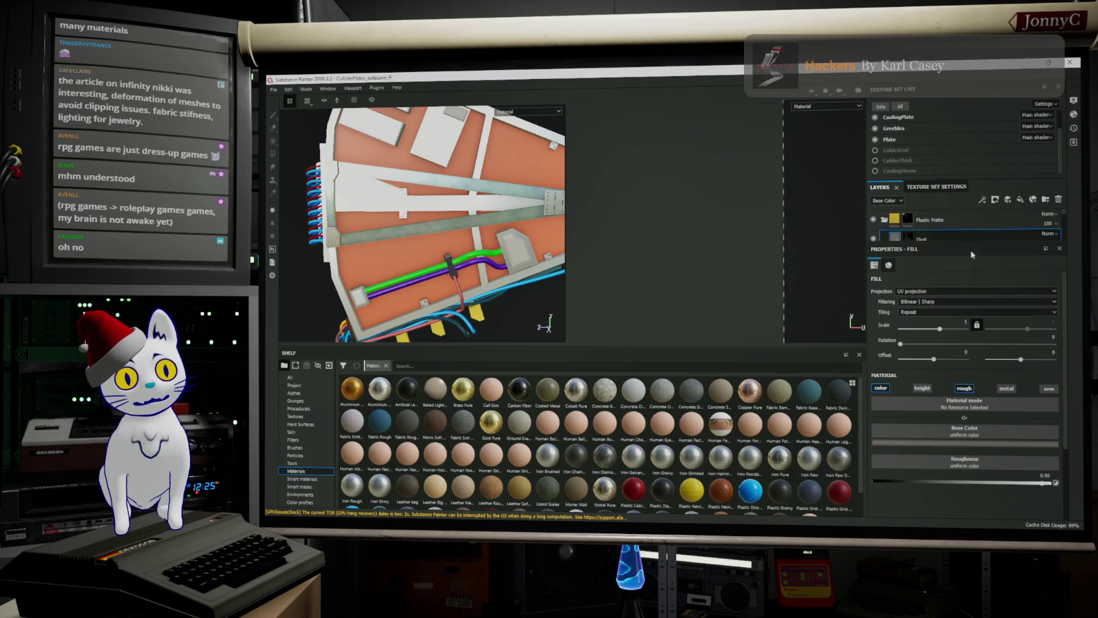
pyautogui.click(935, 137)
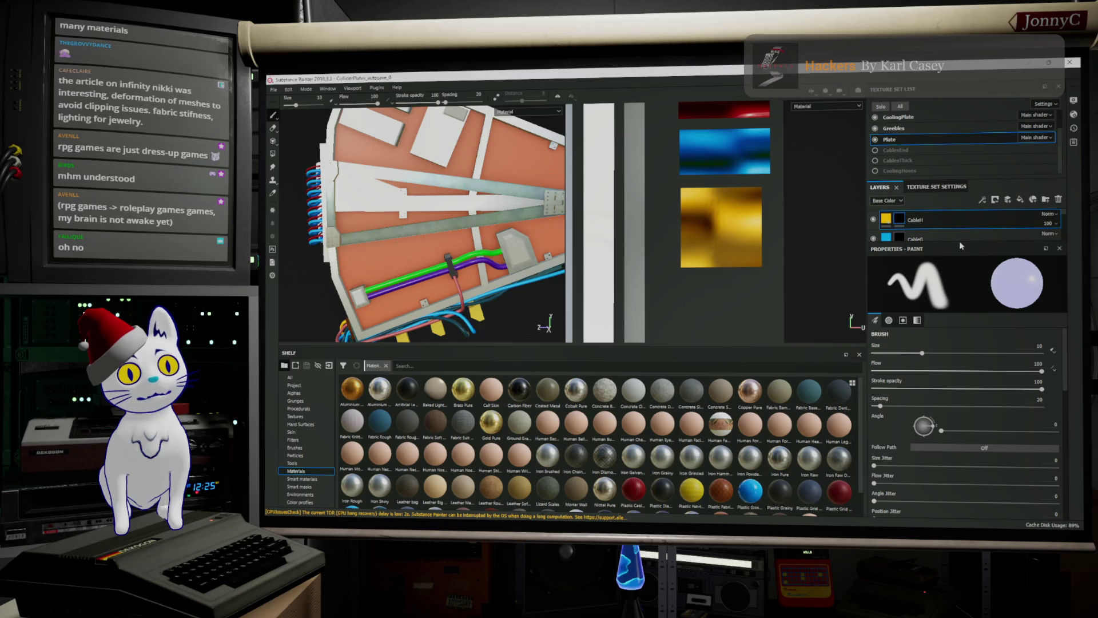
# Undock Properties, Layers and Texture Set Settings panels and give the layer list more height.
pyautogui.moveTo(960, 246)
pyautogui.mouseDown()
pyautogui.moveTo(966, 437)
pyautogui.moveTo(1006, 516)
pyautogui.moveTo(1010, 295)
pyautogui.moveTo(1008, 354)
pyautogui.moveTo(1007, 333)
pyautogui.mouseUp()
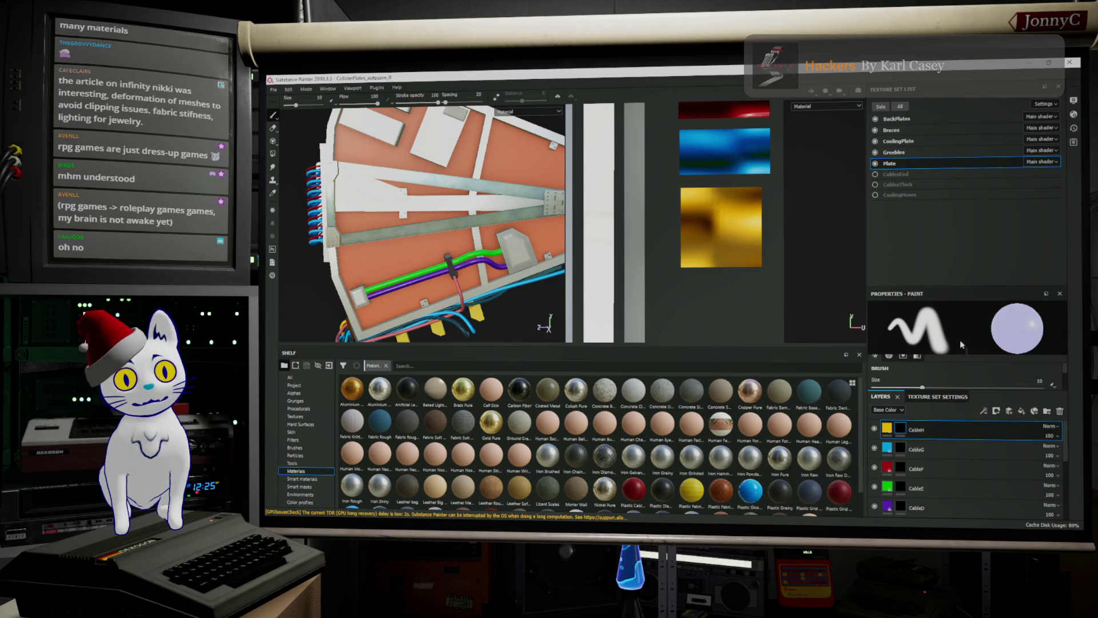
pyautogui.moveTo(881, 397)
pyautogui.mouseDown()
pyautogui.moveTo(893, 306)
pyautogui.moveTo(934, 247)
pyautogui.moveTo(928, 265)
pyautogui.mouseUp()
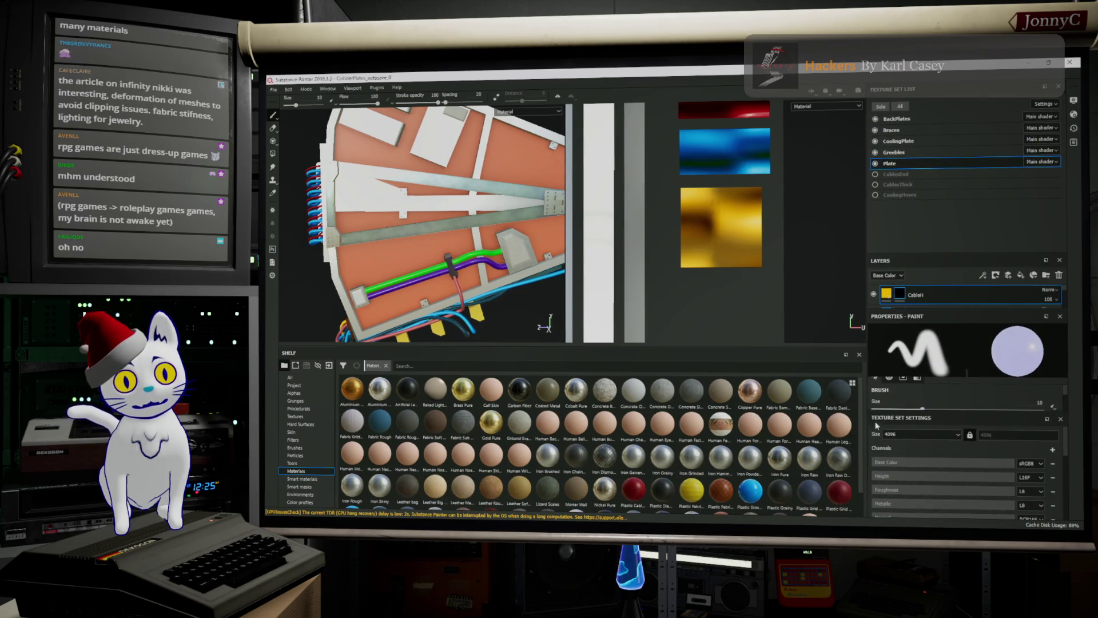
pyautogui.moveTo(890, 422)
pyautogui.mouseDown()
pyautogui.moveTo(909, 366)
pyautogui.moveTo(915, 395)
pyautogui.moveTo(929, 374)
pyautogui.moveTo(908, 326)
pyautogui.moveTo(944, 323)
pyautogui.mouseUp()
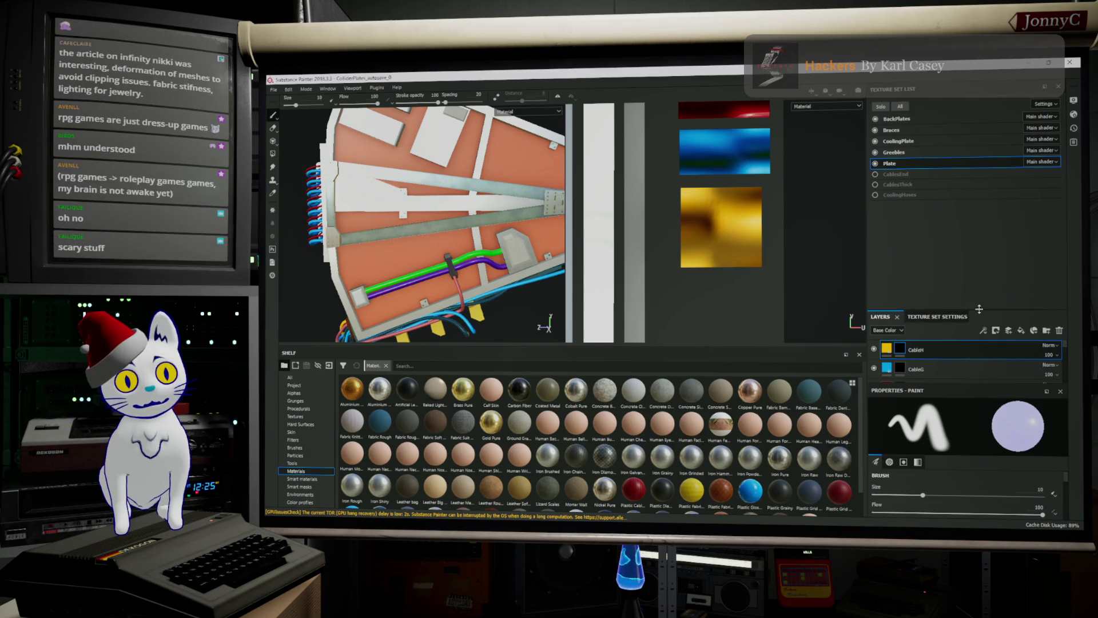
pyautogui.moveTo(980, 312); pyautogui.dragTo(1002, 210)
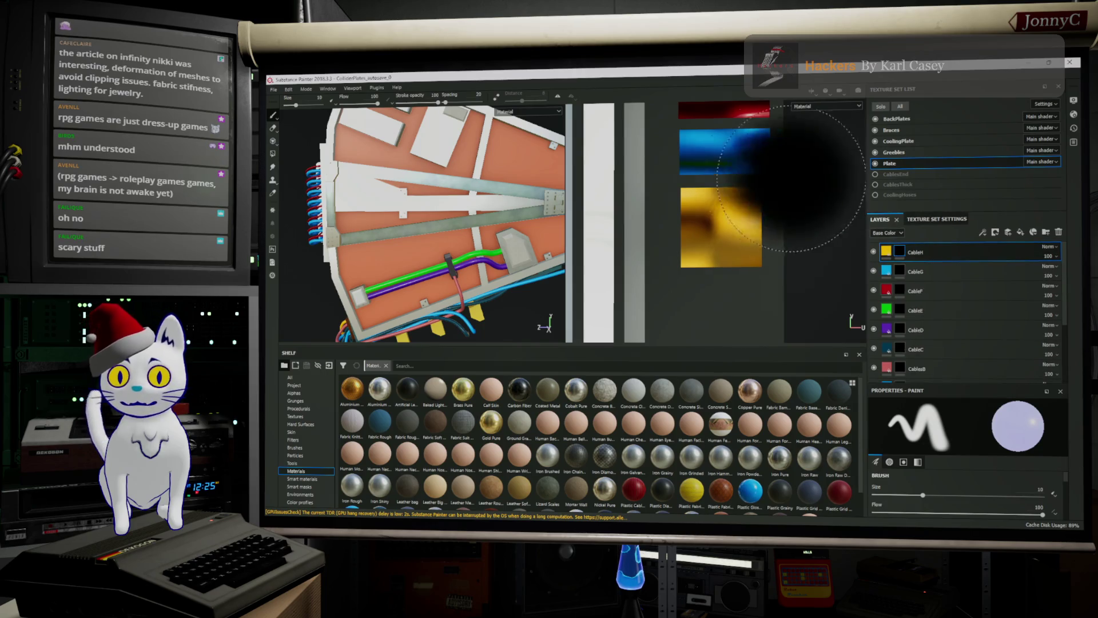
pyautogui.click(276, 89)
pyautogui.moveTo(274, 89)
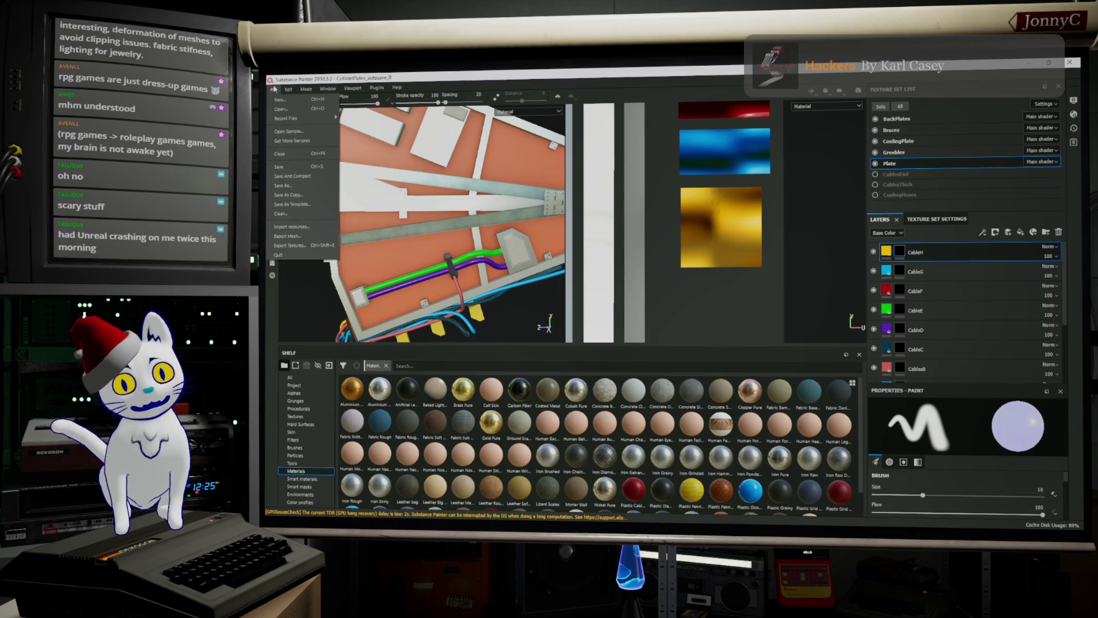
# Start saving the project under a new name in the Assets folder, then switch to Perforce P4V.
pyautogui.click(274, 89)
pyautogui.click(276, 92)
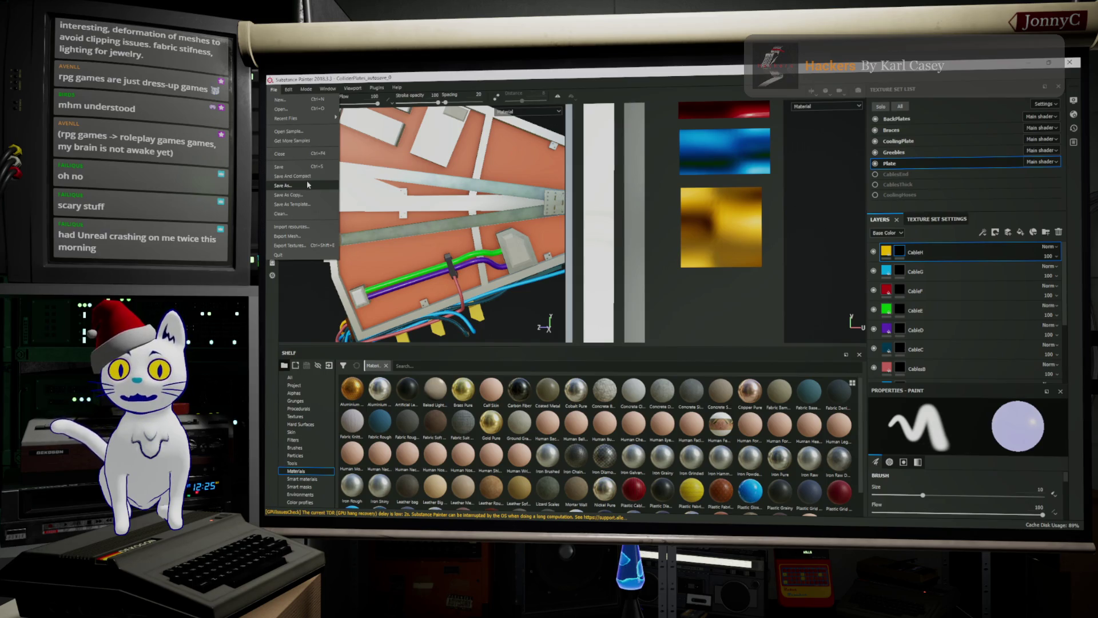
pyautogui.click(302, 184)
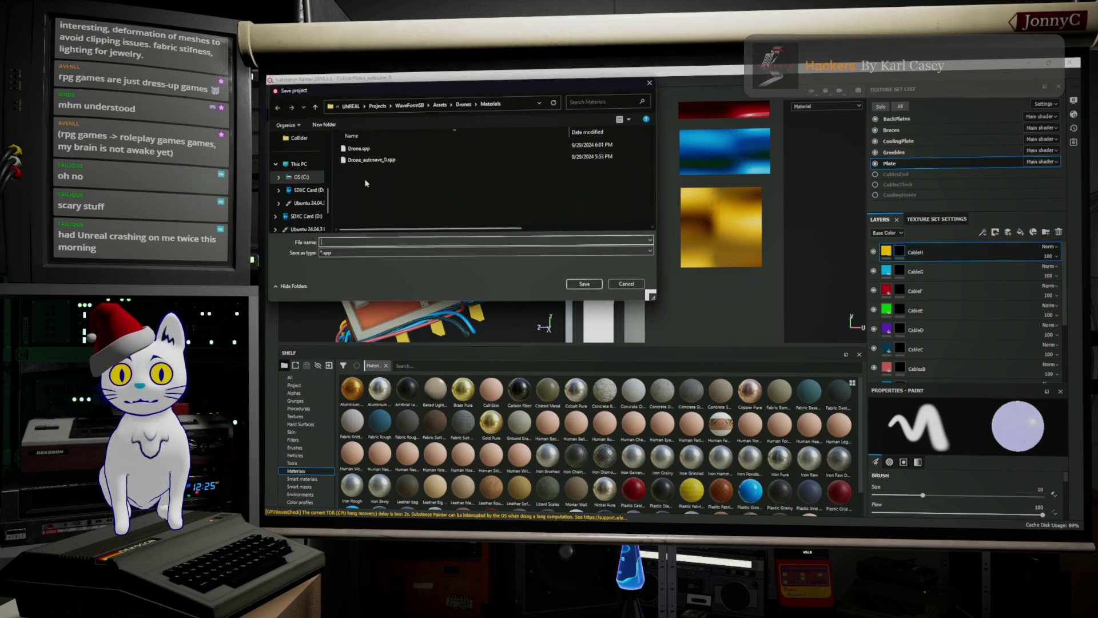
pyautogui.click(439, 105)
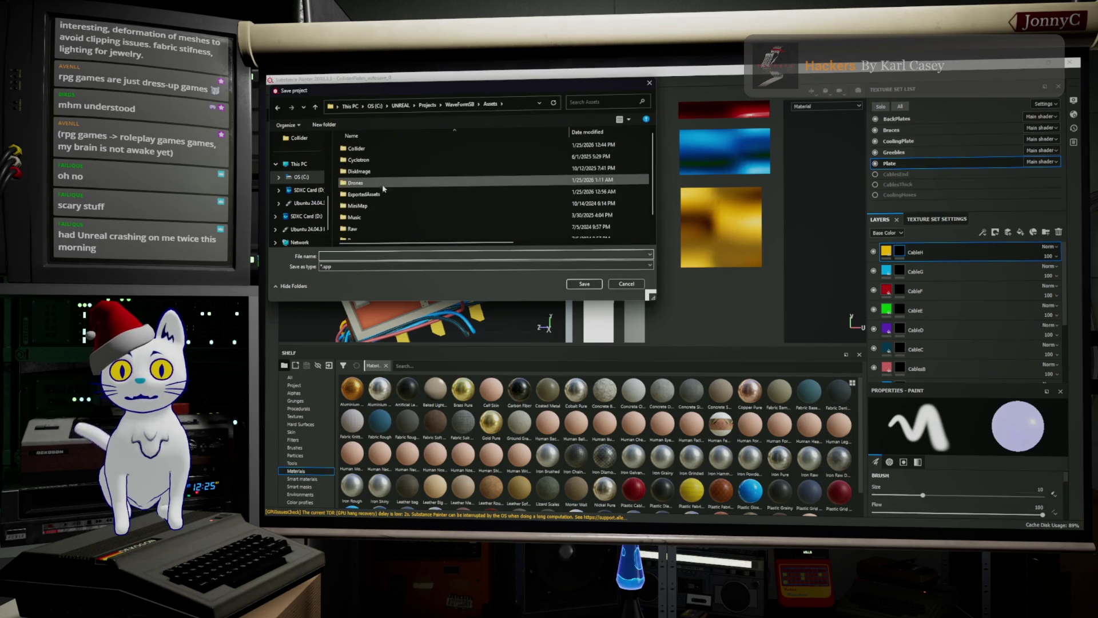
pyautogui.hotkey('alt', 'Tab')
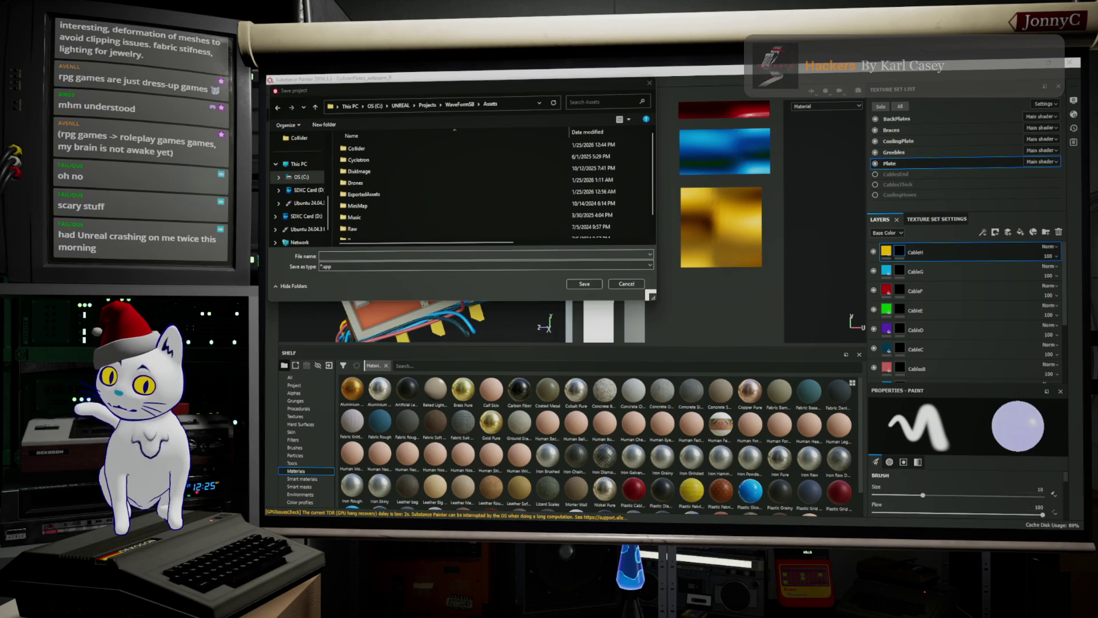
pyautogui.hotkey('alt', 'Tab')
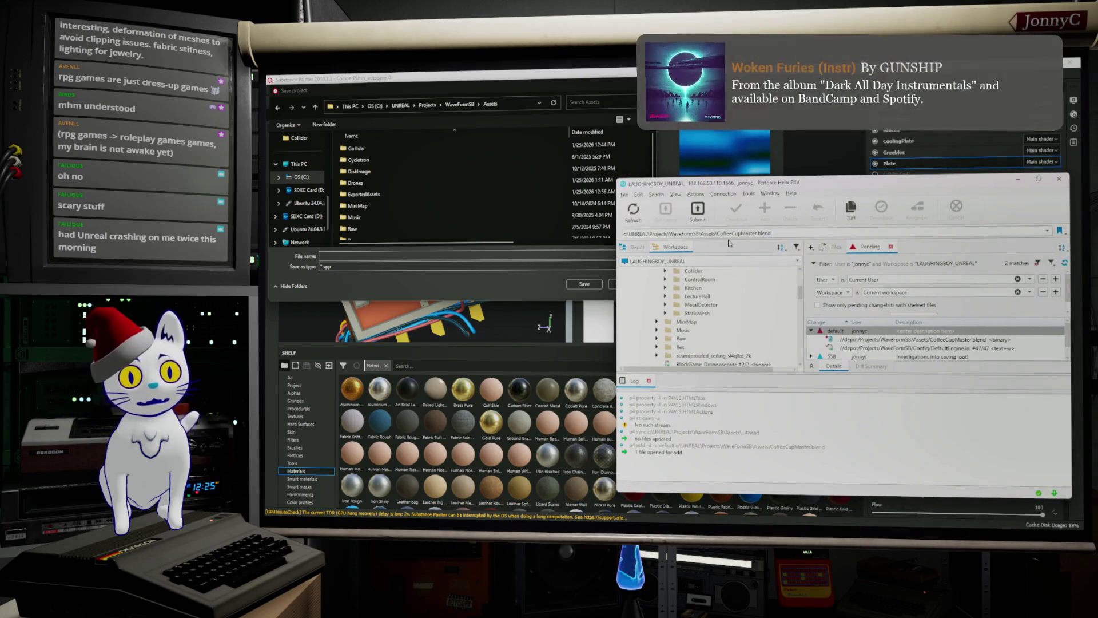
# Browse the P4V workspace tree down to the Assets files like CupReference.png, then switch to Firefox.
pyautogui.scroll(2, 697, 286)
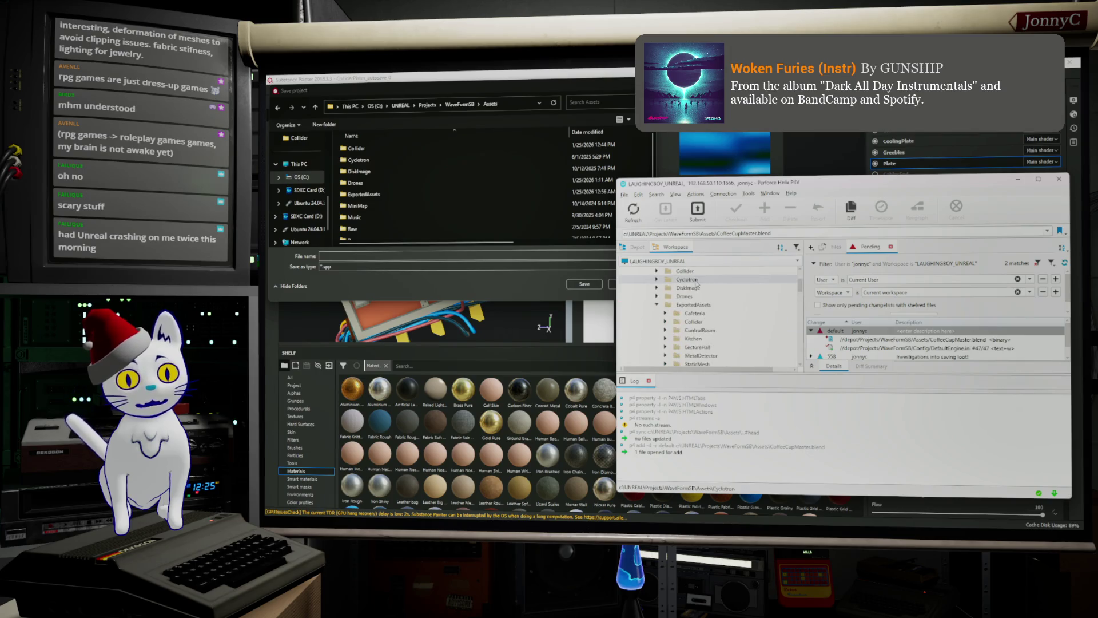
pyautogui.scroll(2, 700, 294)
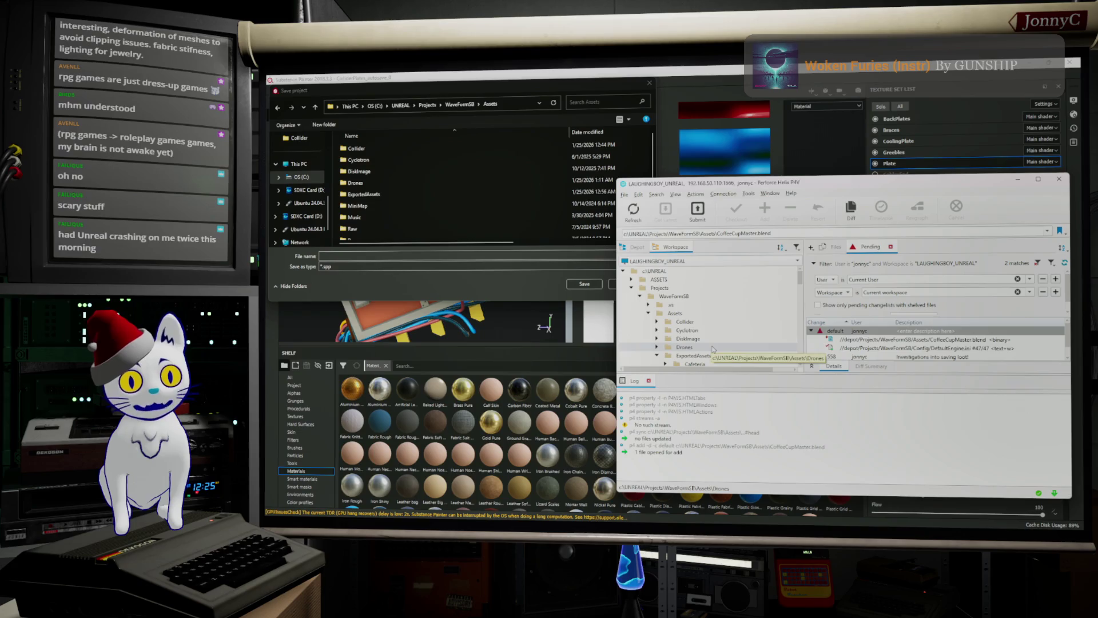
pyautogui.scroll(-3, 724, 331)
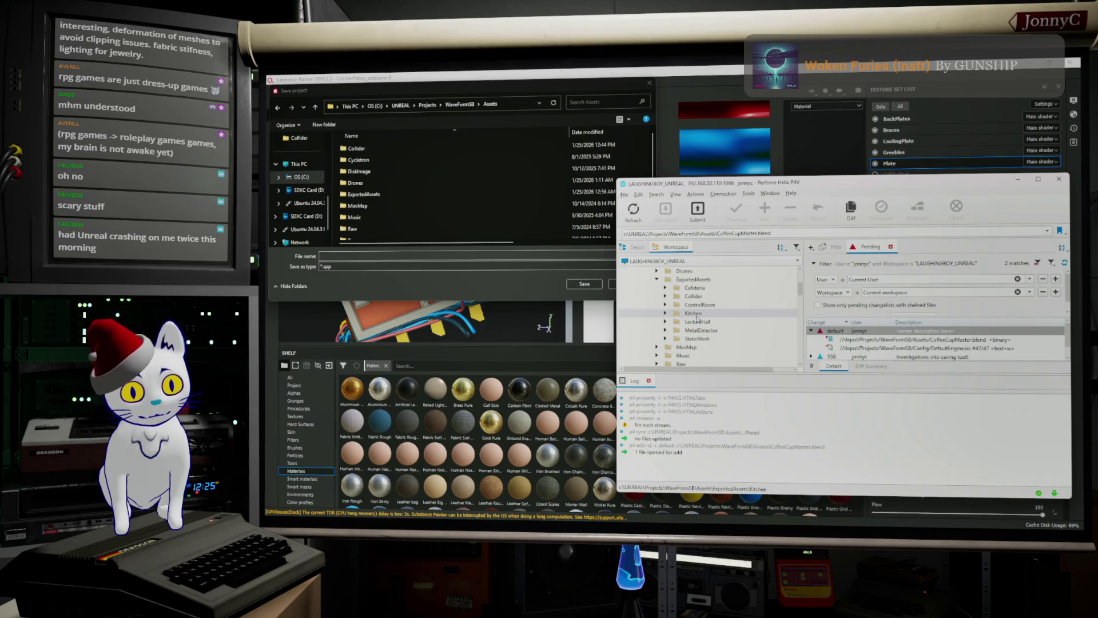
pyautogui.scroll(-5, 697, 319)
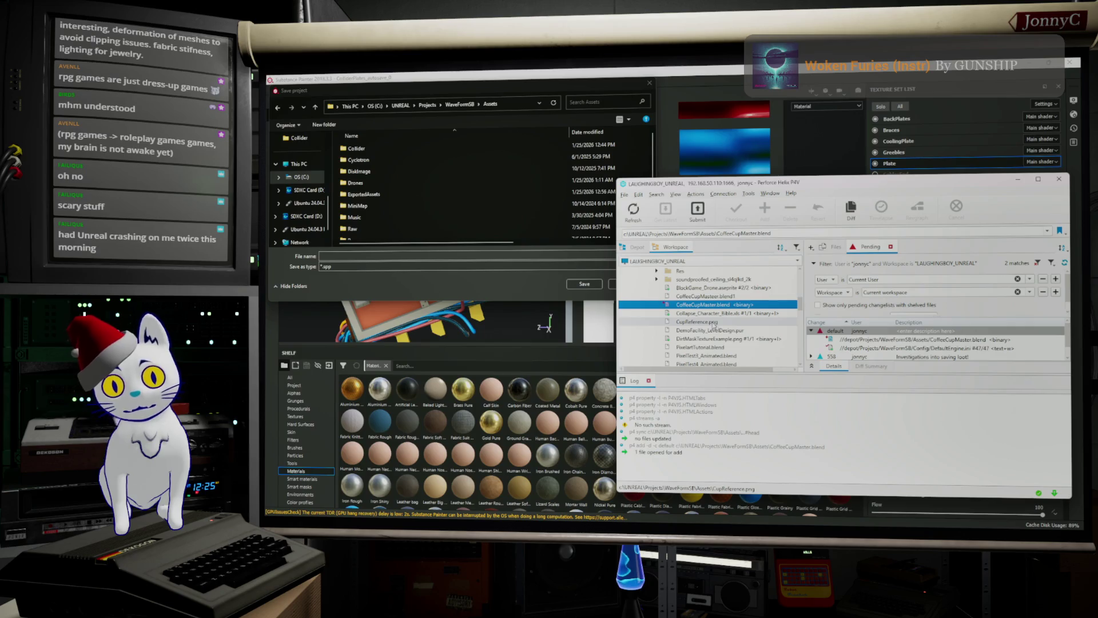
pyautogui.moveTo(713, 323)
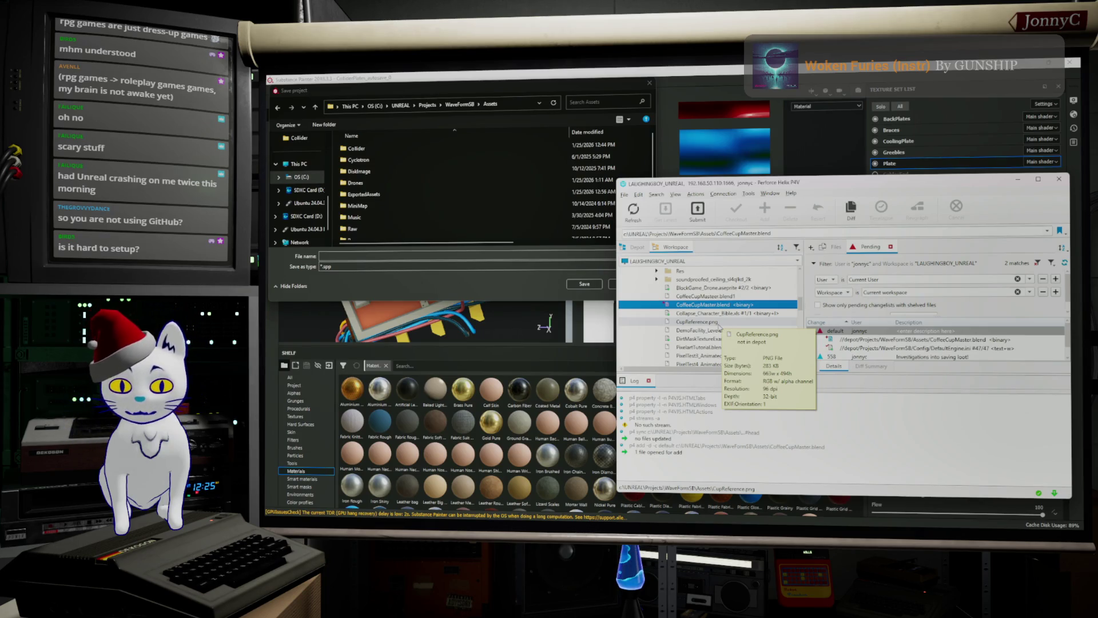
pyautogui.hotkey('alt', 'Tab')
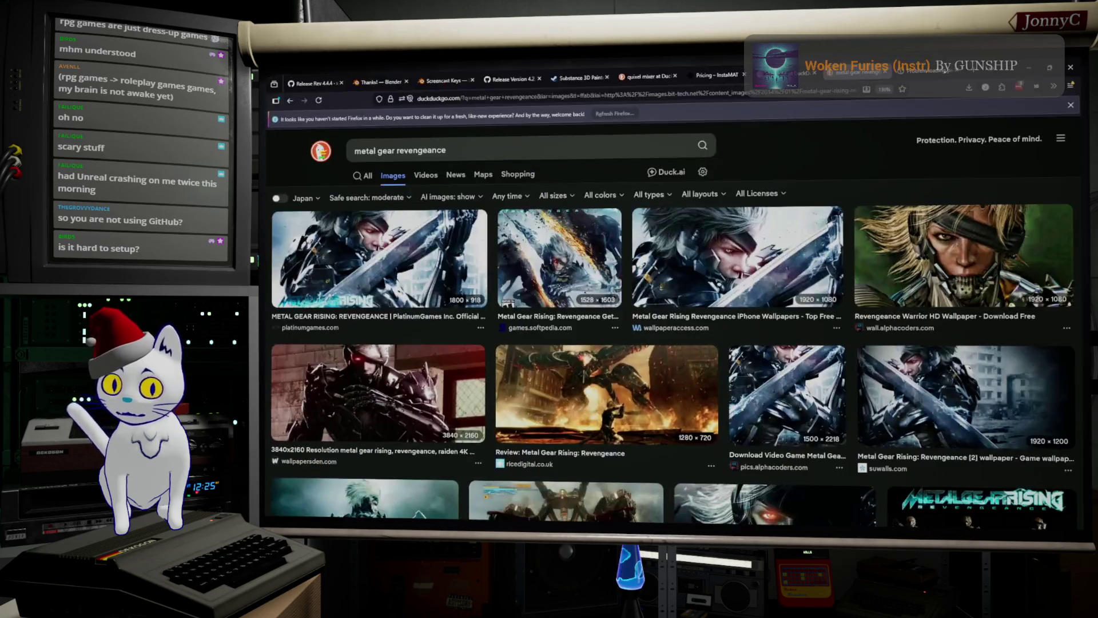
# Replace the DuckDuckGo query with 'perfroce setup' and show all web results.
pyautogui.tripleClick(638, 147)
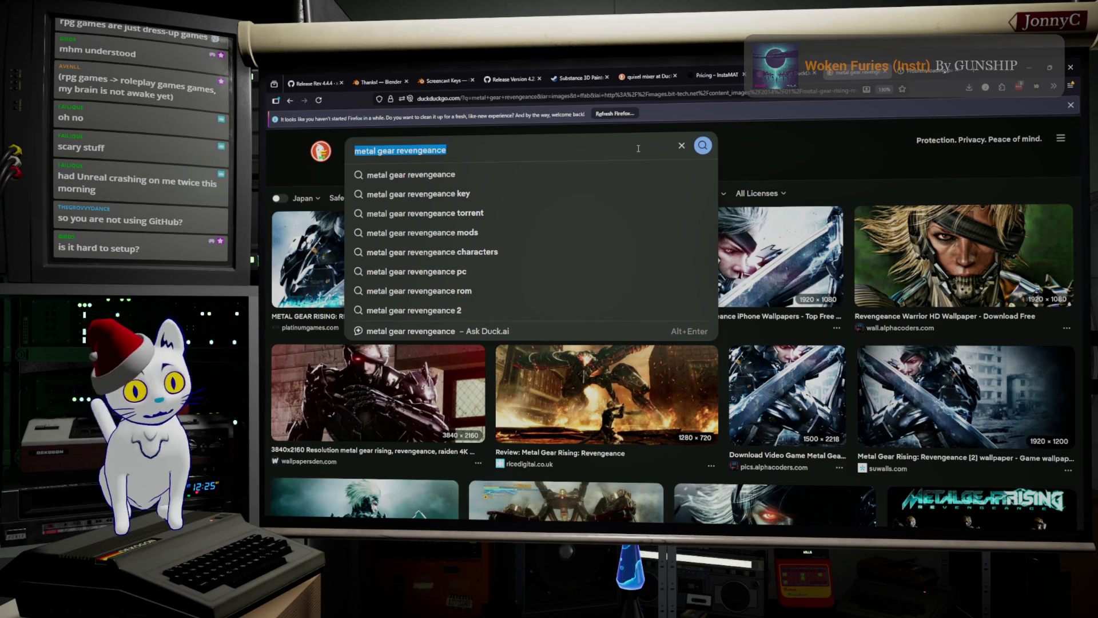
pyautogui.write('per')
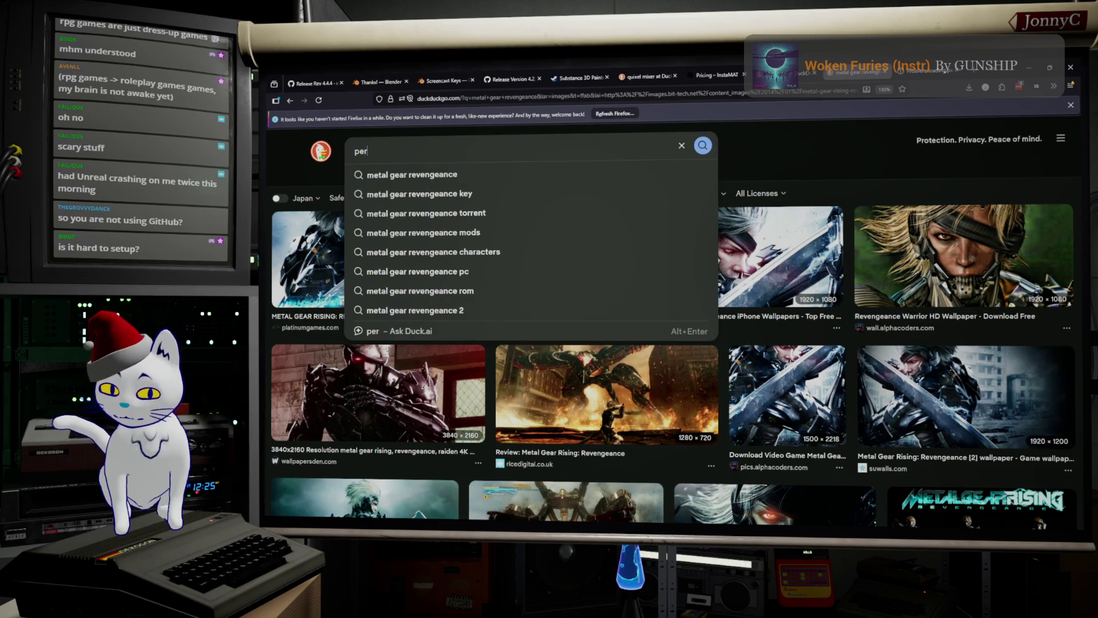
pyautogui.write('froce setup')
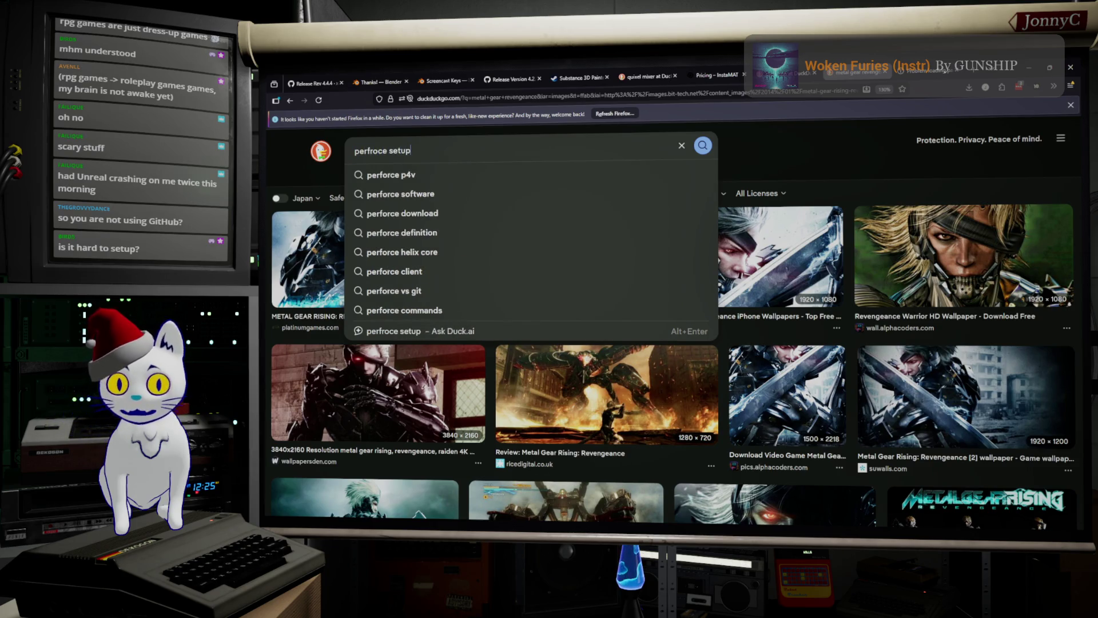
pyautogui.press('Return')
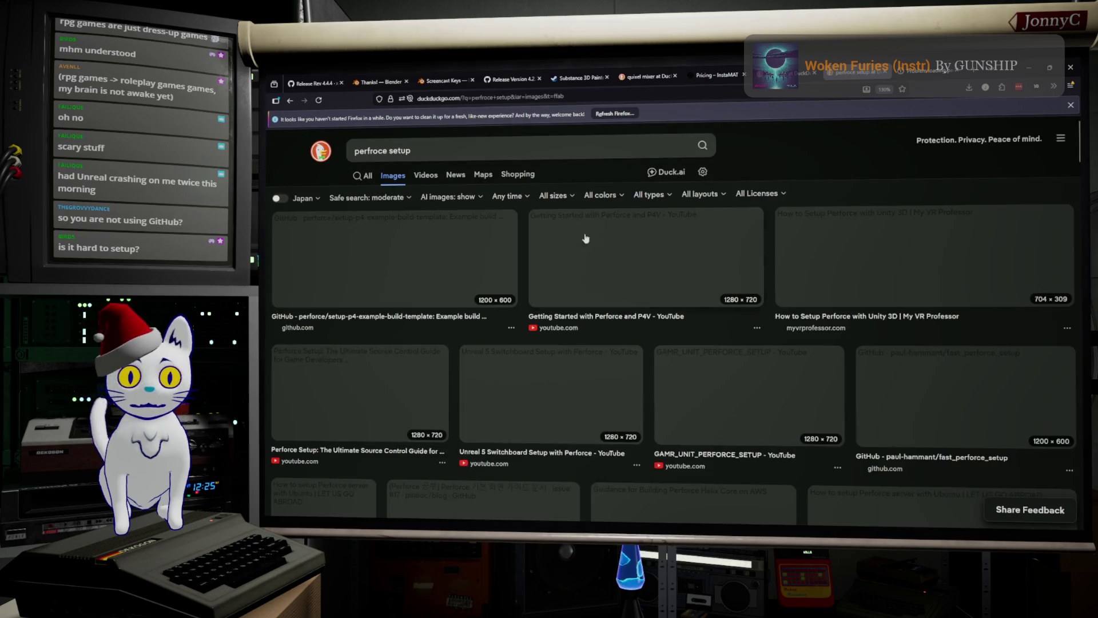
pyautogui.click(362, 176)
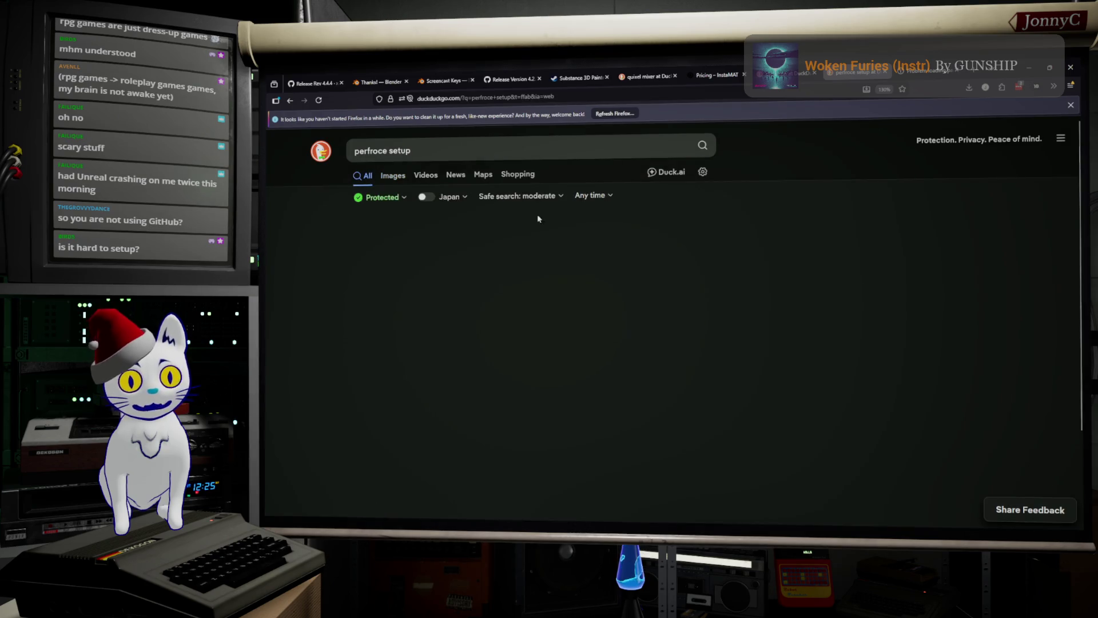
# Open Epic's Using Perforce as Source Control page at P4 Typemap, then return to P4V.
pyautogui.scroll(-10, 774, 253)
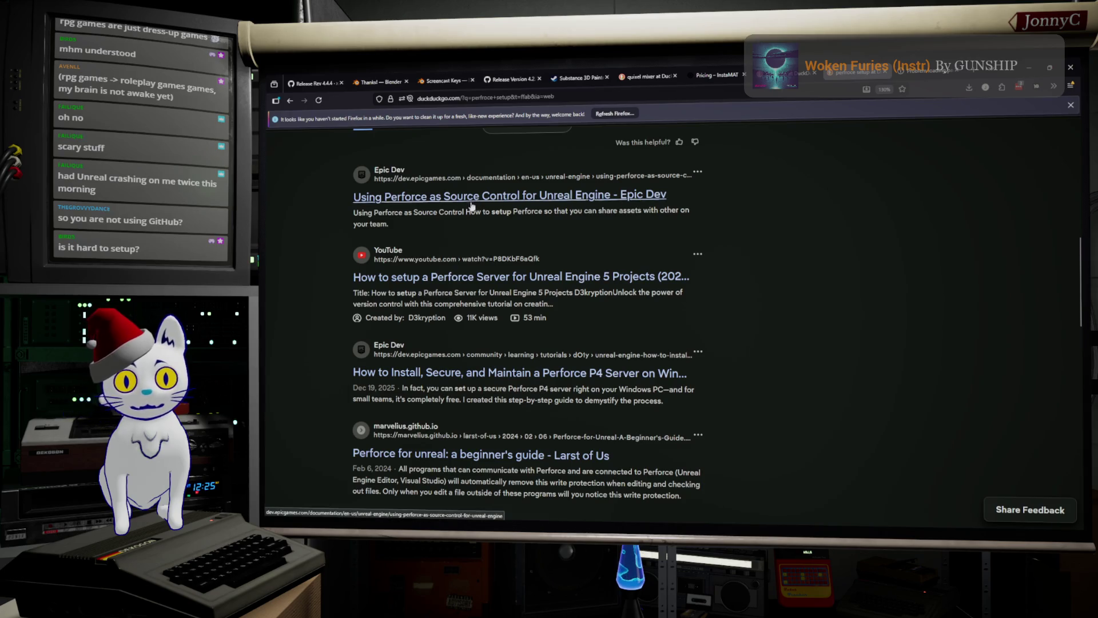
pyautogui.click(498, 205)
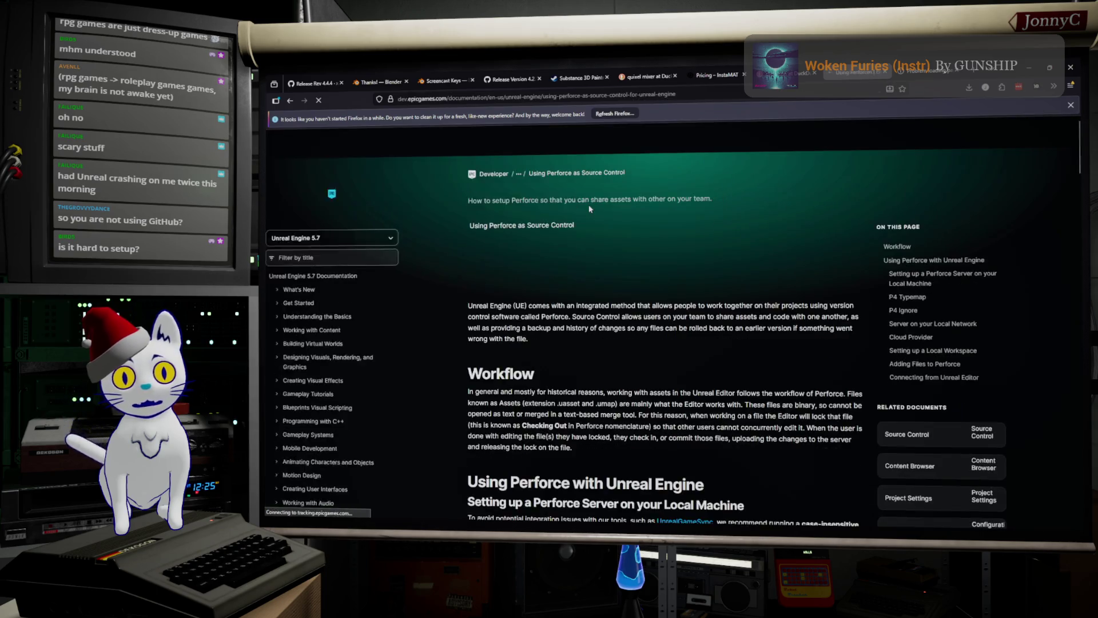
pyautogui.scroll(-15, 658, 246)
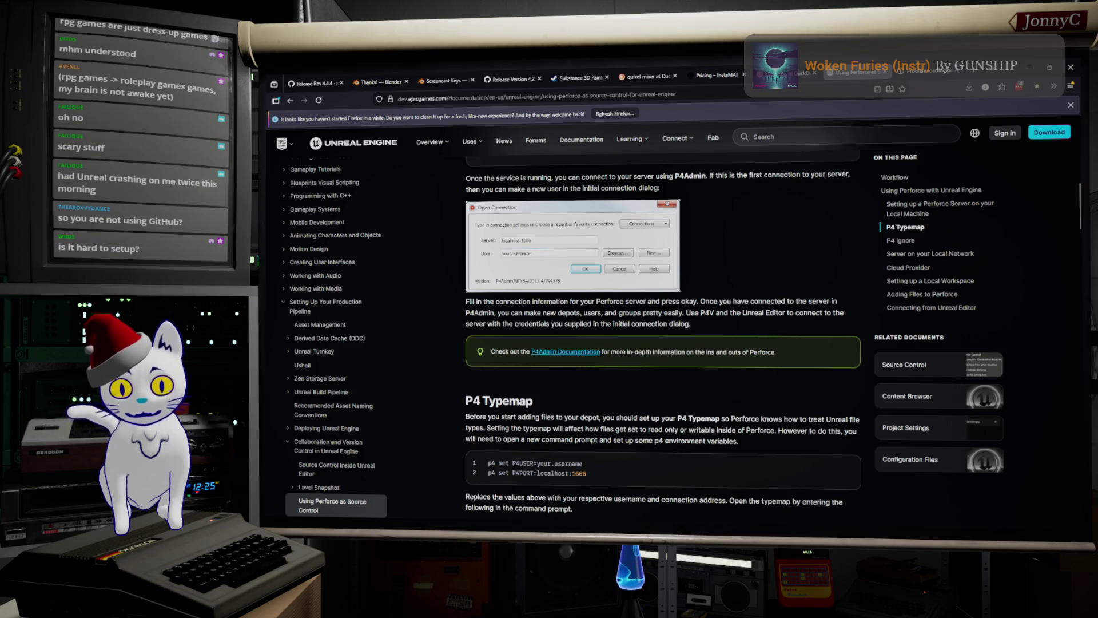
pyautogui.hotkey('alt', 'Tab')
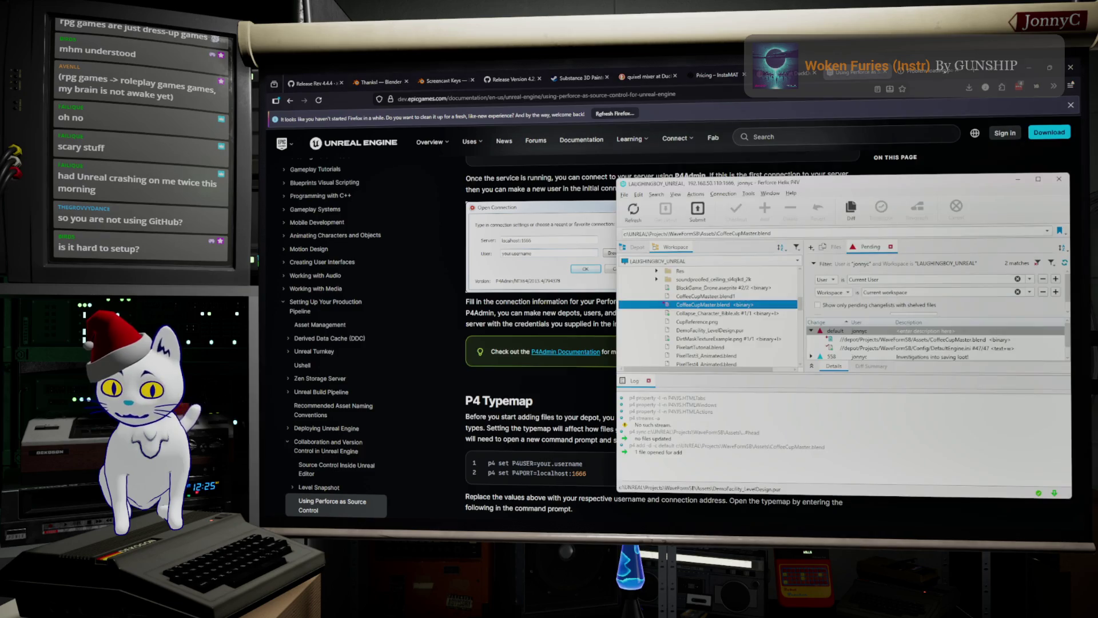
# Nudge the P4V window up and left, then switch back to the Perforce docs in Firefox.
pyautogui.moveTo(942, 182); pyautogui.dragTo(883, 169)
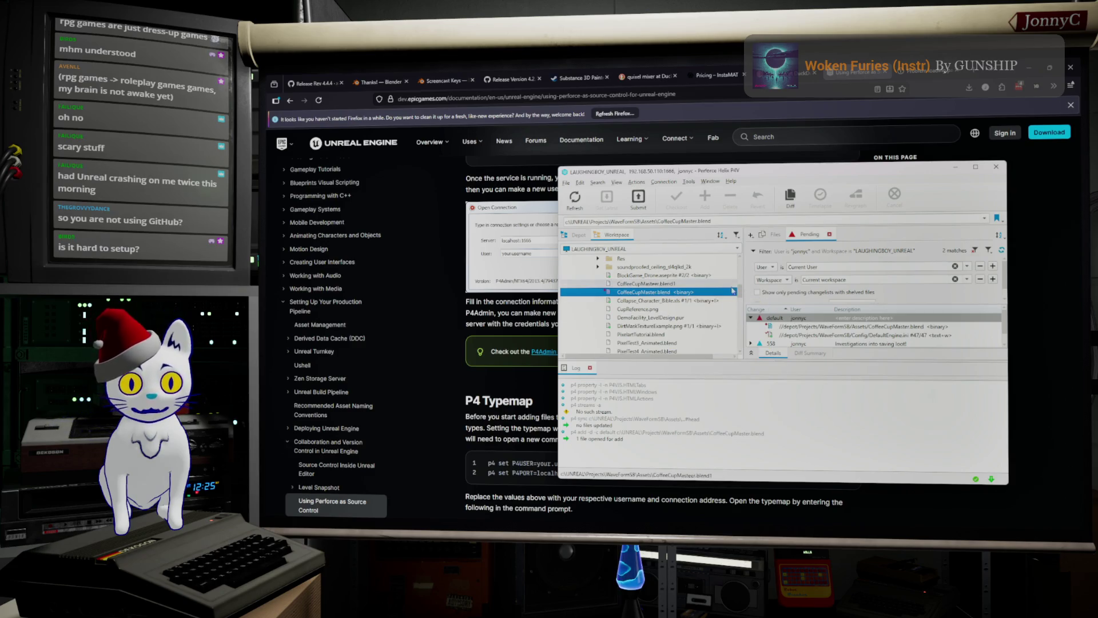
pyautogui.moveTo(724, 295)
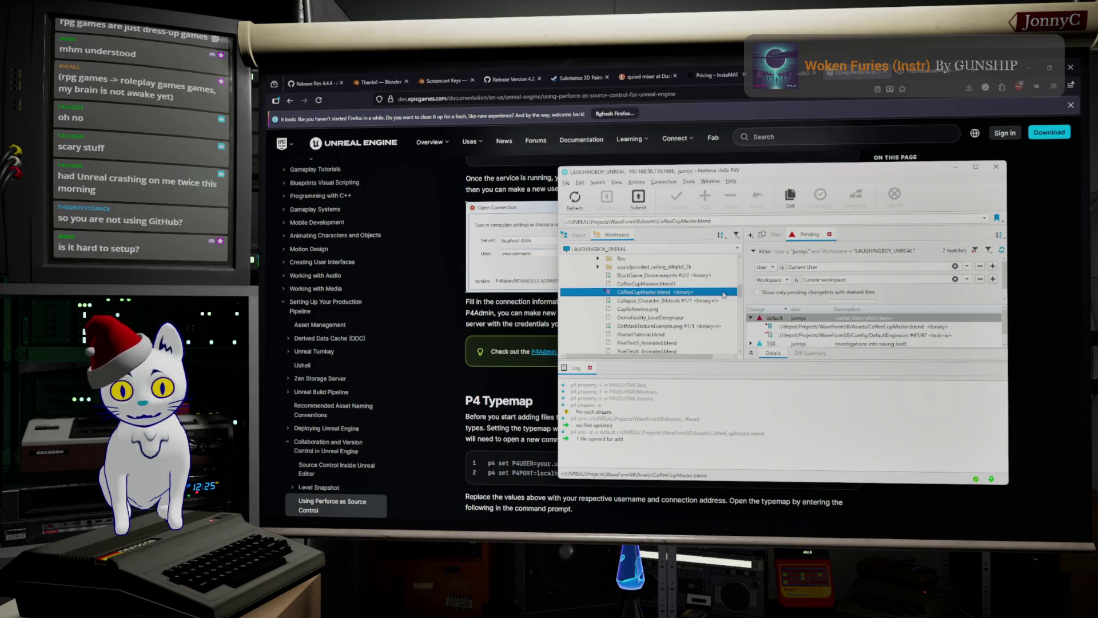
pyautogui.hotkey('alt', 'Tab')
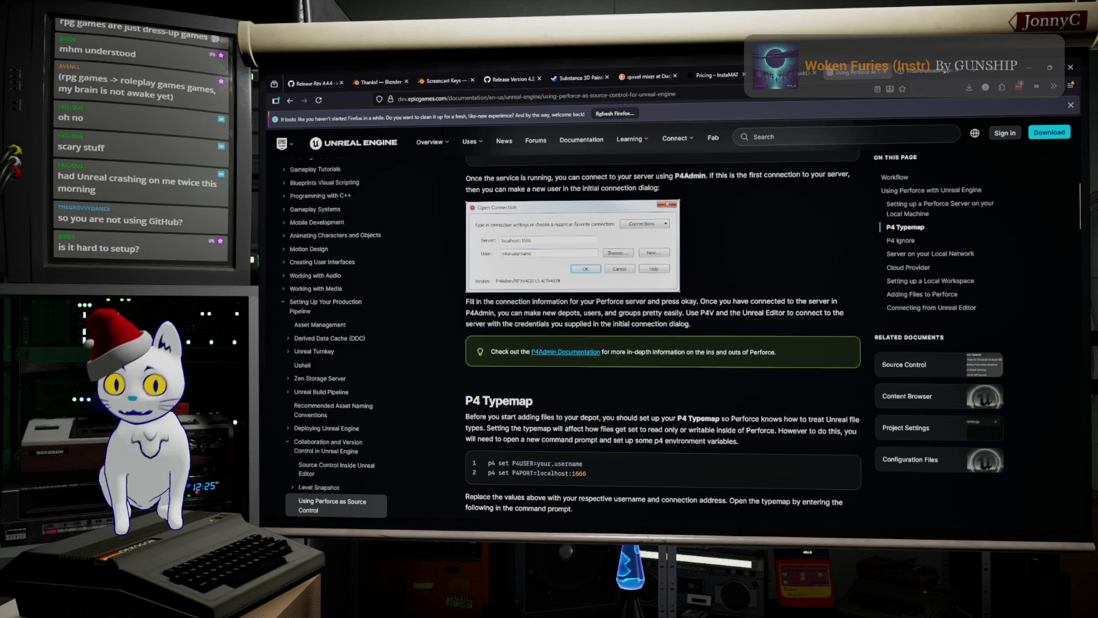
# Switch to the artofit.org collider gallery tab, which still shows a 522 error.
pyautogui.click(925, 74)
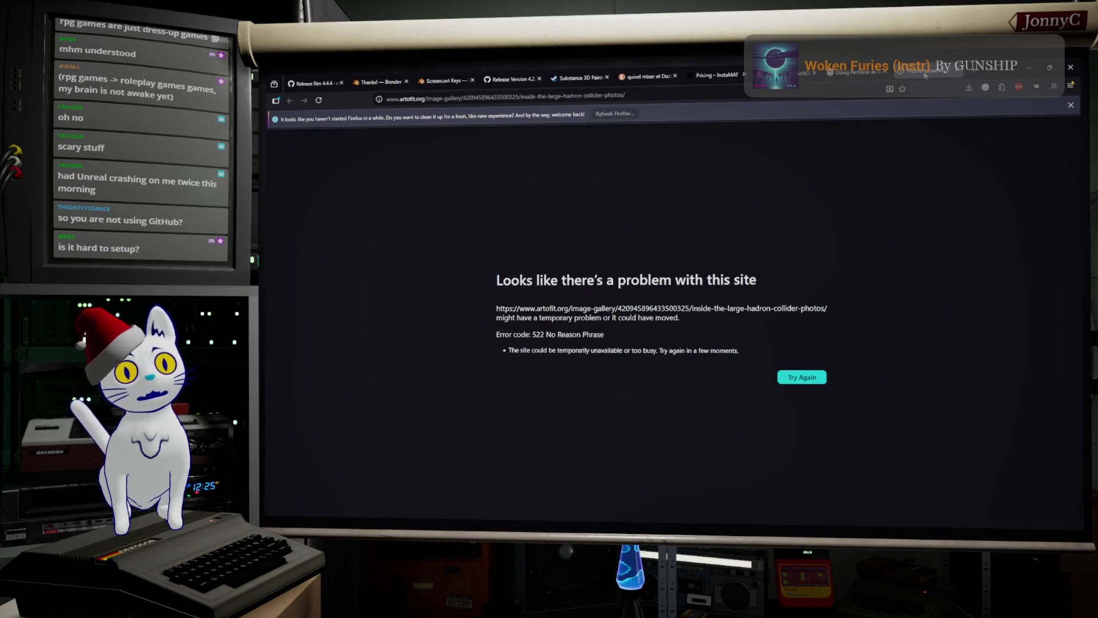